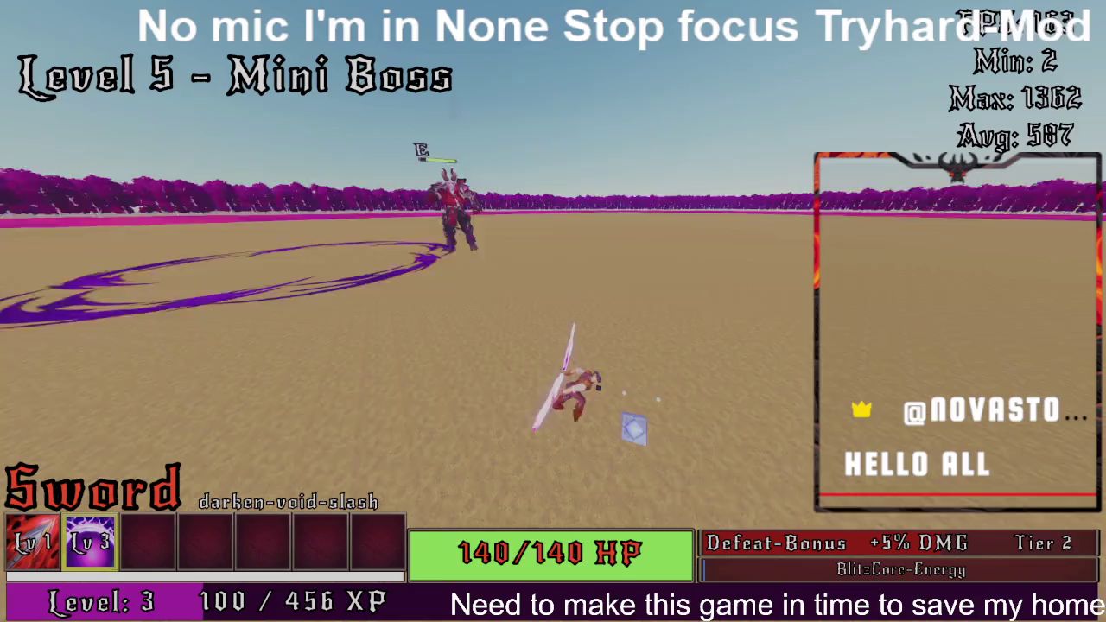
- Defeat the Level 5 mini boss with void-slash attacks and continue to Level 6
{"action": "key", "text": "w"}
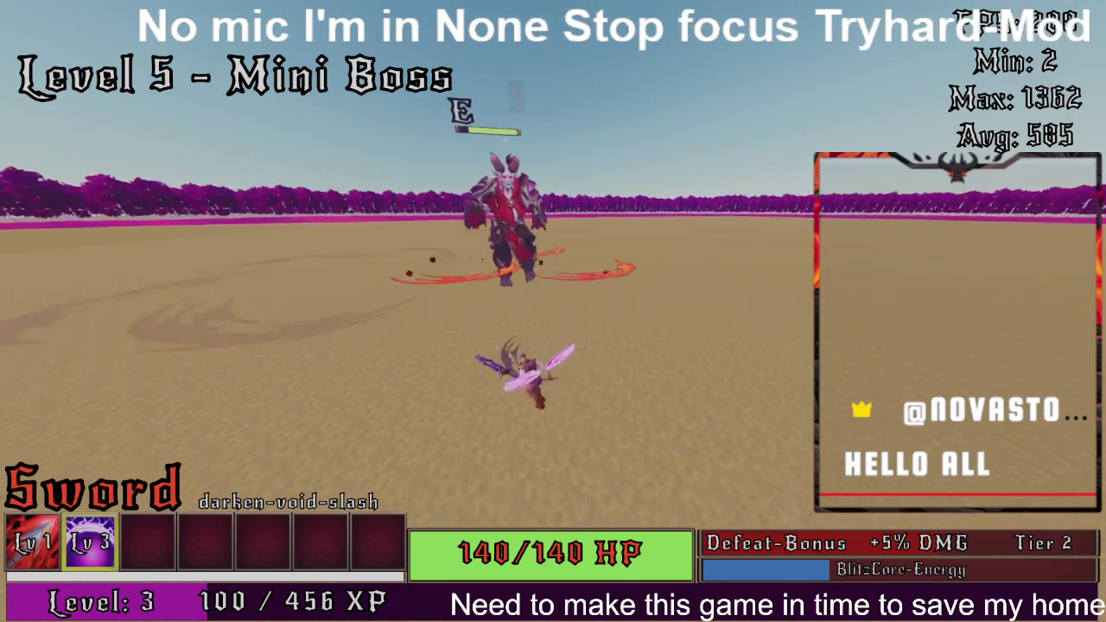
{"action": "key", "text": "w"}
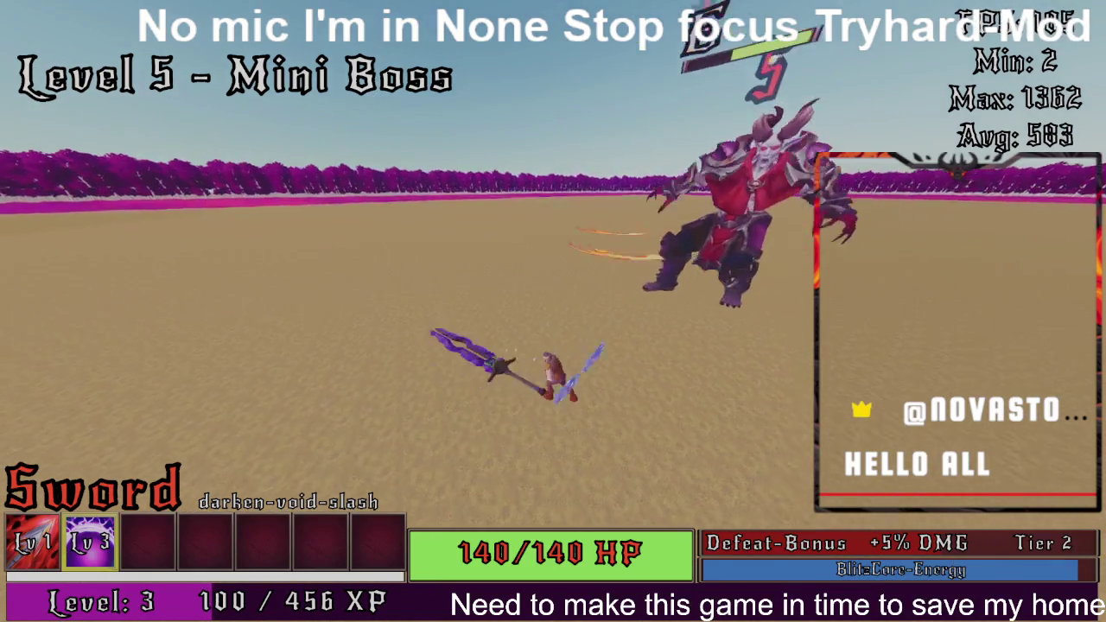
{"action": "key", "text": "q"}
{"action": "key", "text": "s"}
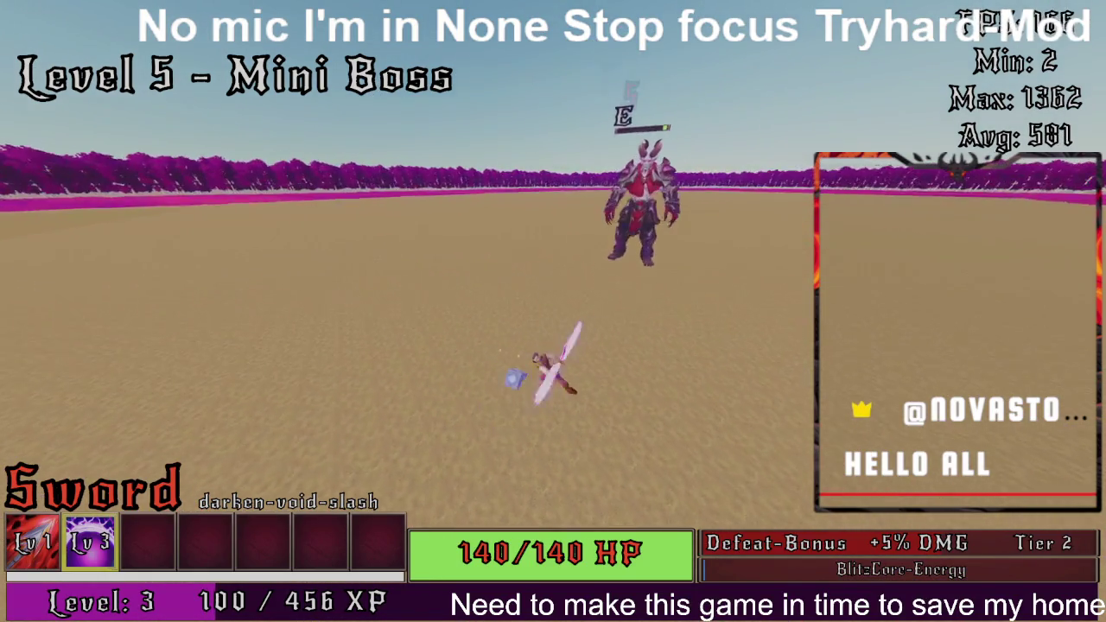
{"action": "key", "text": "space"}
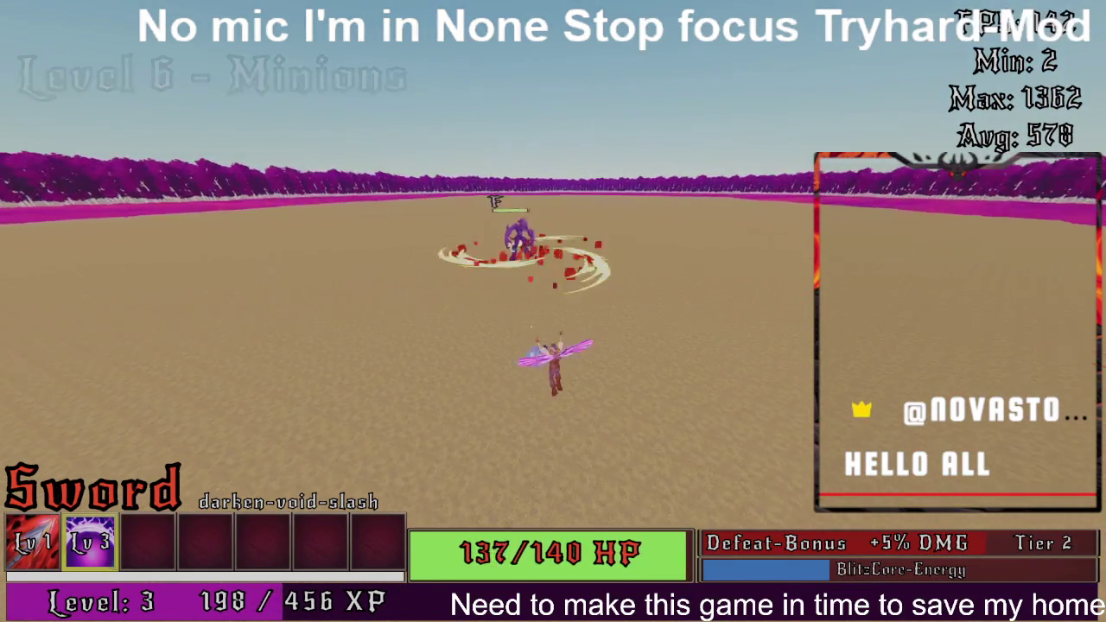
- Clear the minions of Levels 6 through 9 with void-slash attacks
{"action": "key", "text": "q"}
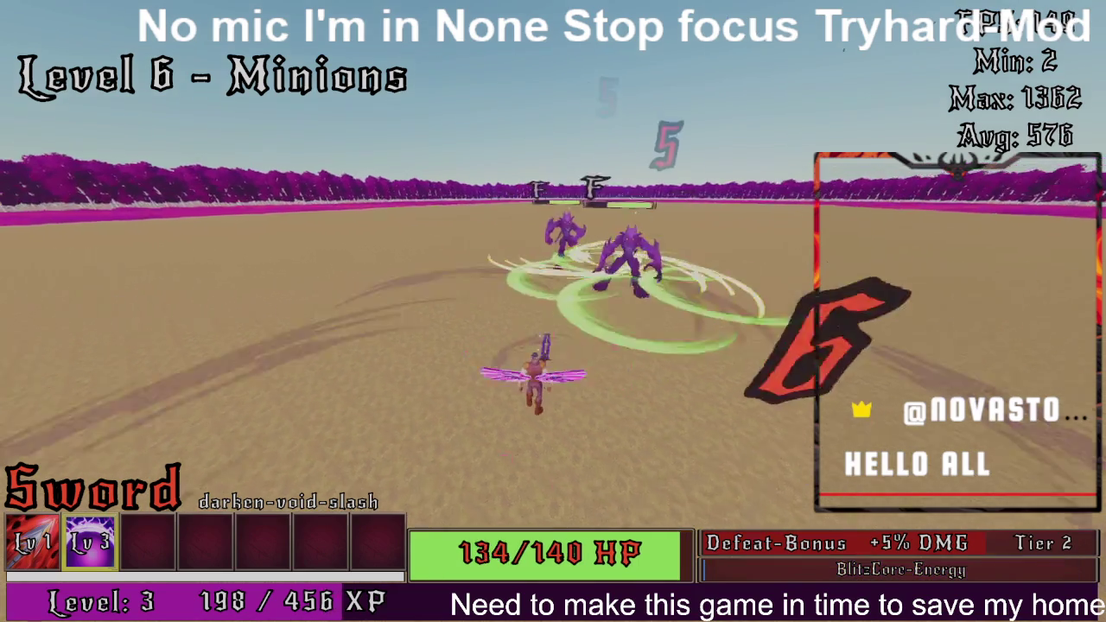
{"action": "key", "text": "e"}
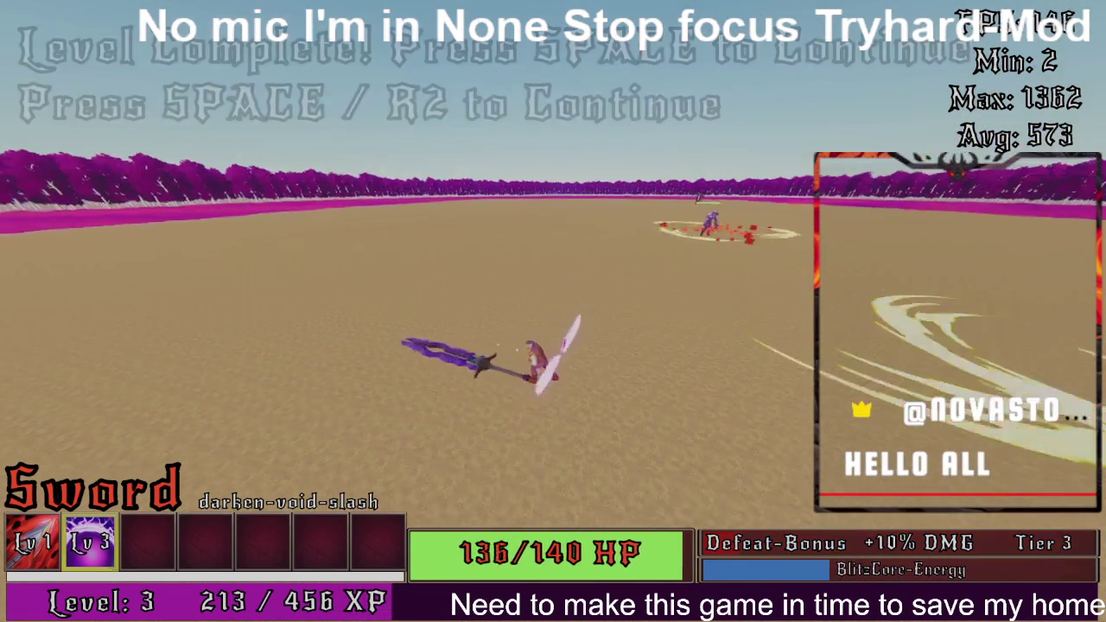
{"action": "key", "text": "space"}
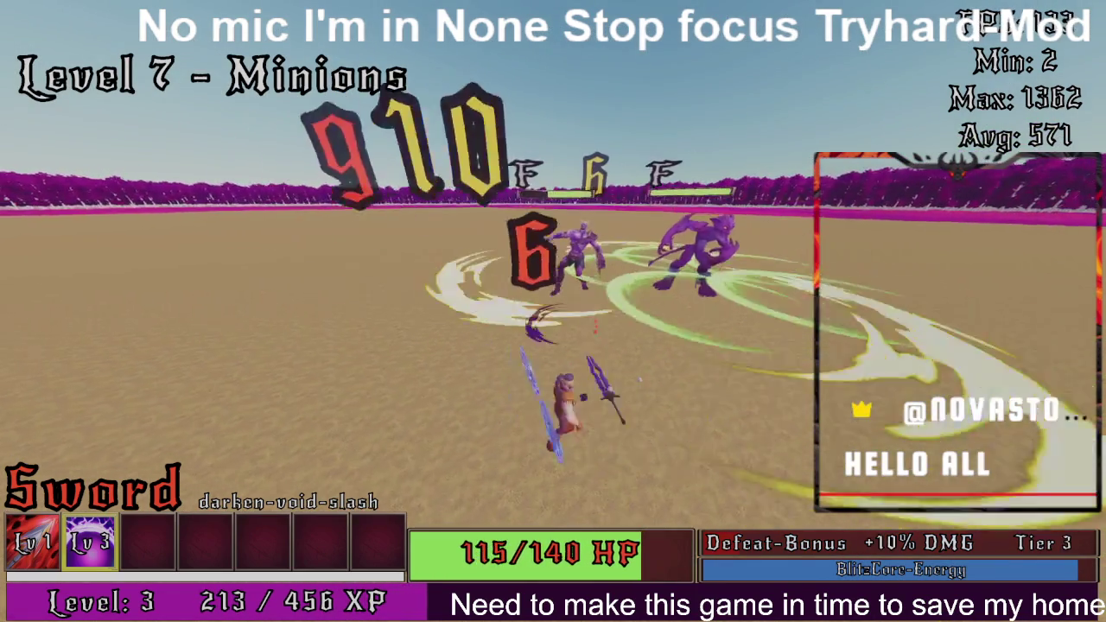
{"action": "key", "text": "e"}
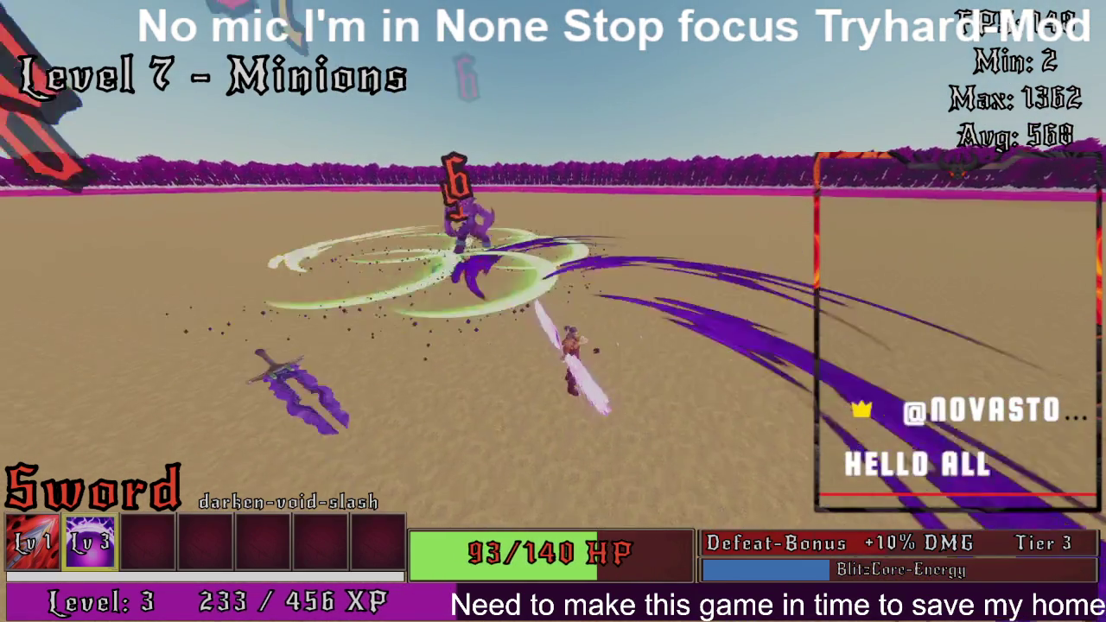
{"action": "key", "text": "space"}
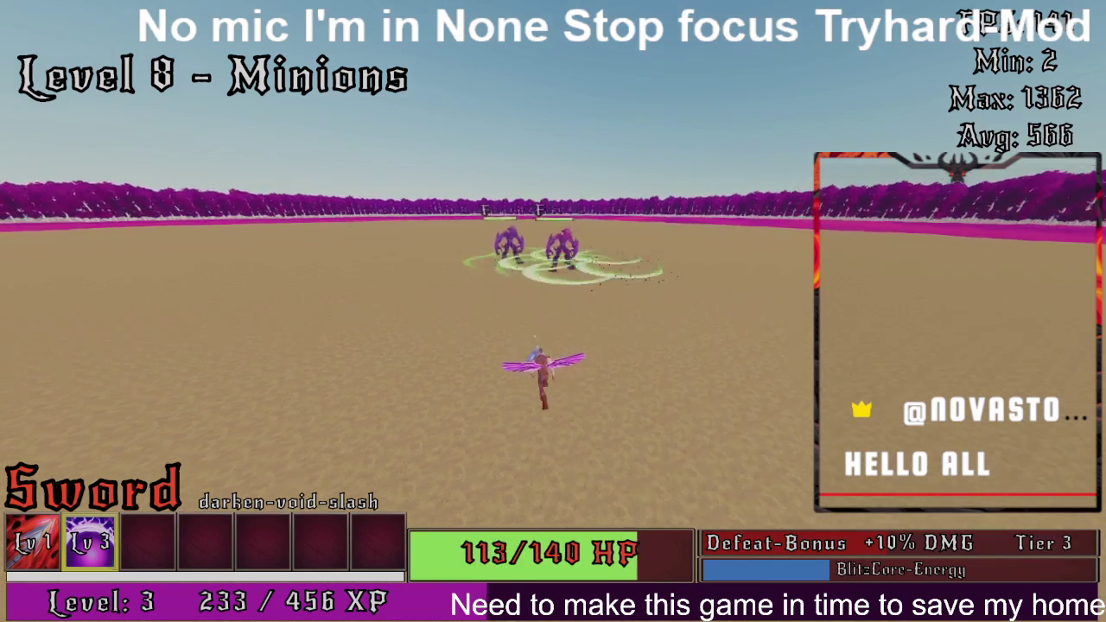
{"action": "key", "text": "e"}
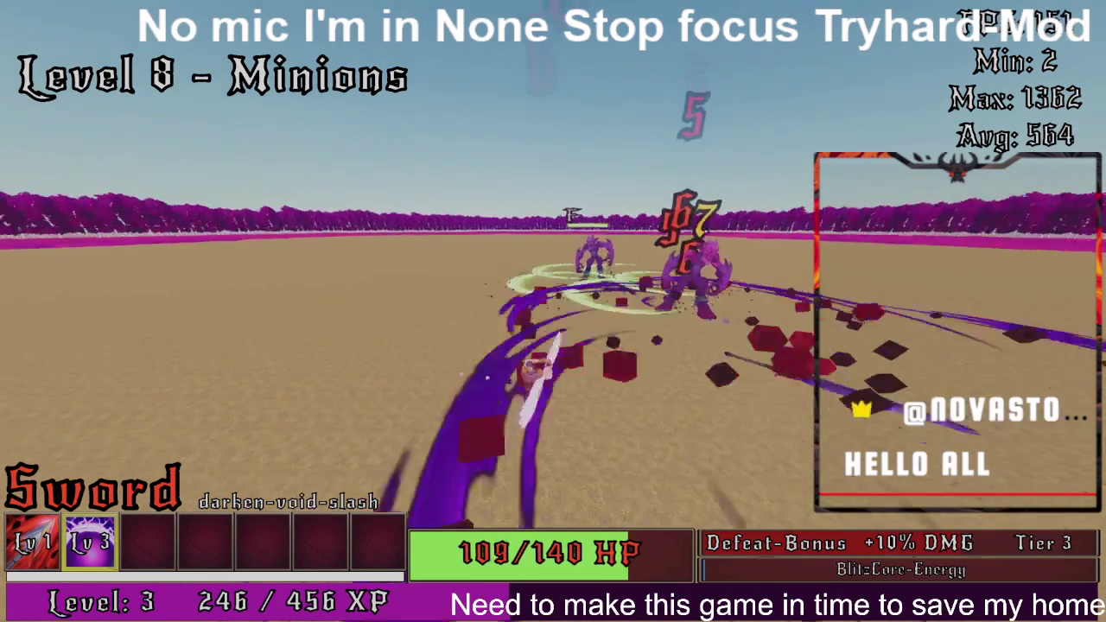
{"action": "key", "text": "e"}
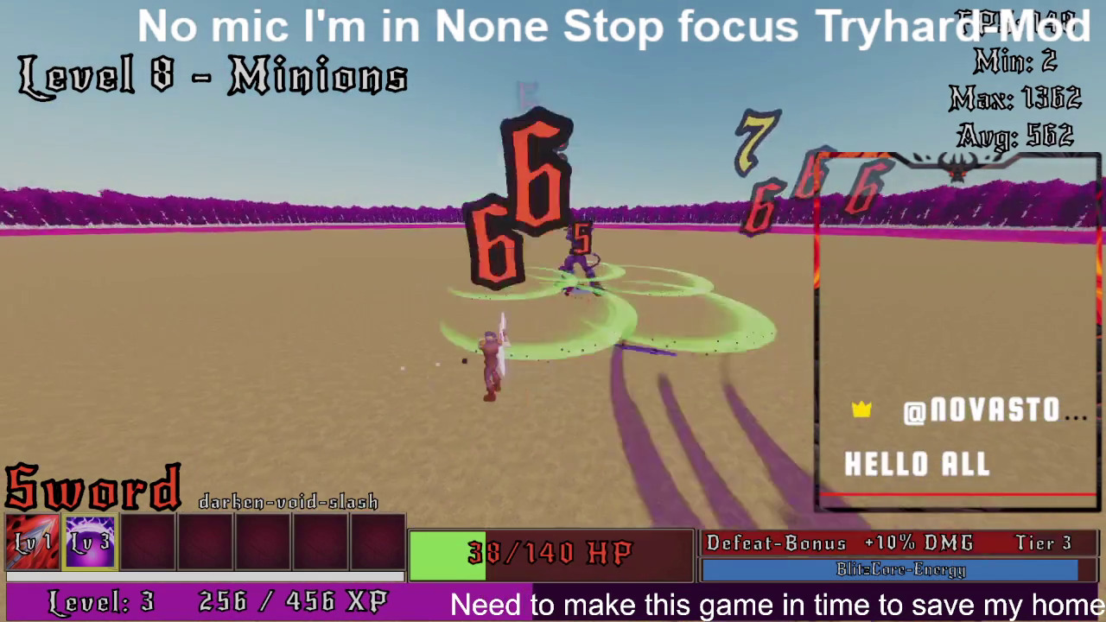
{"action": "key", "text": "e"}
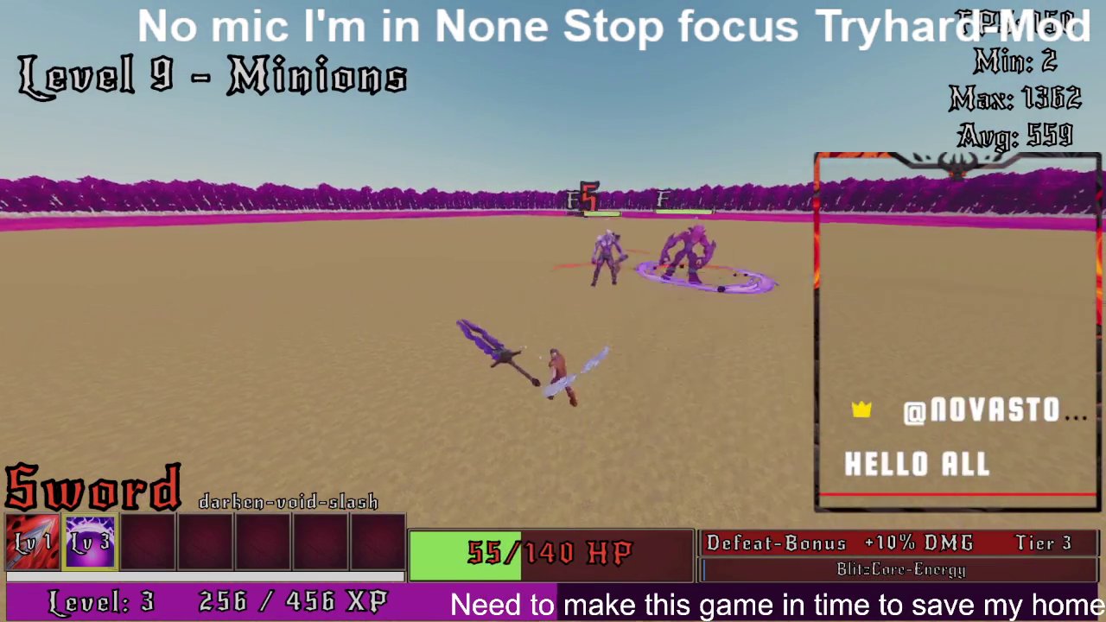
{"action": "key", "text": "e"}
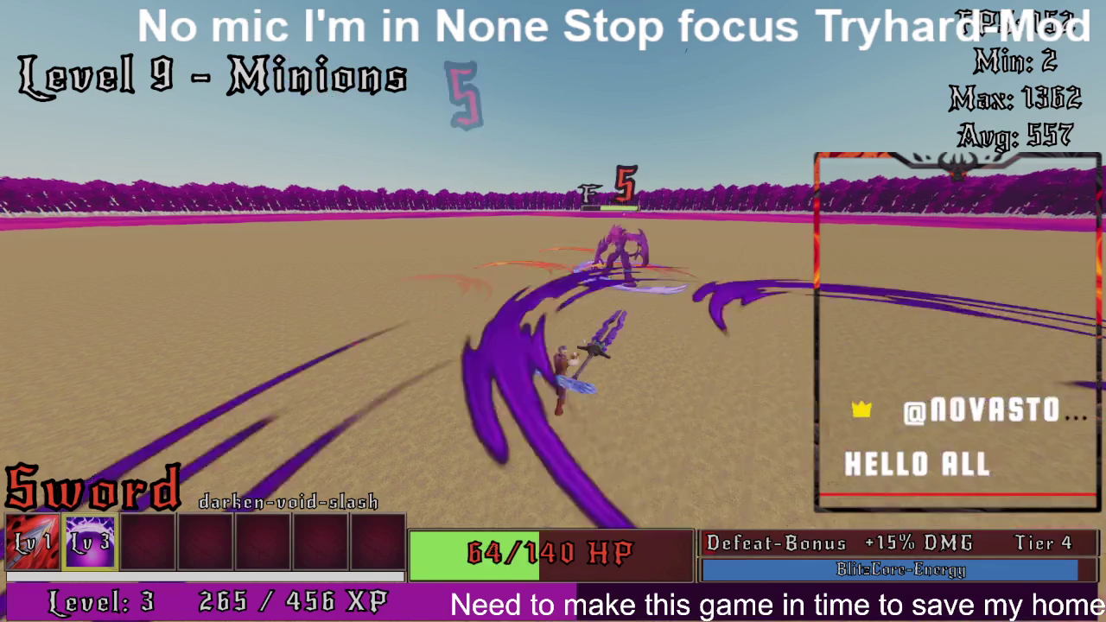
{"action": "key", "text": "e"}
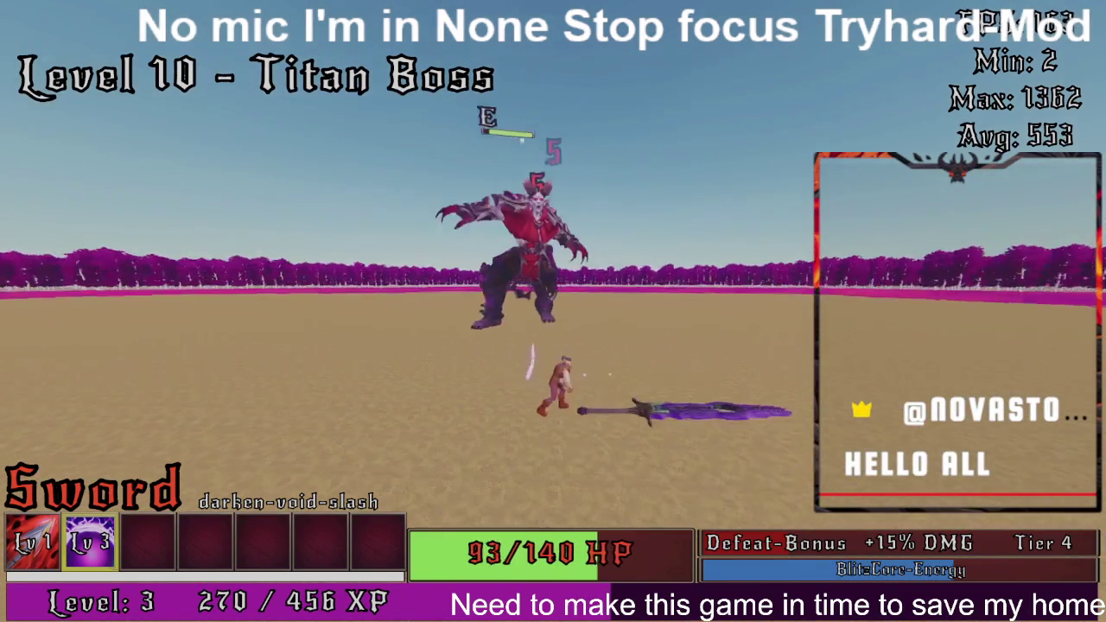
- Finish off the Level 10 Titan boss, then bring up the game window's taskbar options
{"action": "key", "text": "e"}
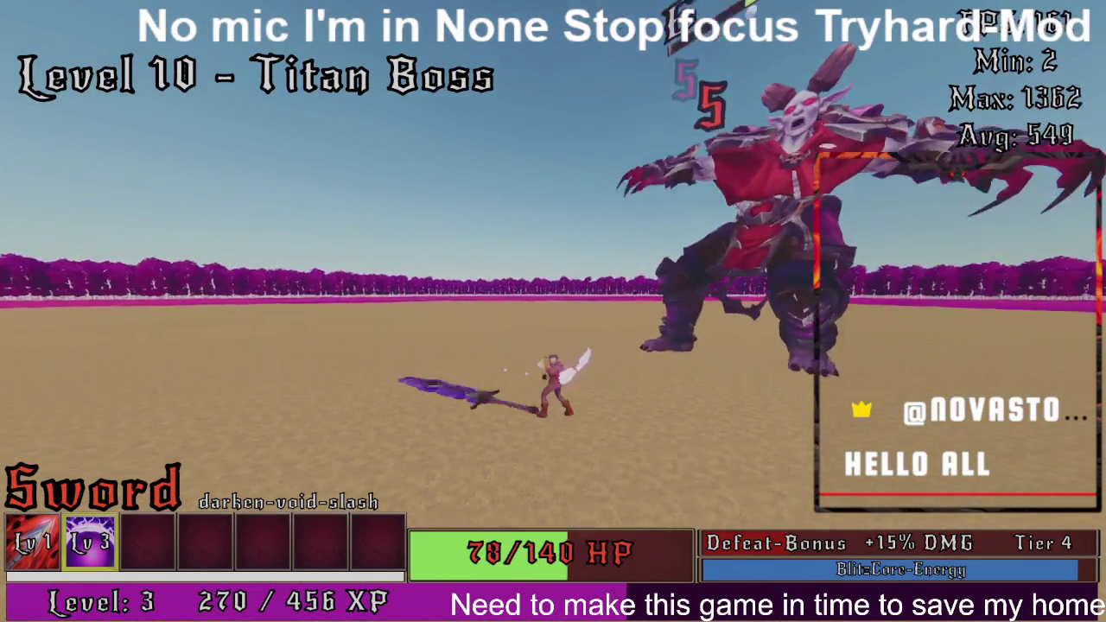
{"action": "key", "text": "e"}
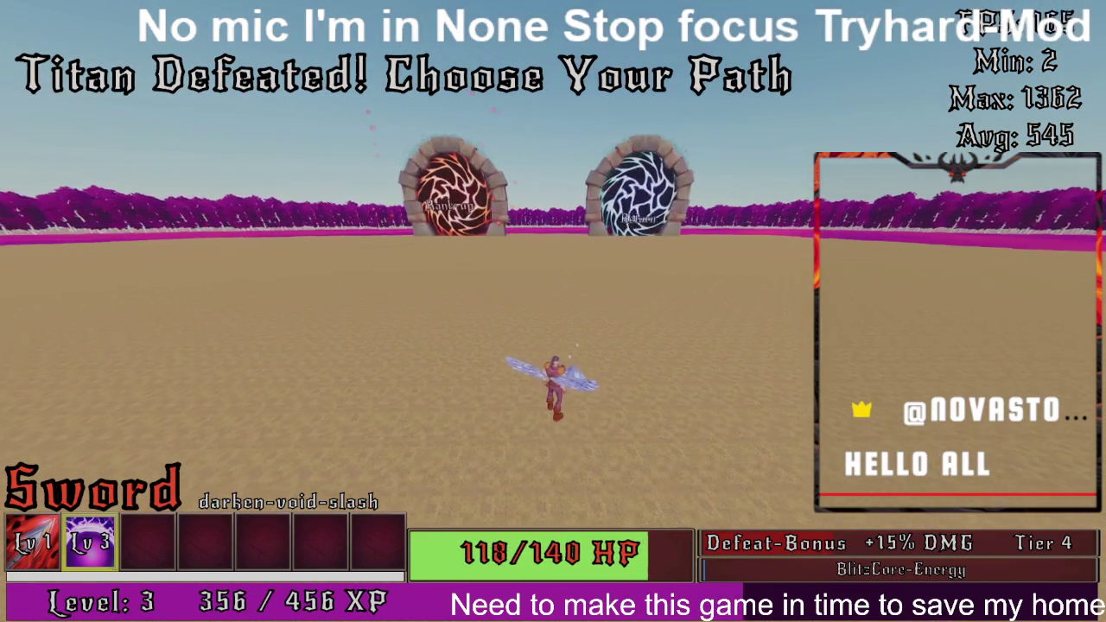
{"action": "key", "text": "super"}
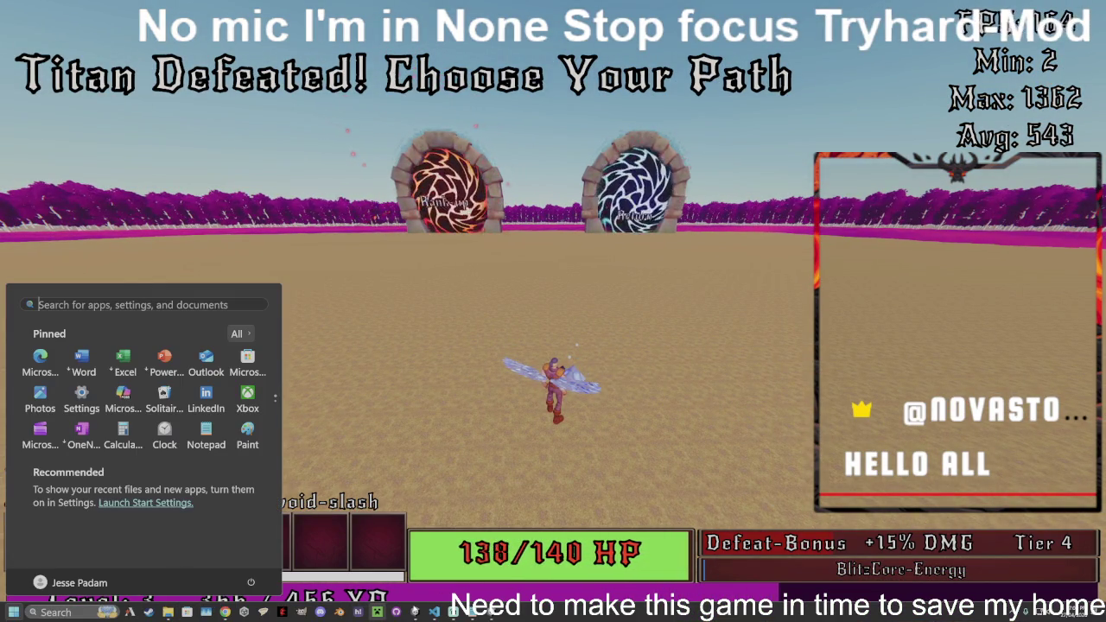
{"action": "right_click", "coordinate": [453, 612]}
- Close the running game, glance at the code editor's file tree, and return to Unity
{"action": "left_click", "coordinate": [484, 585]}
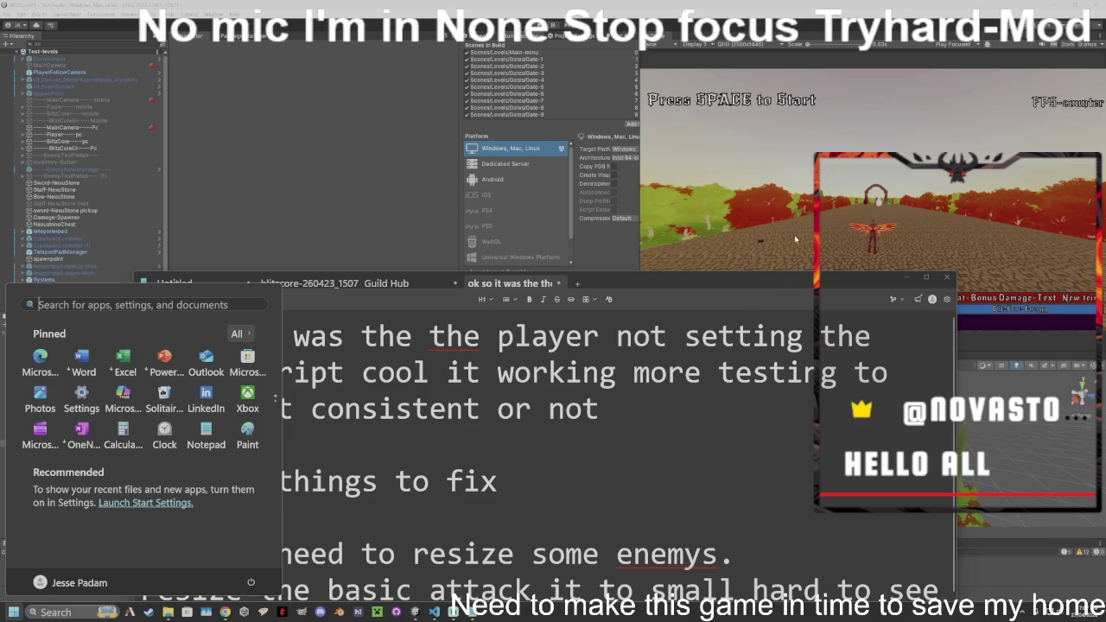
{"action": "left_click", "coordinate": [799, 233]}
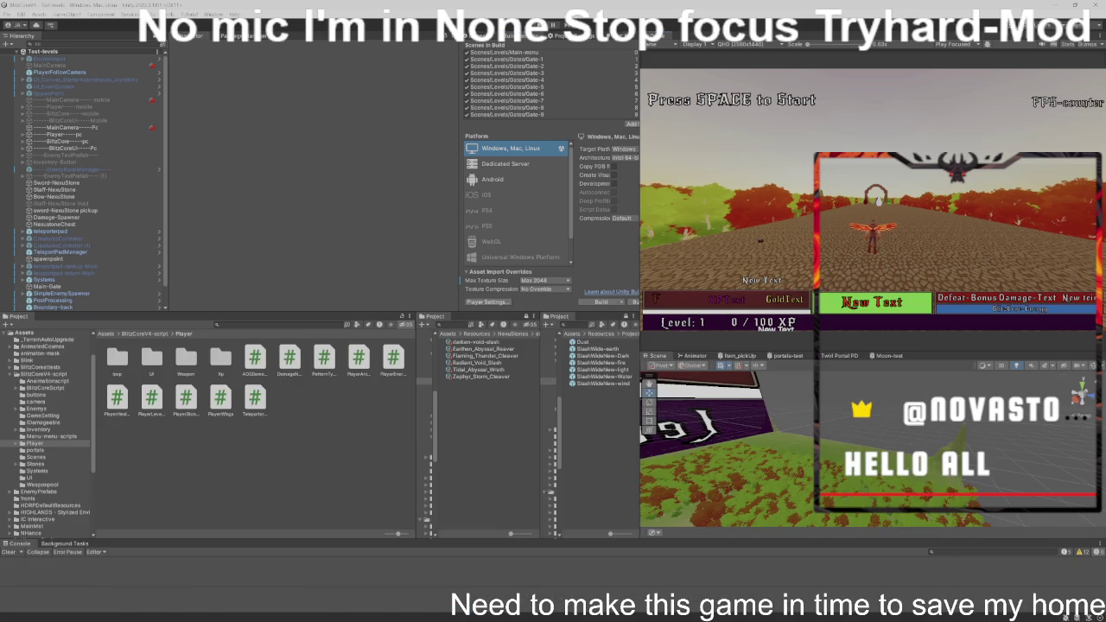
{"action": "left_click", "coordinate": [415, 612]}
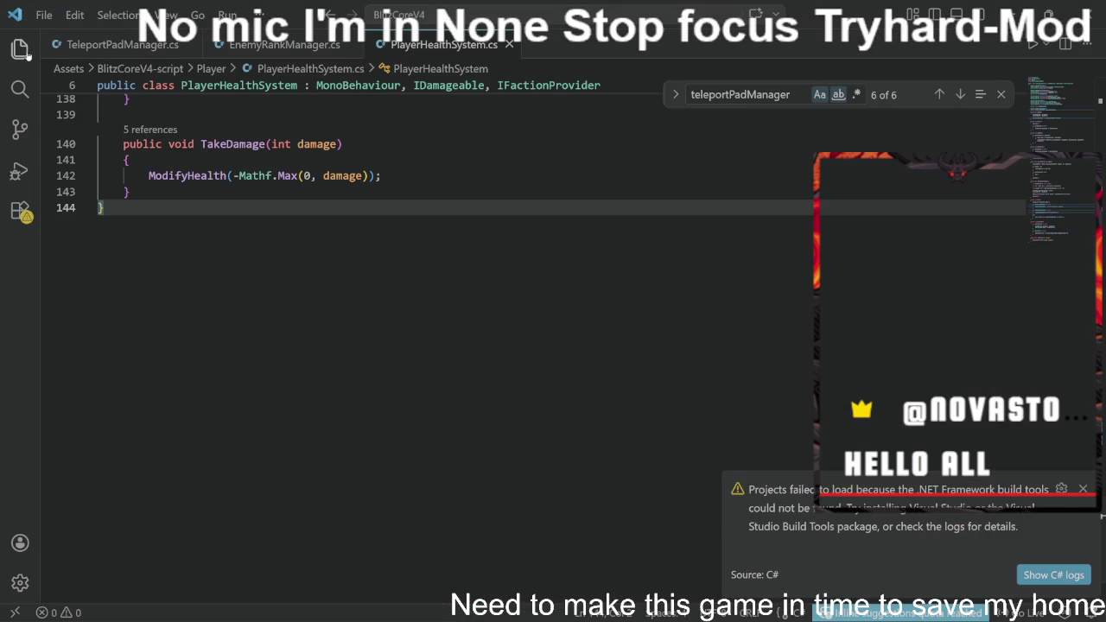
{"action": "left_click", "coordinate": [19, 49]}
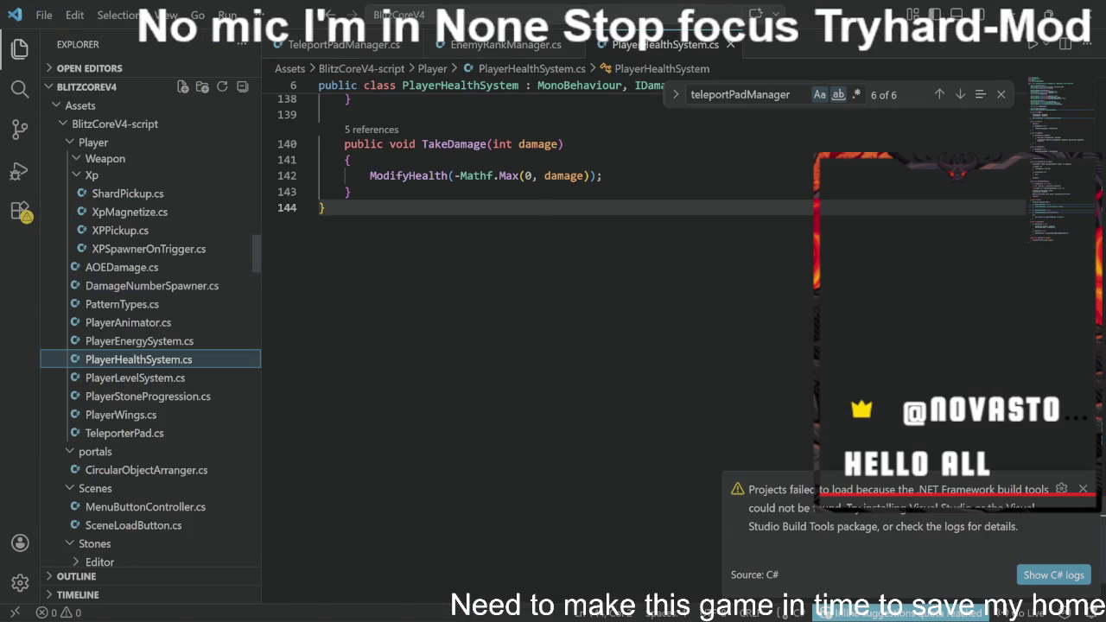
{"action": "left_click", "coordinate": [986, 8]}
- Search the project assets for 'unlockp' and open the UnlockPatterns script
{"action": "left_click", "coordinate": [285, 324]}
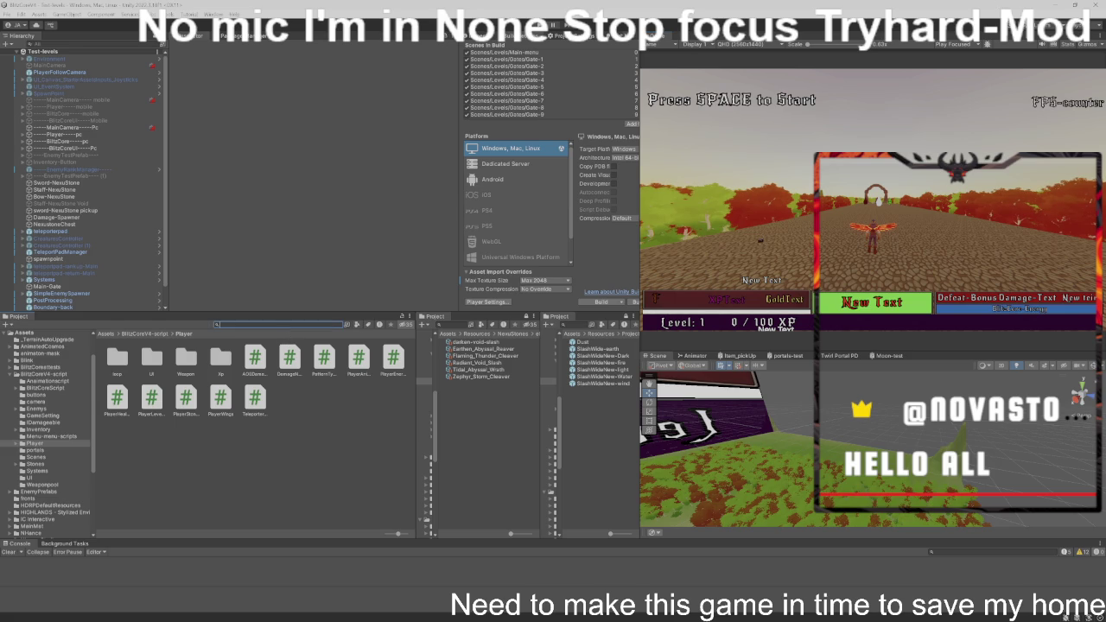
{"action": "type", "text": "un"}
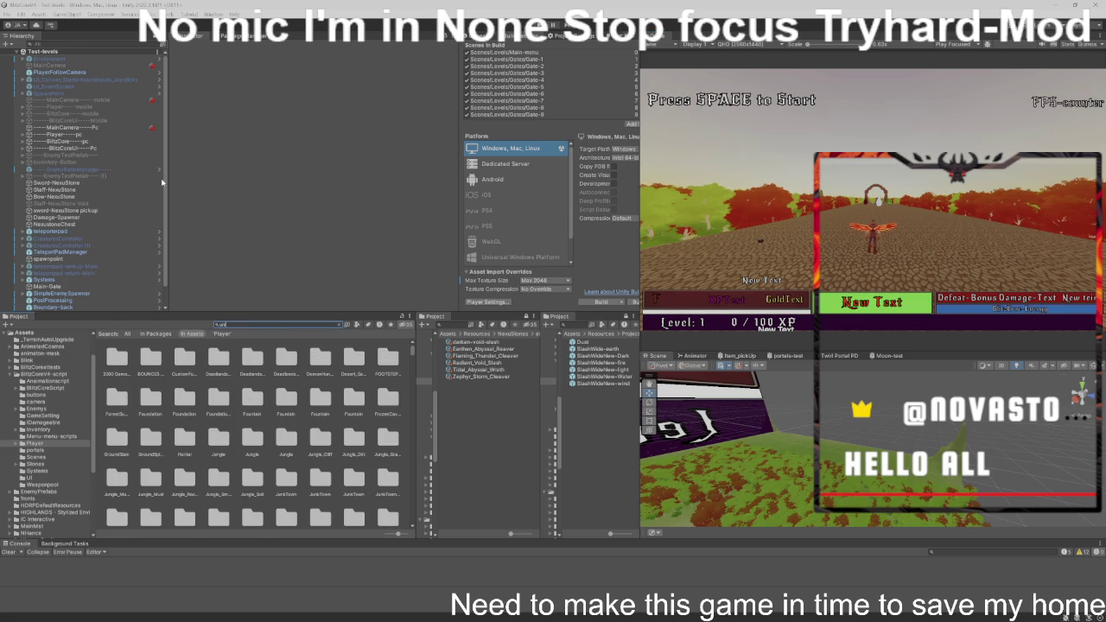
{"action": "type", "text": "lockp"}
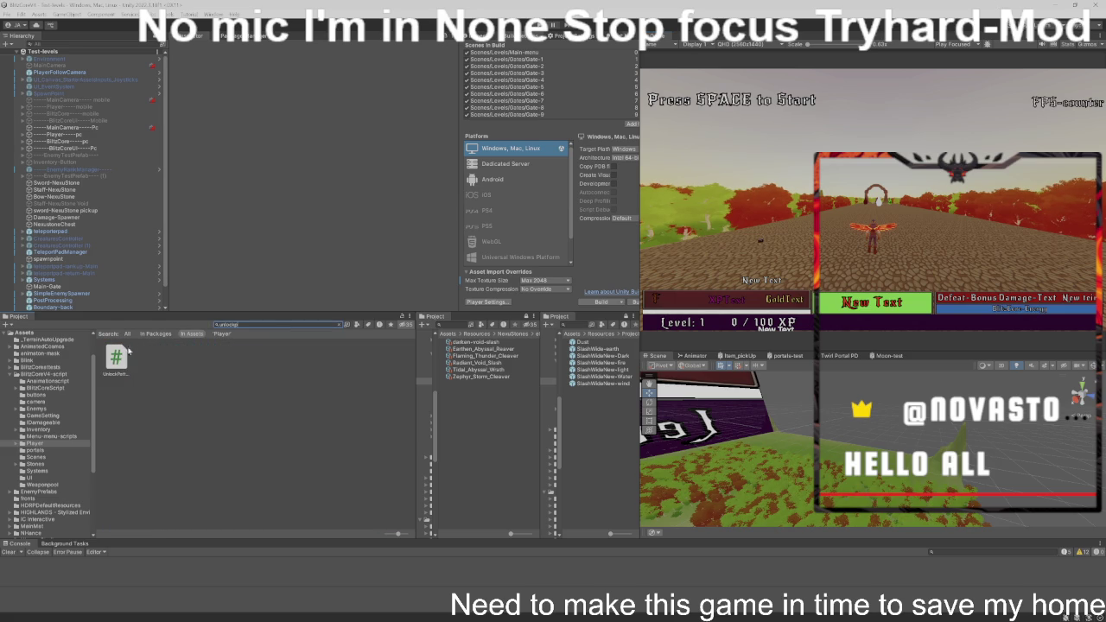
{"action": "left_click", "coordinate": [118, 358]}
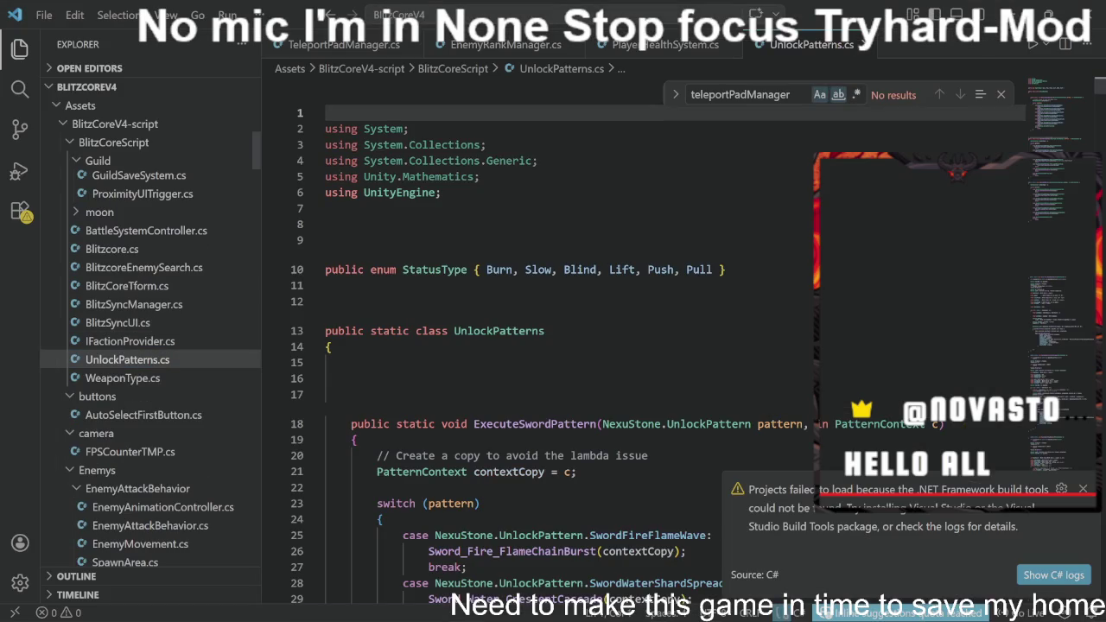
- Move '+ BlitzSyncManager.Instance.DamageMultiplier' from the line 228 crit chance to after c.damage on line 224
{"action": "key", "text": "ctrl+b"}
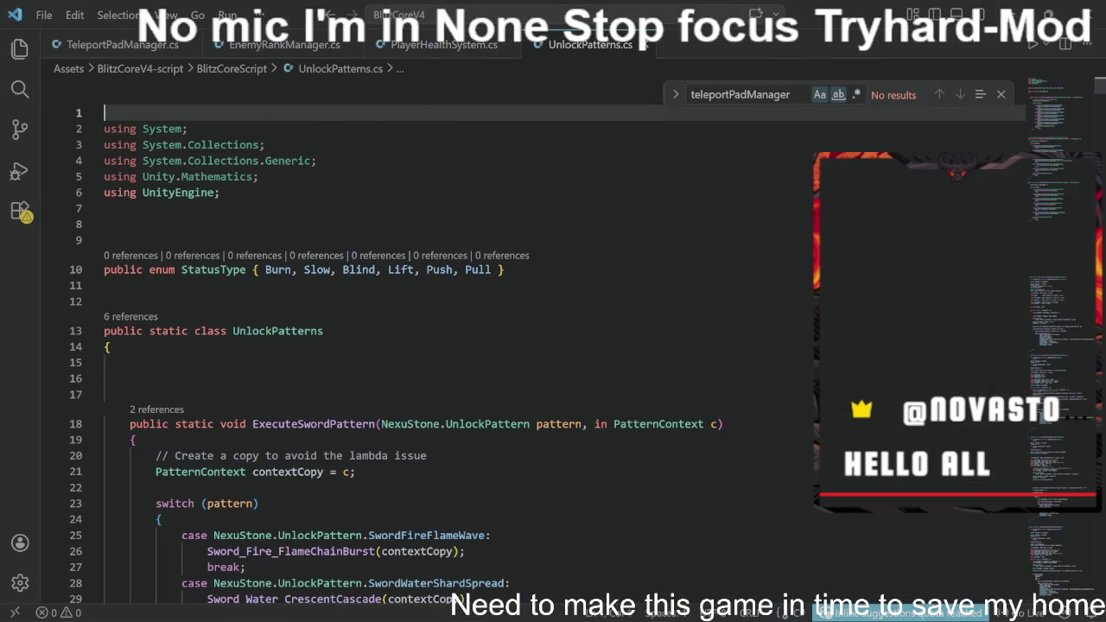
{"action": "scroll", "coordinate": [389, 345], "scroll_direction": "down", "scroll_amount": 12}
{"action": "scroll", "coordinate": [389, 346], "scroll_direction": "down", "scroll_amount": 20}
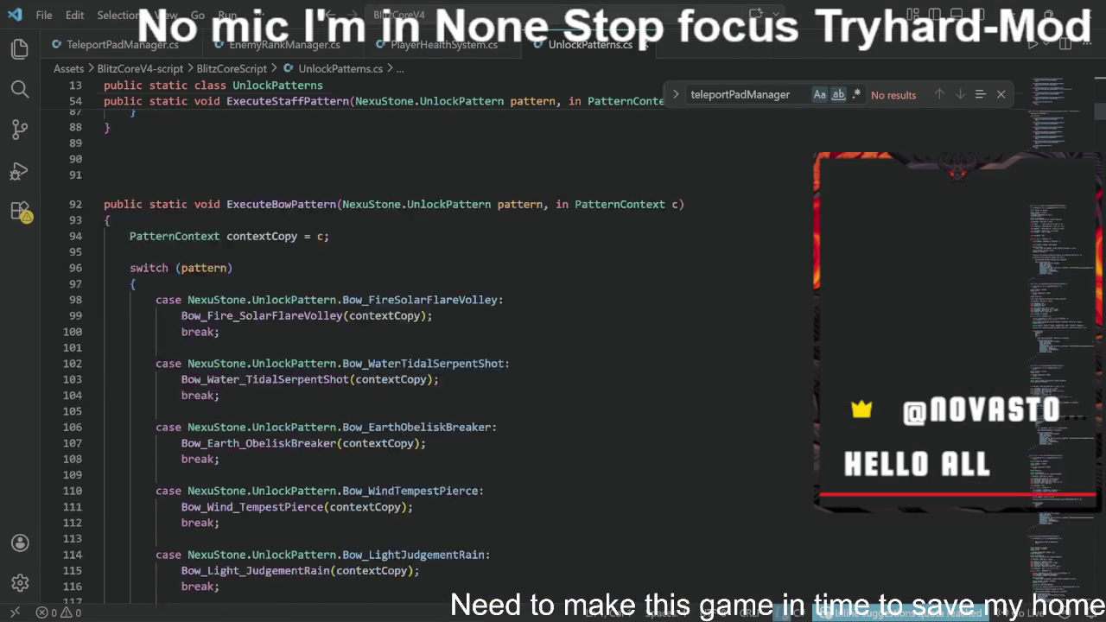
{"action": "scroll", "coordinate": [389, 346], "scroll_direction": "down", "scroll_amount": 20}
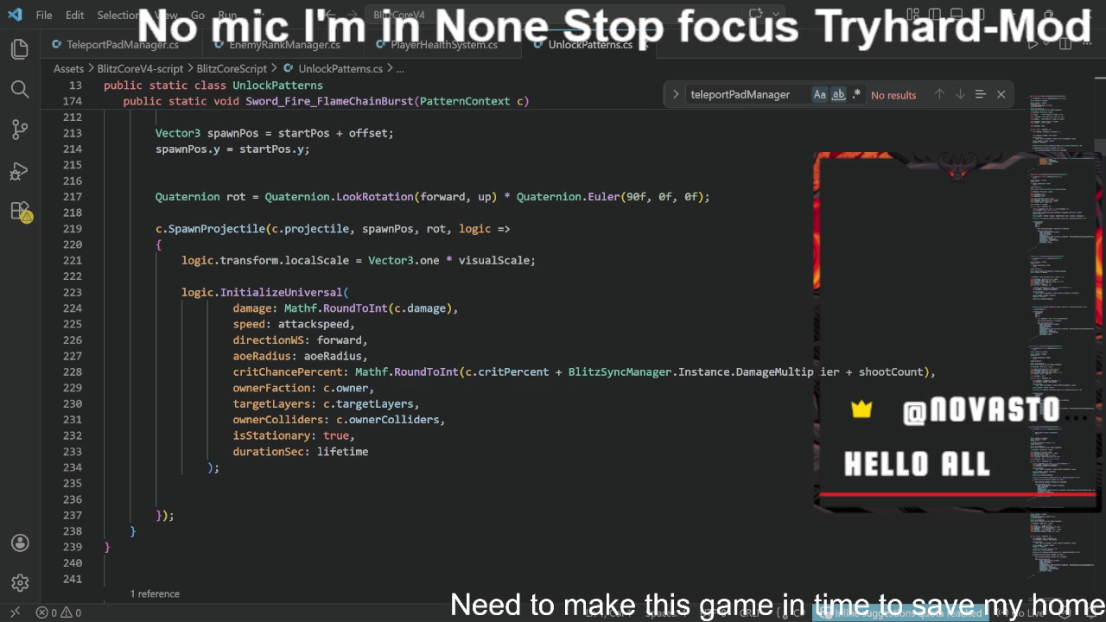
{"action": "left_click_drag", "start_coordinate": [556, 372], "coordinate": [847, 372]}
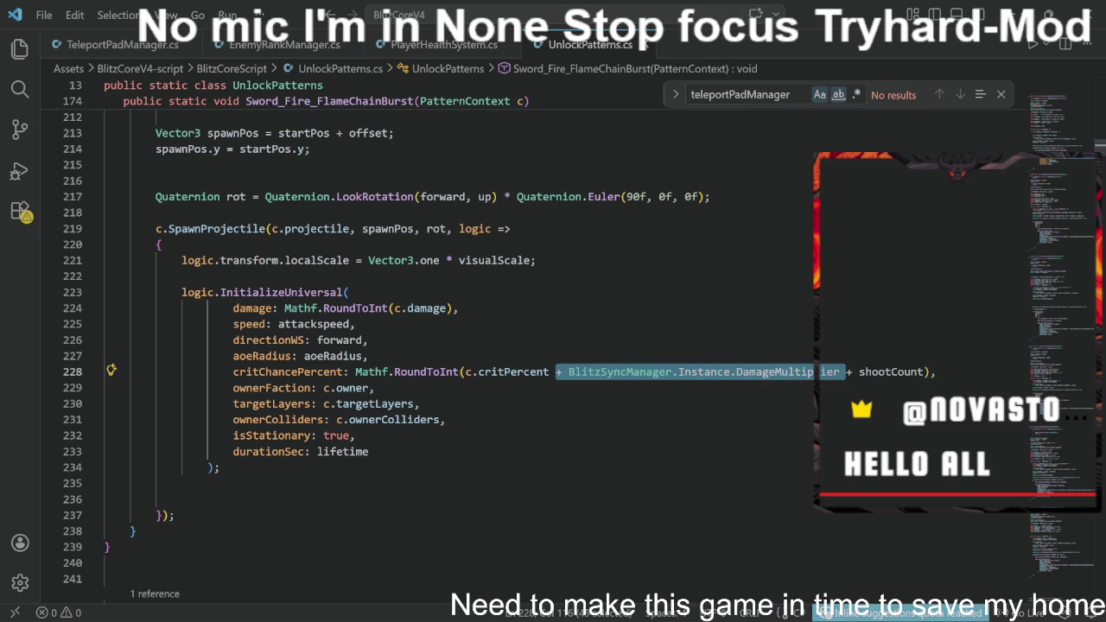
{"action": "right_click", "coordinate": [828, 372]}
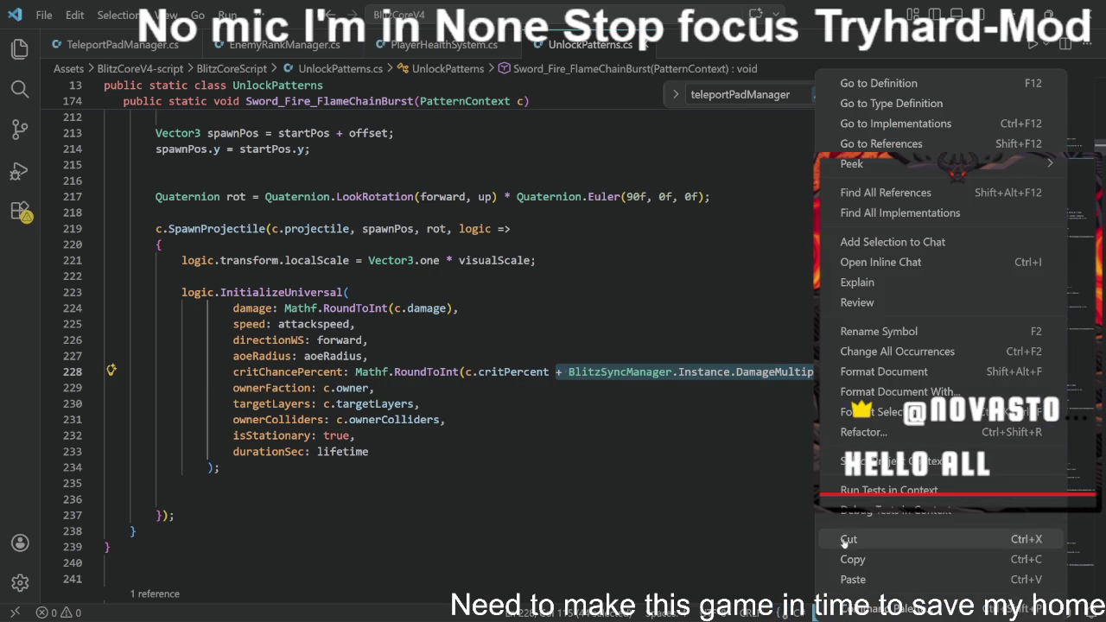
{"action": "left_click", "coordinate": [851, 539]}
{"action": "key", "text": "BackSpace"}
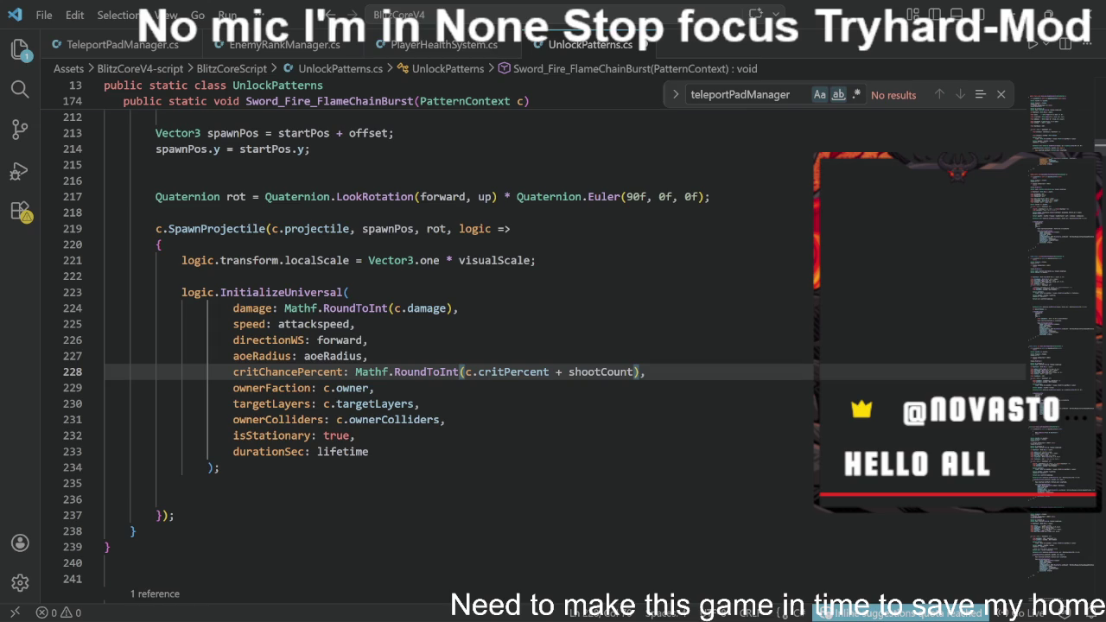
{"action": "left_click", "coordinate": [447, 308]}
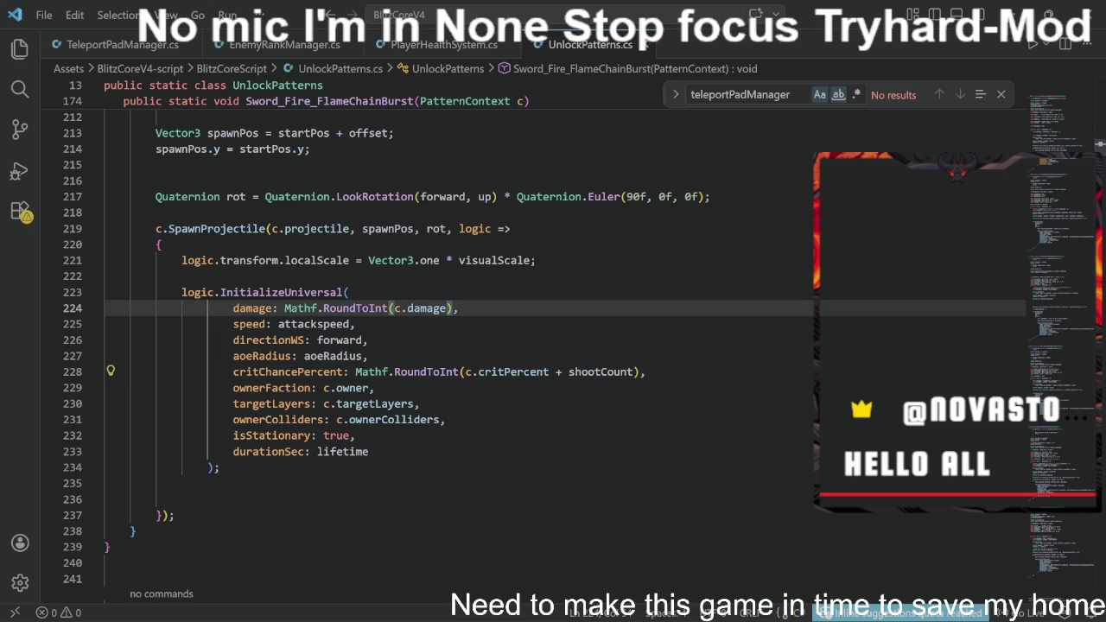
{"action": "key", "text": "ctrl+v"}
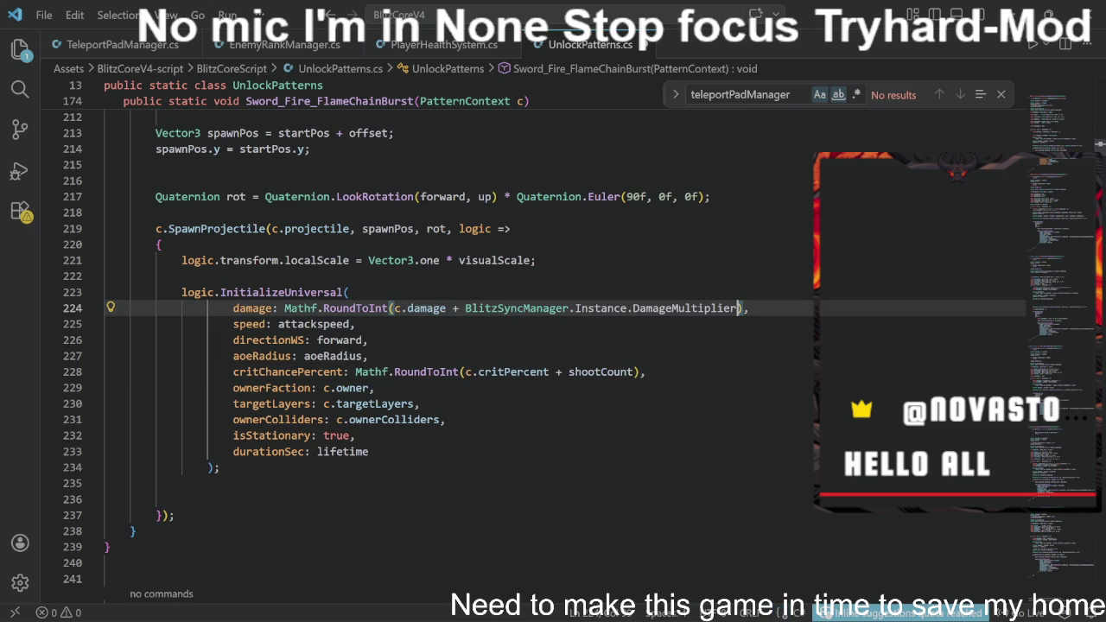
{"action": "left_click", "coordinate": [369, 340]}
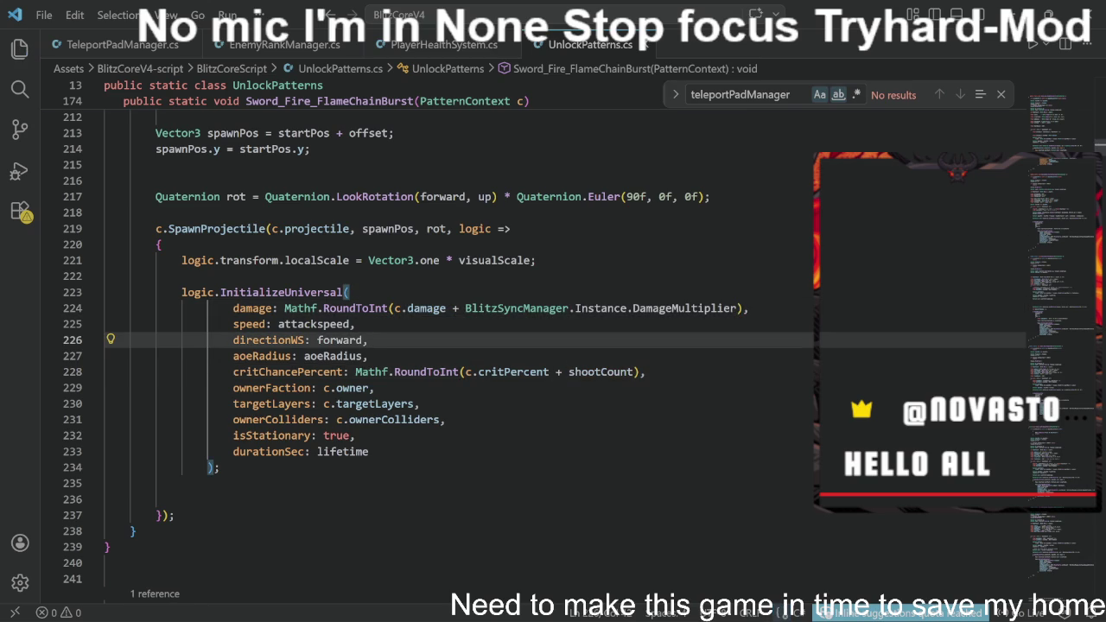
{"action": "scroll", "coordinate": [553, 346], "scroll_direction": "up", "scroll_amount": 3}
- Delete the DamageMultiplier term from CrescentCascade's critChancePercent
{"action": "scroll", "coordinate": [553, 346], "scroll_direction": "down", "scroll_amount": 3}
{"action": "scroll", "coordinate": [553, 346], "scroll_direction": "down", "scroll_amount": 20}
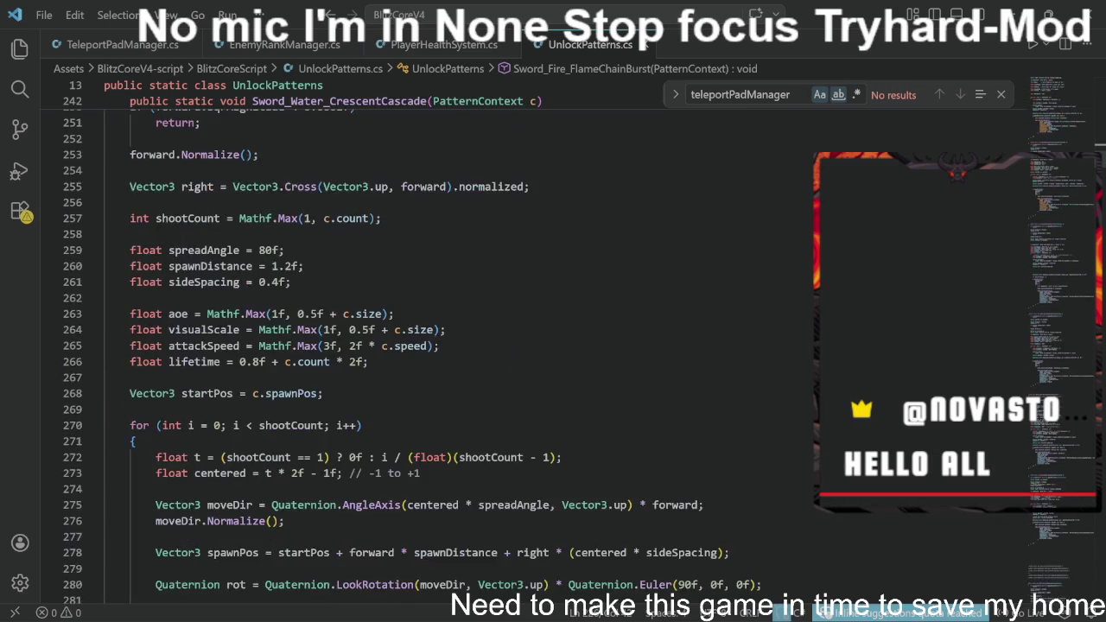
{"action": "left_click_drag", "start_coordinate": [853, 336], "coordinate": [570, 336]}
{"action": "key", "text": "BackSpace"}
{"action": "key", "text": "End"}
- Remove the DamageMultiplier term and damageMulti from QuakeLine's crit chance on line 376
{"action": "scroll", "coordinate": [458, 346], "scroll_direction": "down", "scroll_amount": 19}
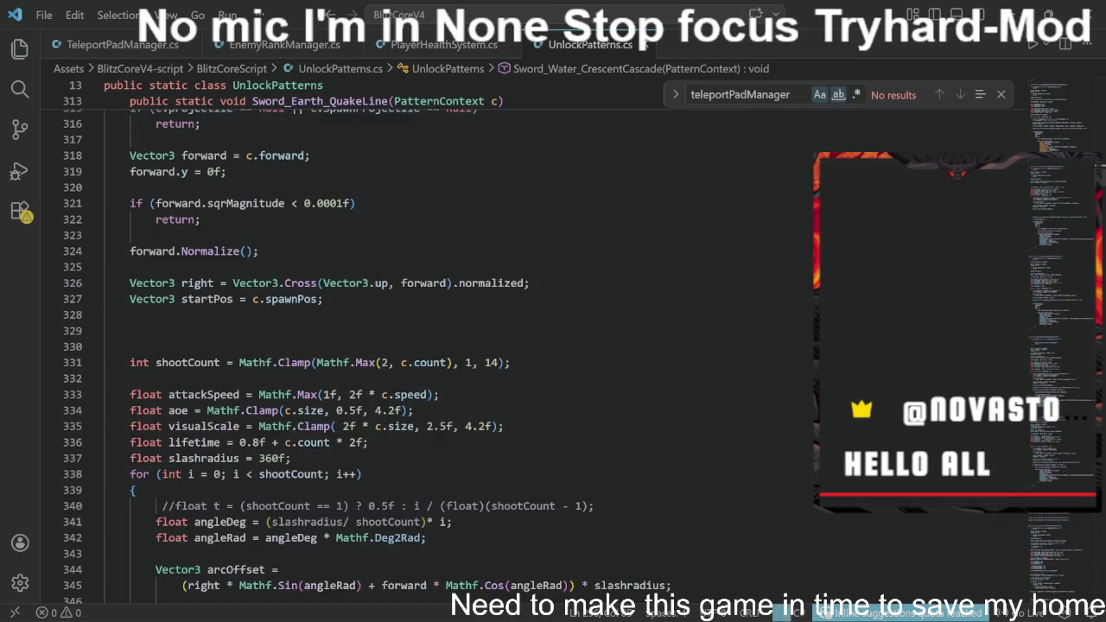
{"action": "scroll", "coordinate": [458, 345], "scroll_direction": "down", "scroll_amount": 2}
{"action": "scroll", "coordinate": [458, 346], "scroll_direction": "up", "scroll_amount": 4}
{"action": "scroll", "coordinate": [458, 345], "scroll_direction": "down", "scroll_amount": 10}
{"action": "scroll", "coordinate": [458, 345], "scroll_direction": "down", "scroll_amount": 1}
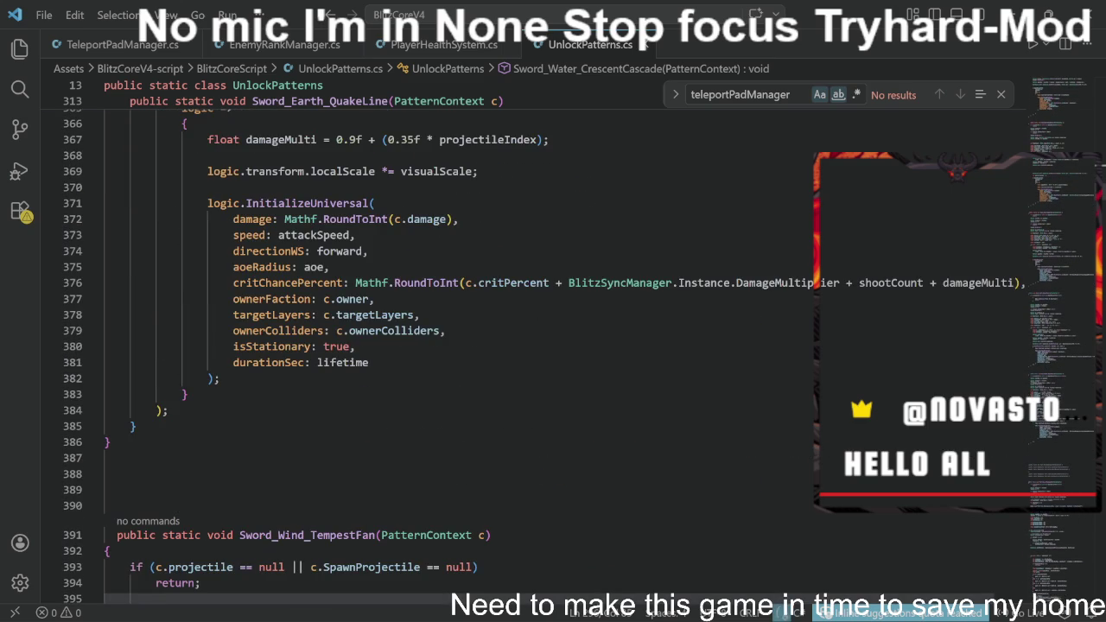
{"action": "left_click_drag", "start_coordinate": [853, 283], "coordinate": [568, 282]}
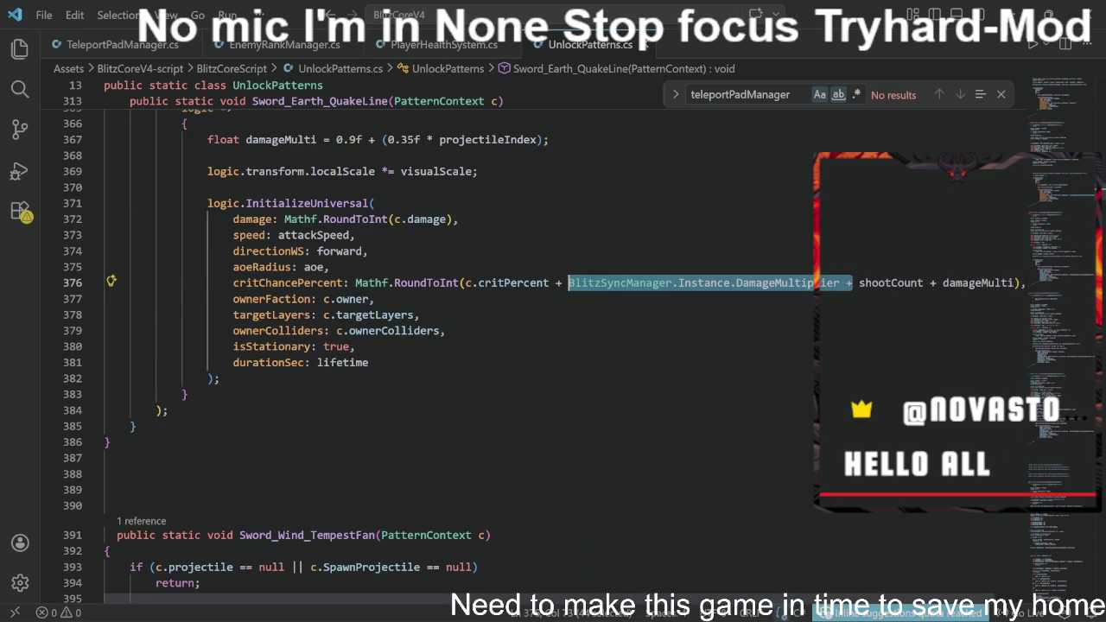
{"action": "key", "text": "BackSpace"}
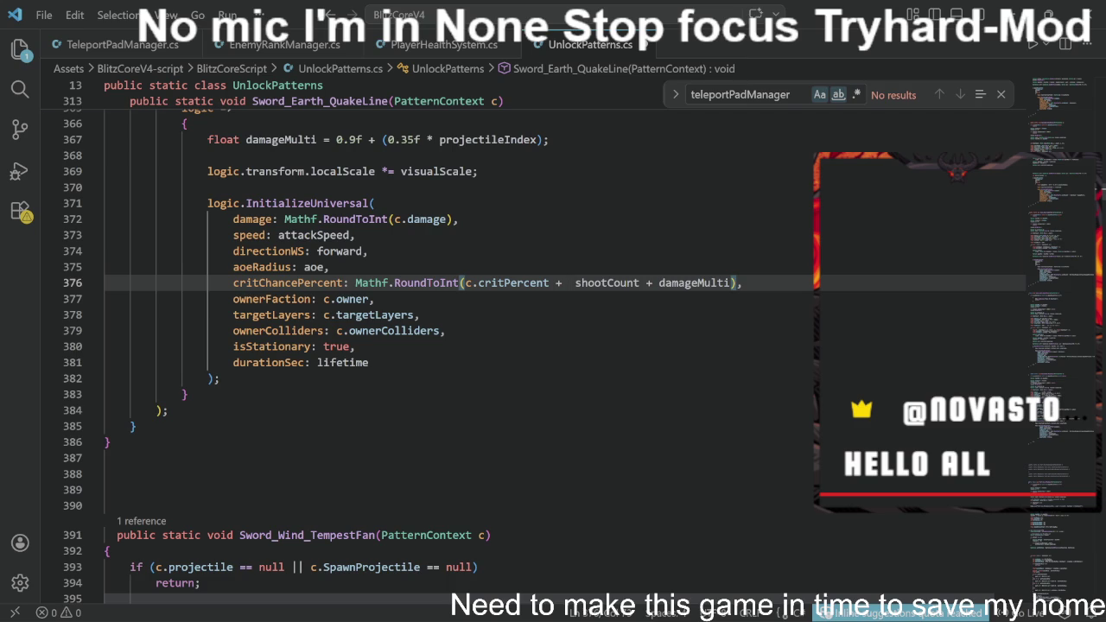
{"action": "double_click", "coordinate": [687, 283]}
{"action": "key", "text": "BackSpace"}
{"action": "key", "text": "BackSpace"}
{"action": "key", "text": "BackSpace"}
{"action": "key", "text": "Down"}
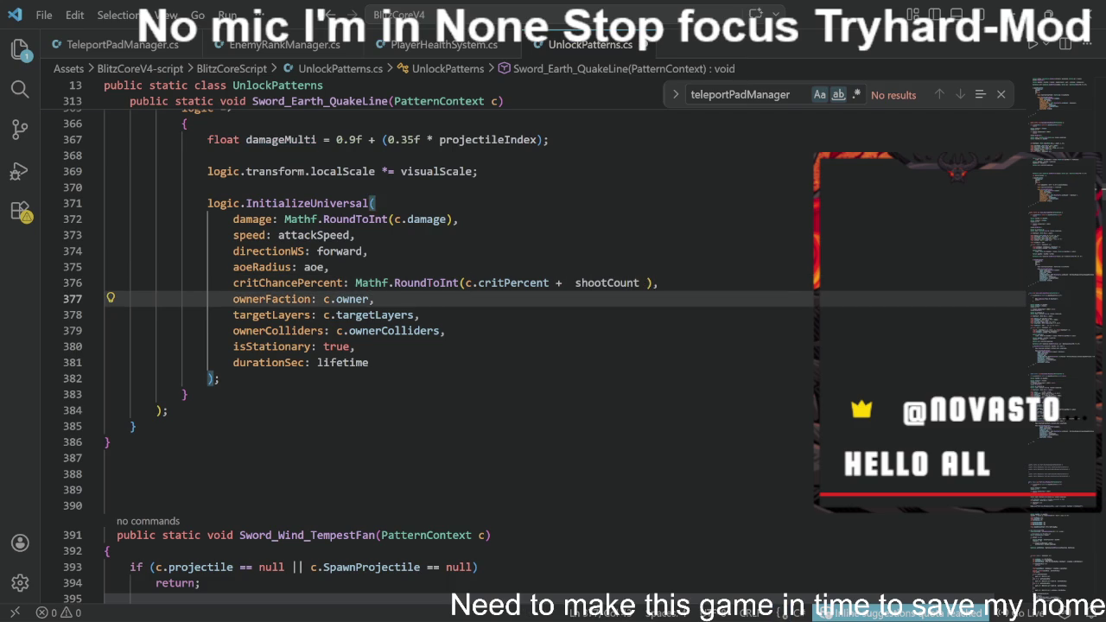
- Delete the DamageMultiplier term from RadiantHalo's and ShadowRing's crit chance lines
{"action": "scroll", "coordinate": [519, 346], "scroll_direction": "down", "scroll_amount": 20}
{"action": "scroll", "coordinate": [519, 346], "scroll_direction": "down", "scroll_amount": 17}
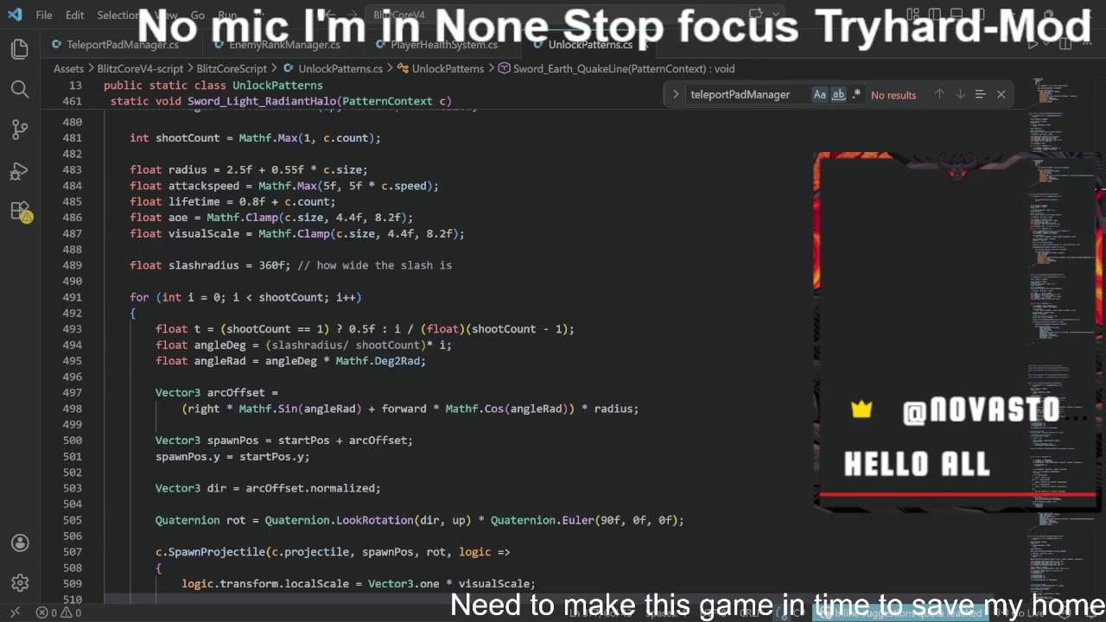
{"action": "scroll", "coordinate": [519, 346], "scroll_direction": "down", "scroll_amount": 7}
{"action": "left_click_drag", "start_coordinate": [826, 359], "coordinate": [542, 359]}
{"action": "key", "text": "BackSpace"}
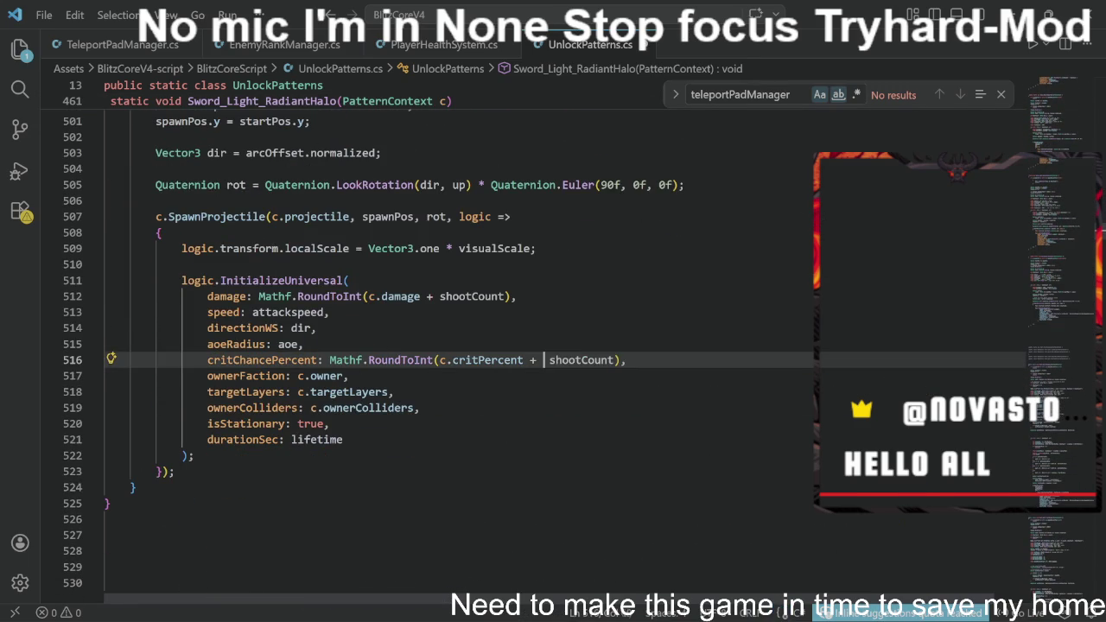
{"action": "scroll", "coordinate": [458, 345], "scroll_direction": "down", "scroll_amount": 20}
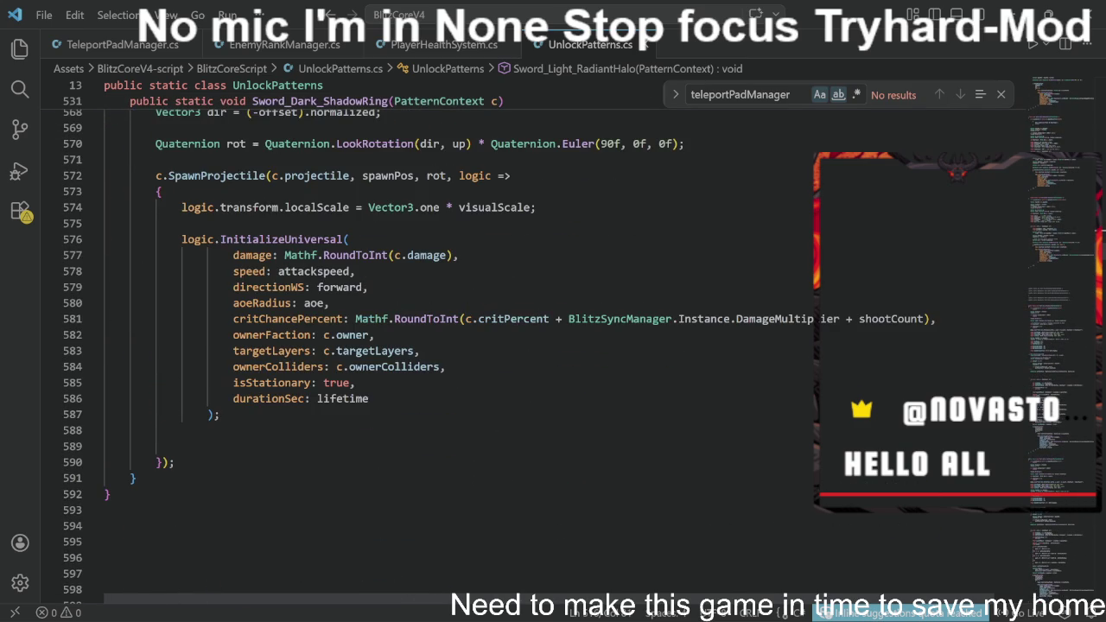
{"action": "left_click_drag", "start_coordinate": [852, 319], "coordinate": [588, 319]}
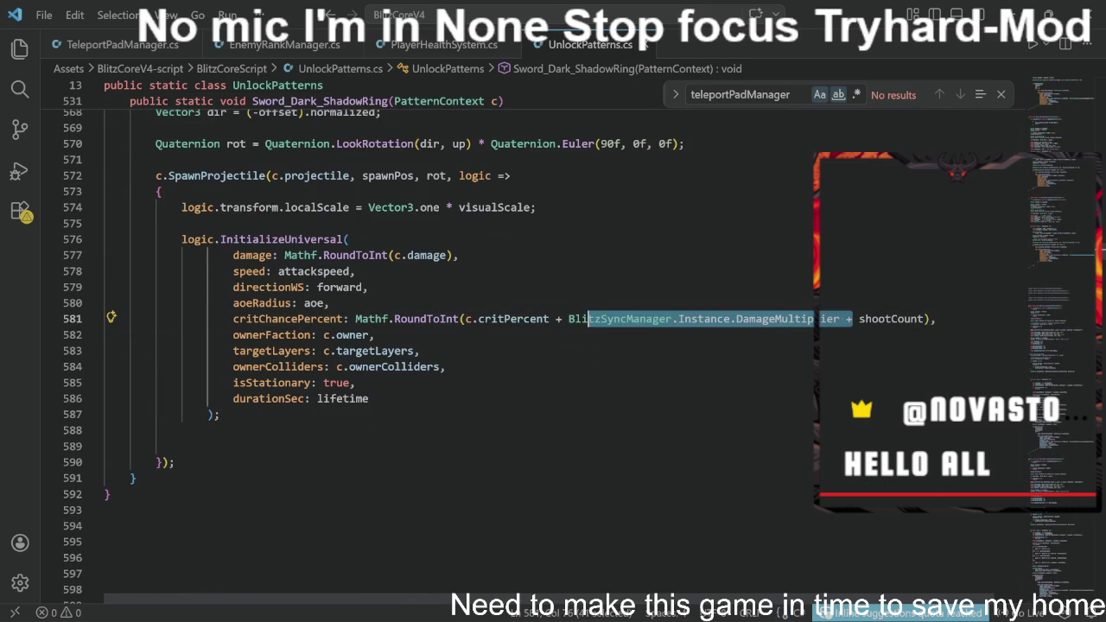
{"action": "key", "text": "BackSpace"}
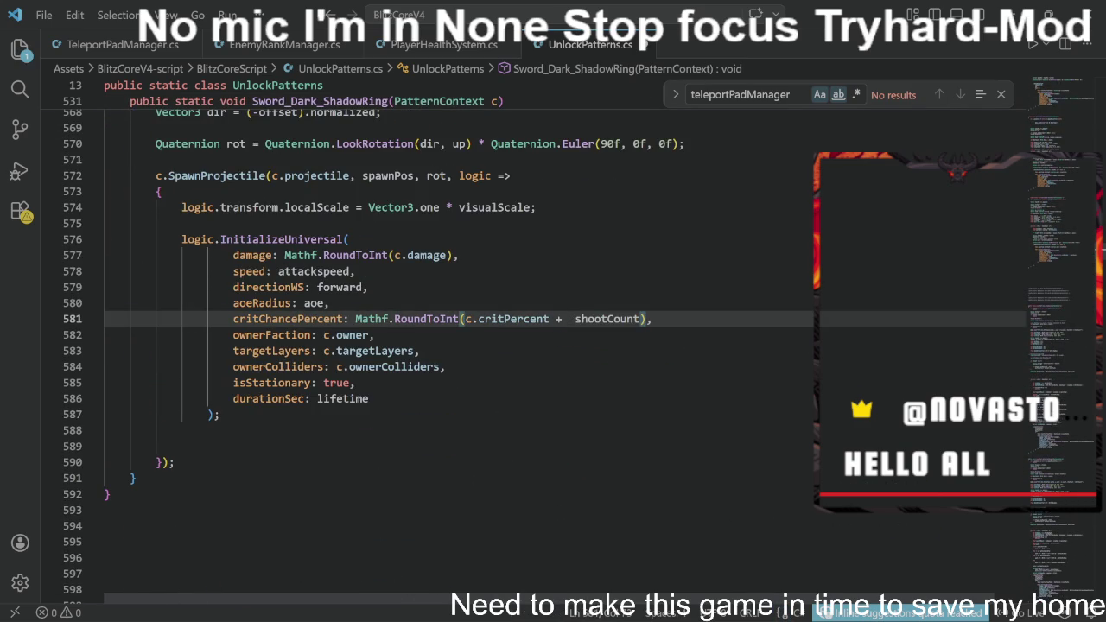
{"action": "key", "text": "BackSpace"}
{"action": "left_click", "coordinate": [647, 319]}
- Add '+ DamageMultiplier' after c.damage on ShadowRing's damage line 577
{"action": "scroll", "coordinate": [484, 302], "scroll_direction": "down", "scroll_amount": 10}
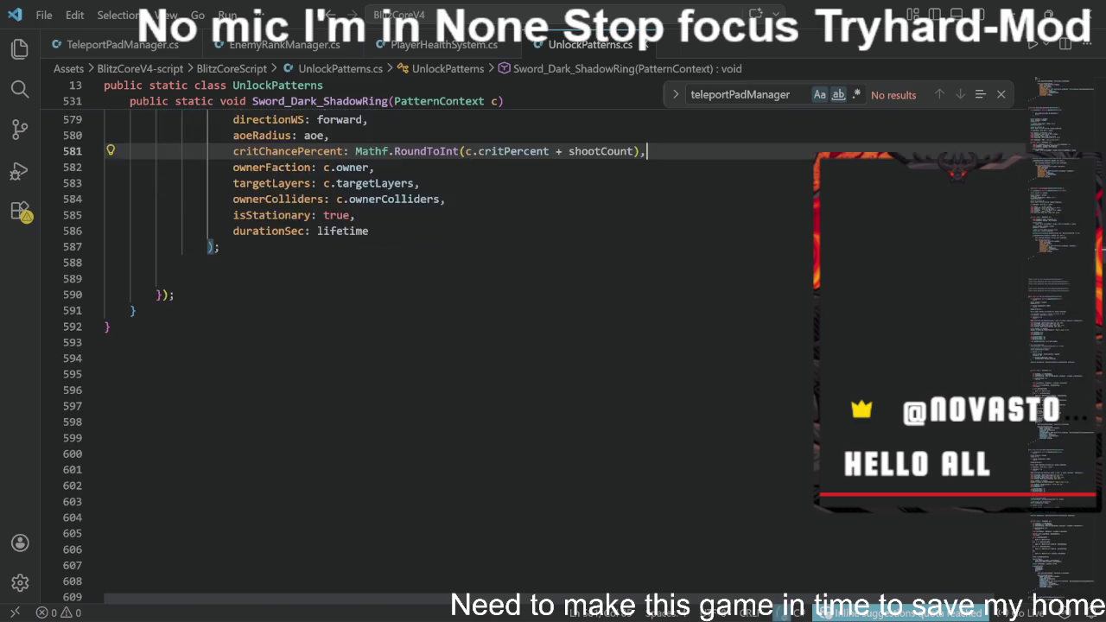
{"action": "scroll", "coordinate": [484, 303], "scroll_direction": "up", "scroll_amount": 10}
{"action": "scroll", "coordinate": [458, 346], "scroll_direction": "up", "scroll_amount": 4}
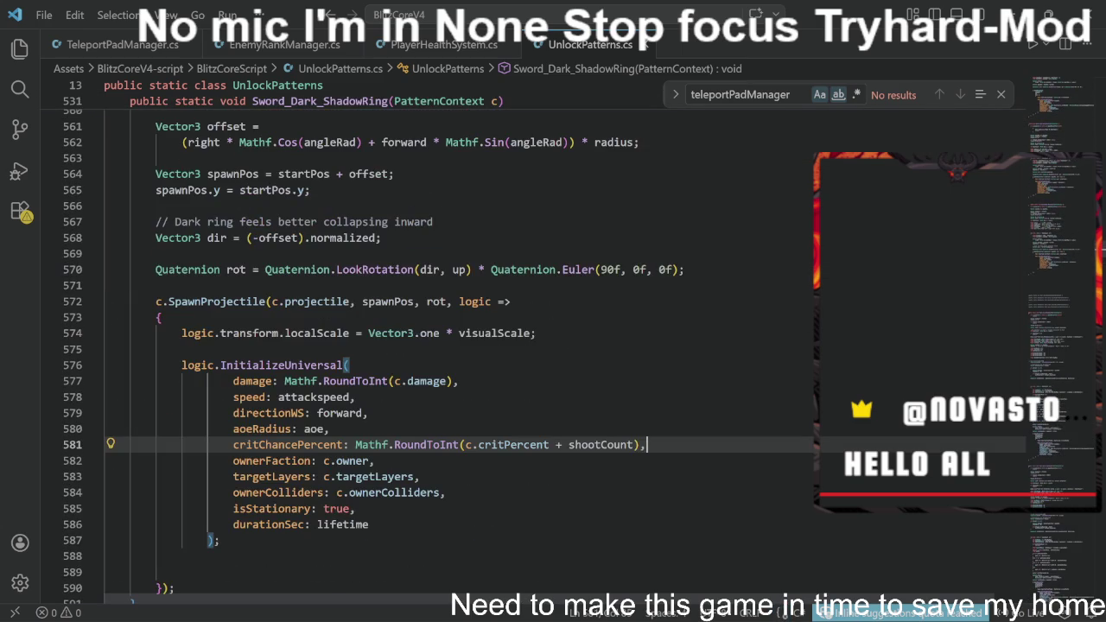
{"action": "key", "text": "Up"}
{"action": "key", "text": "Up"}
{"action": "key", "text": "Up"}
{"action": "key", "text": "Up"}
{"action": "key", "text": "Left"}
{"action": "key", "text": "Left"}
{"action": "type", "text": "+"}
{"action": "key", "text": "Tab"}
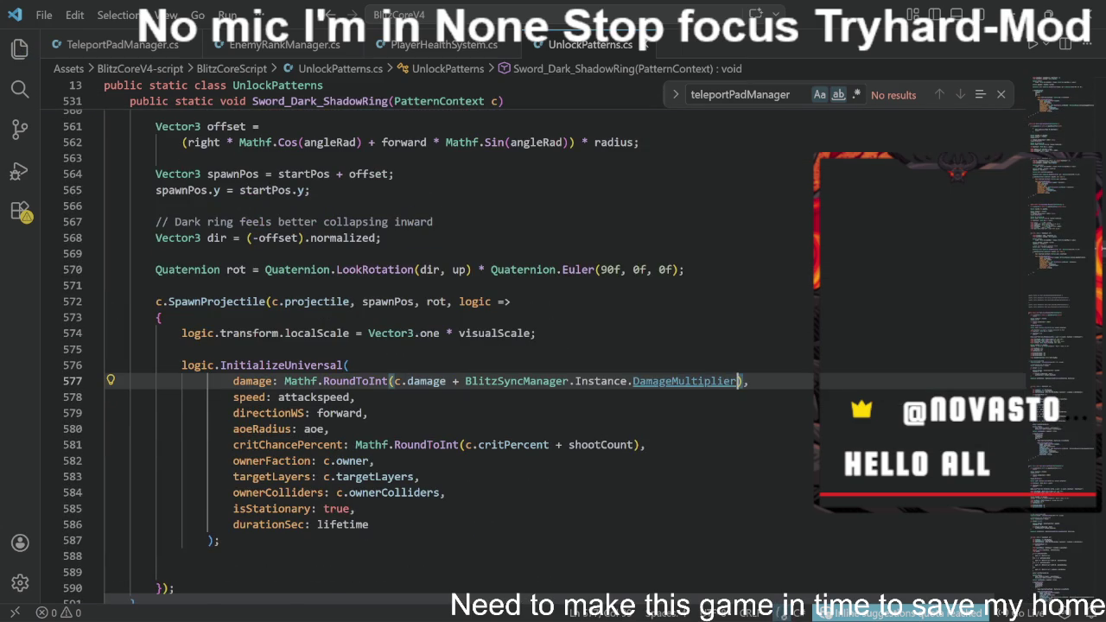
{"action": "scroll", "coordinate": [553, 345], "scroll_direction": "up", "scroll_amount": 10}
{"action": "scroll", "coordinate": [553, 346], "scroll_direction": "up", "scroll_amount": 5}
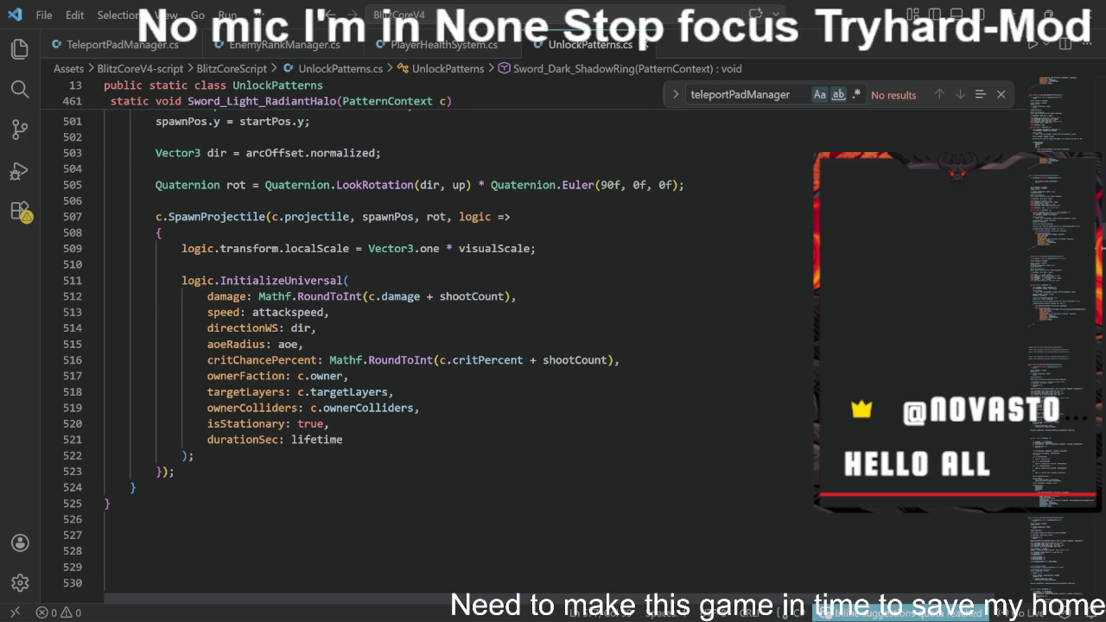
- Replace shootCount with the DamageMultiplier term in RadiantHalo's damage, and paste it after c.damage on line 441
{"action": "double_click", "coordinate": [471, 297]}
{"action": "key", "text": "BackSpace"}
{"action": "key", "text": "BackSpace"}
{"action": "type", "text": "+ BlitzSyncManager.Instance.DamageMultiplier"}
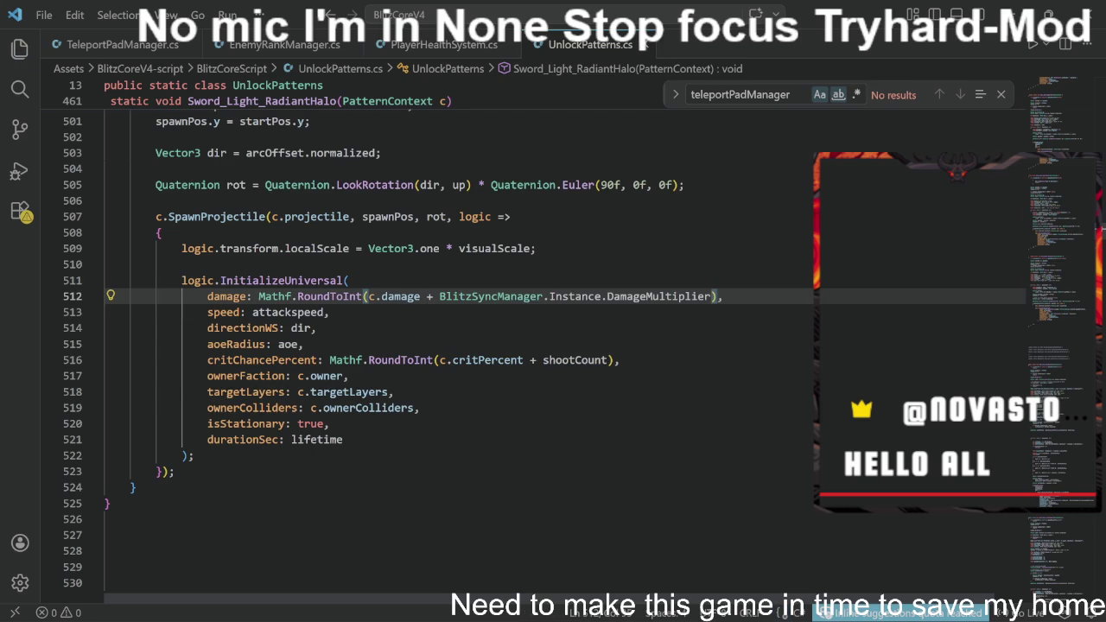
{"action": "scroll", "coordinate": [518, 345], "scroll_direction": "up", "scroll_amount": 15}
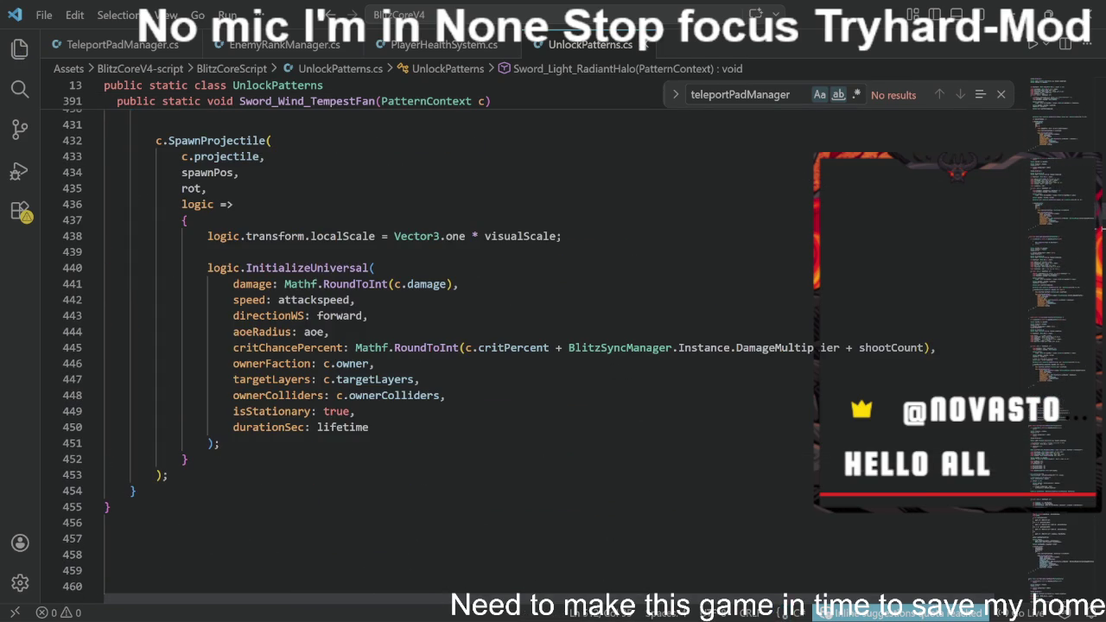
{"action": "left_click", "coordinate": [448, 285]}
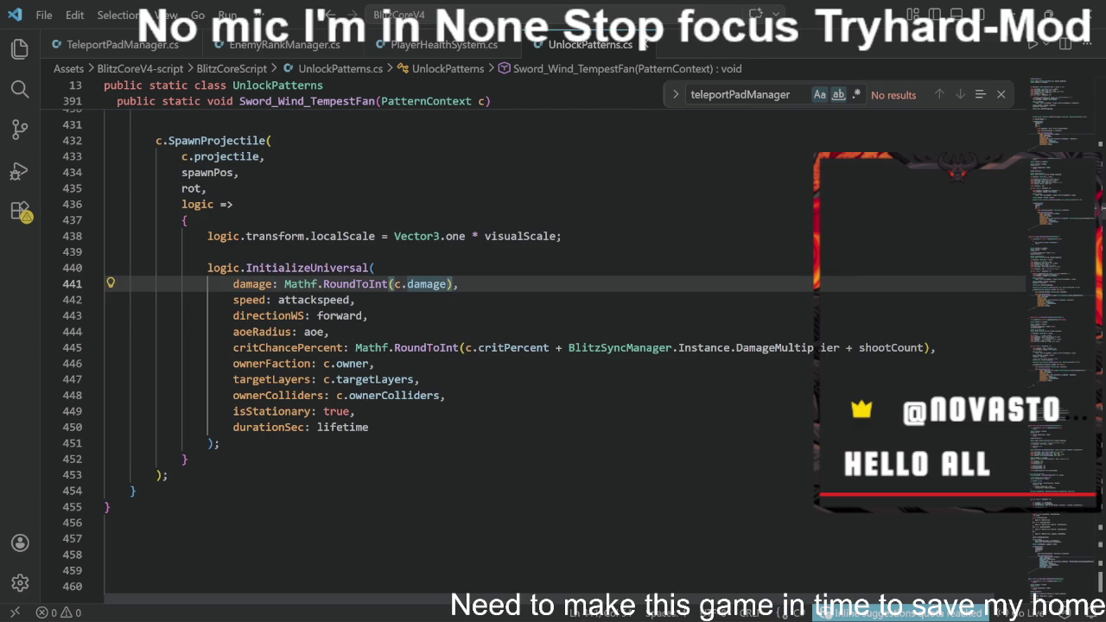
{"action": "type", "text": "+ BlitzSyncManager.Instance.DamageMultiplier"}
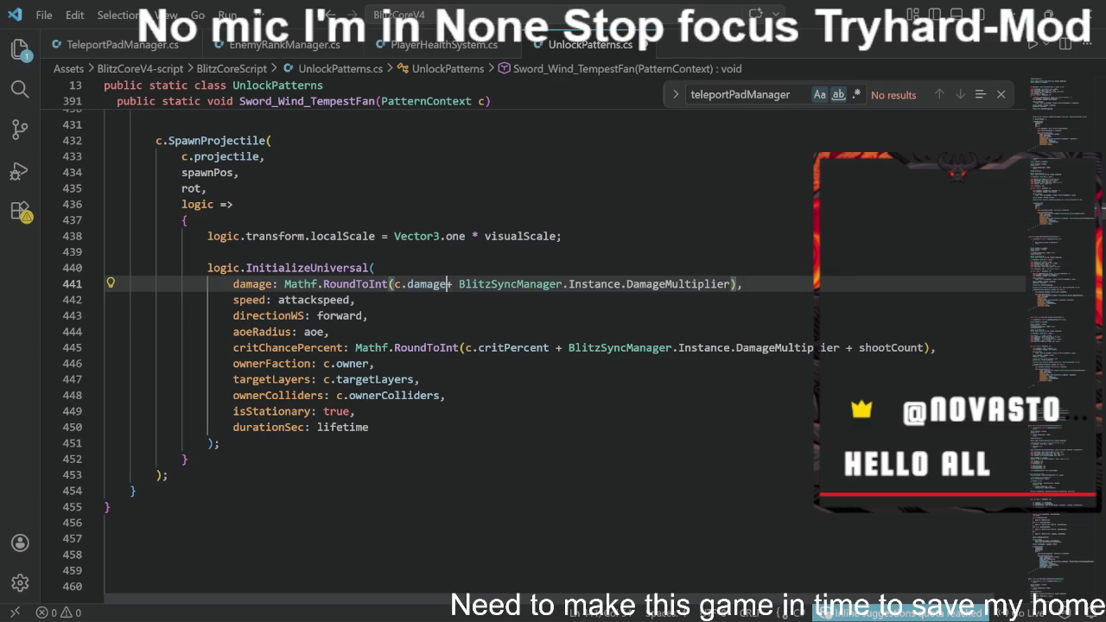
- Remove the multiplier from TempestFan's crit chance and append it after c.damage on line 372
{"action": "left_click_drag", "start_coordinate": [857, 347], "coordinate": [567, 347]}
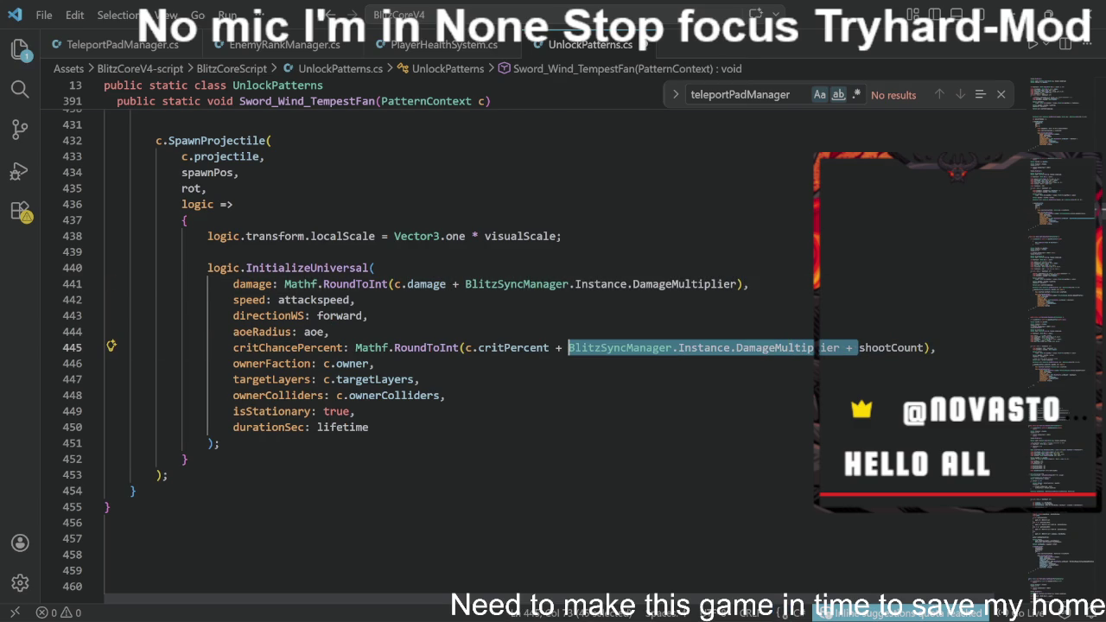
{"action": "key", "text": "BackSpace"}
{"action": "left_click", "coordinate": [647, 348]}
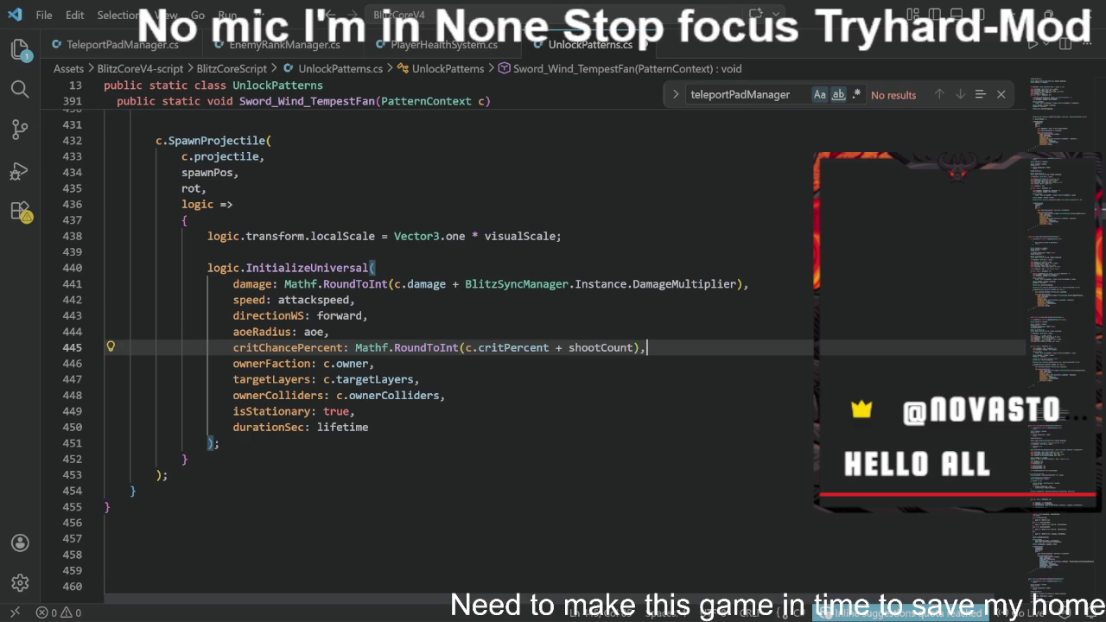
{"action": "scroll", "coordinate": [553, 346], "scroll_direction": "up", "scroll_amount": 7}
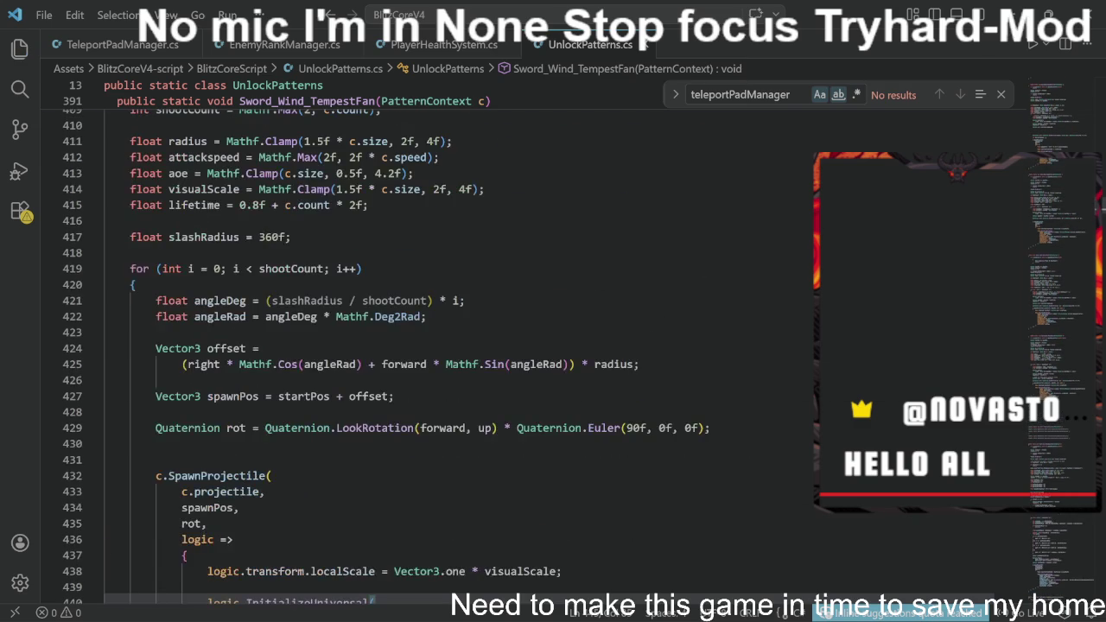
{"action": "scroll", "coordinate": [553, 345], "scroll_direction": "up", "scroll_amount": 15}
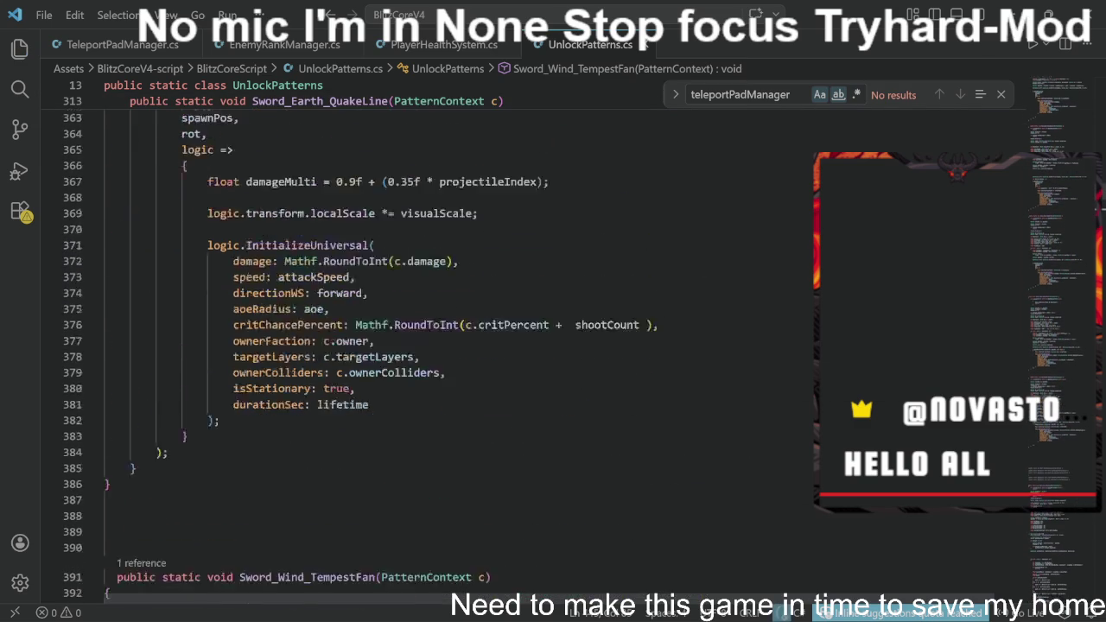
{"action": "scroll", "coordinate": [553, 345], "scroll_direction": "up", "scroll_amount": 1}
{"action": "left_click", "coordinate": [456, 302]}
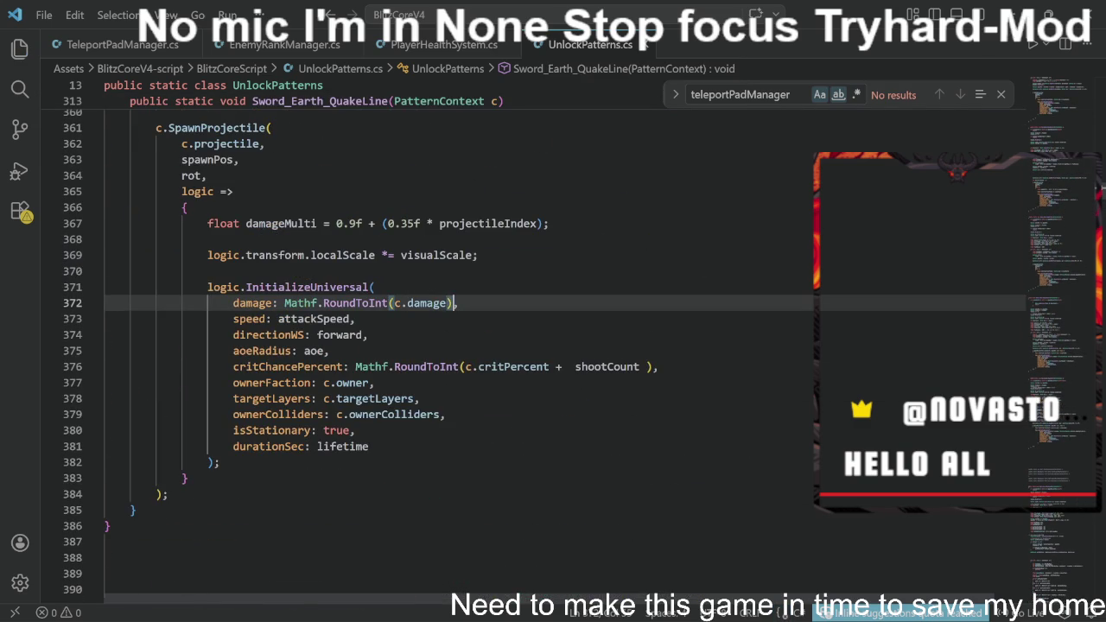
{"action": "type", "text": "+ BlitzSyncManager.Instance.DamageMultiplier"}
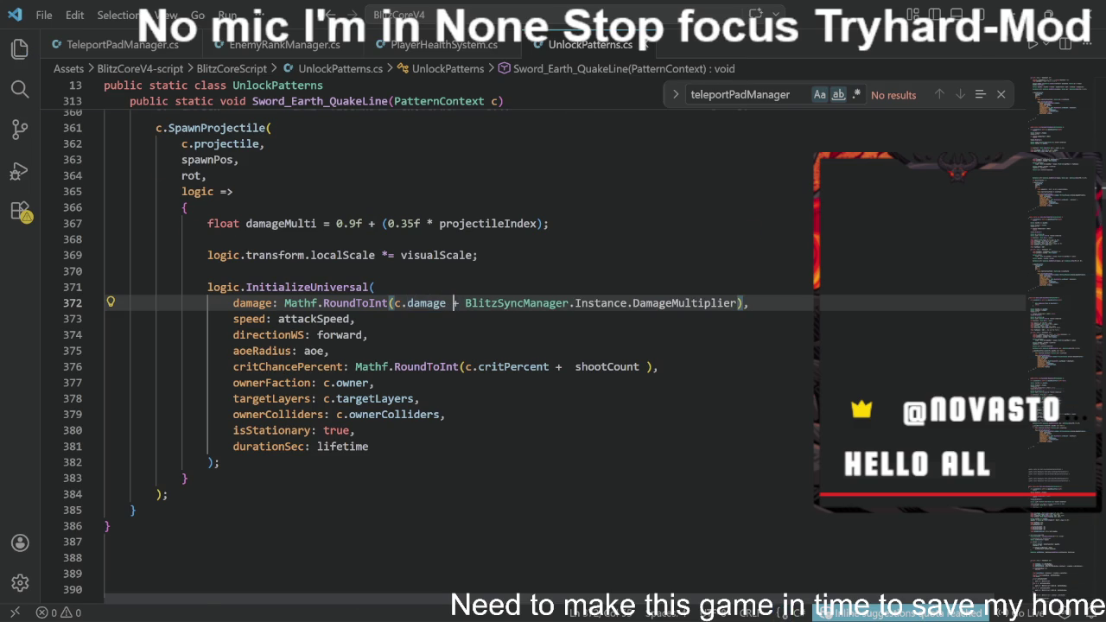
- Append '+ BlitzSyncManager.Instance.DamageMultiplier' after c.damage on line 292, then return to Unity
{"action": "scroll", "coordinate": [458, 346], "scroll_direction": "up", "scroll_amount": 13}
{"action": "scroll", "coordinate": [458, 345], "scroll_direction": "up", "scroll_amount": 4}
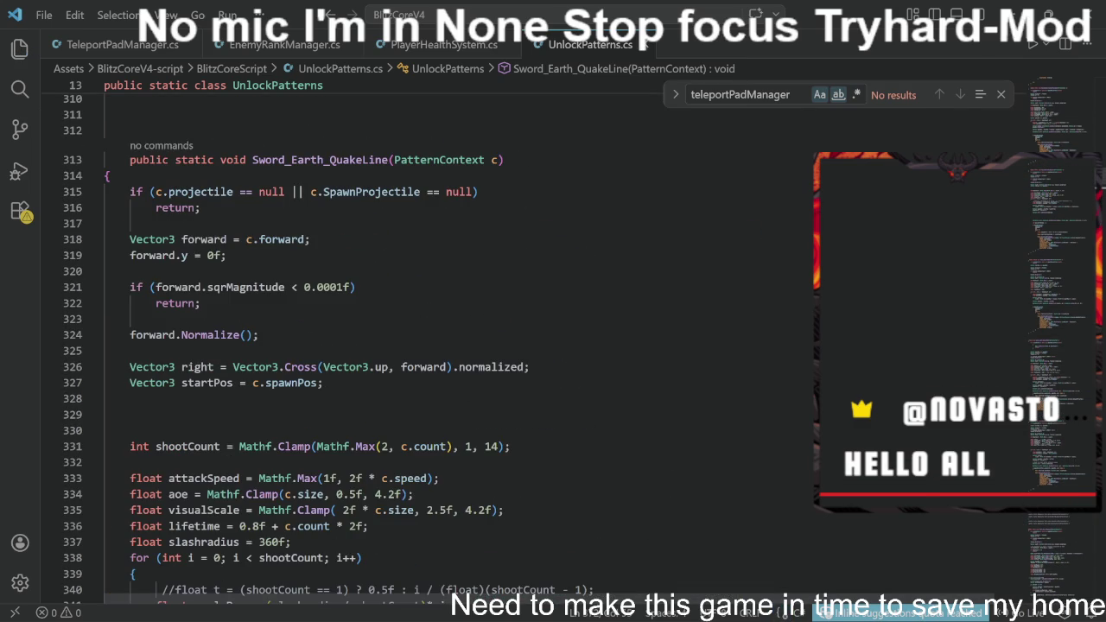
{"action": "scroll", "coordinate": [458, 345], "scroll_direction": "up", "scroll_amount": 9}
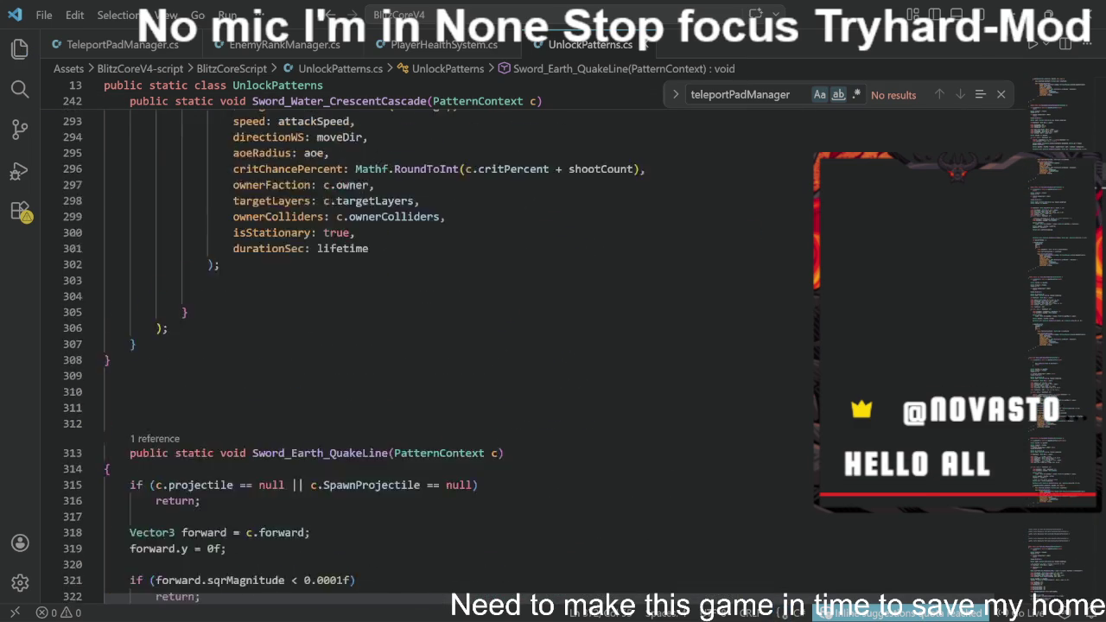
{"action": "left_click", "coordinate": [446, 231]}
{"action": "type", "text": "+ BlitzSyncManager.Instance.DamageMultiplier),"}
{"action": "scroll", "coordinate": [458, 345], "scroll_direction": "up", "scroll_amount": 16}
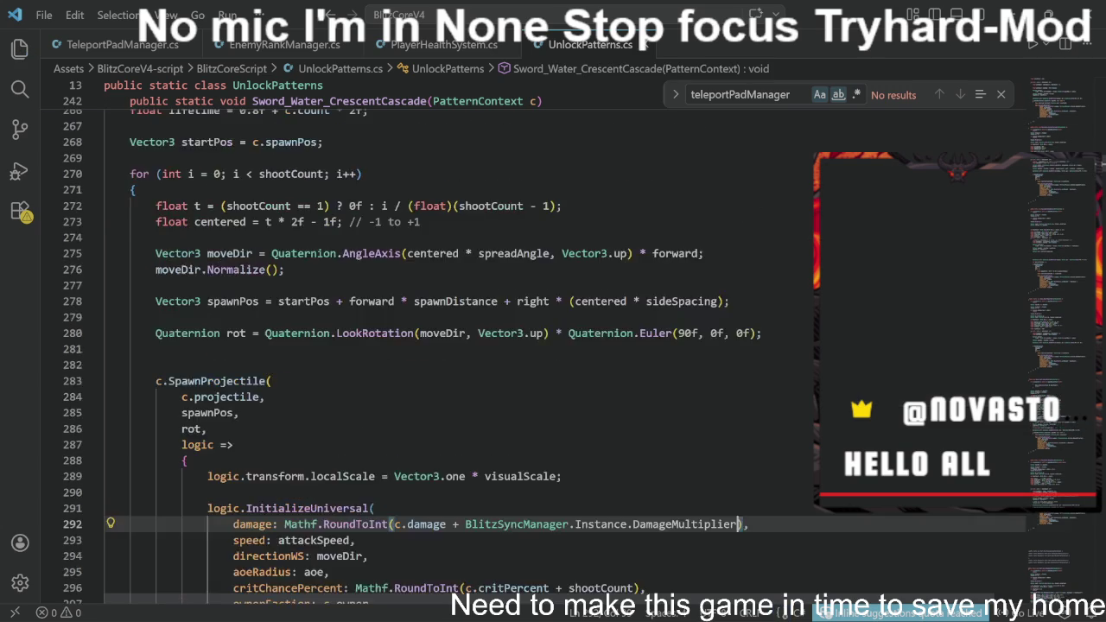
{"action": "scroll", "coordinate": [458, 346], "scroll_direction": "up", "scroll_amount": 7}
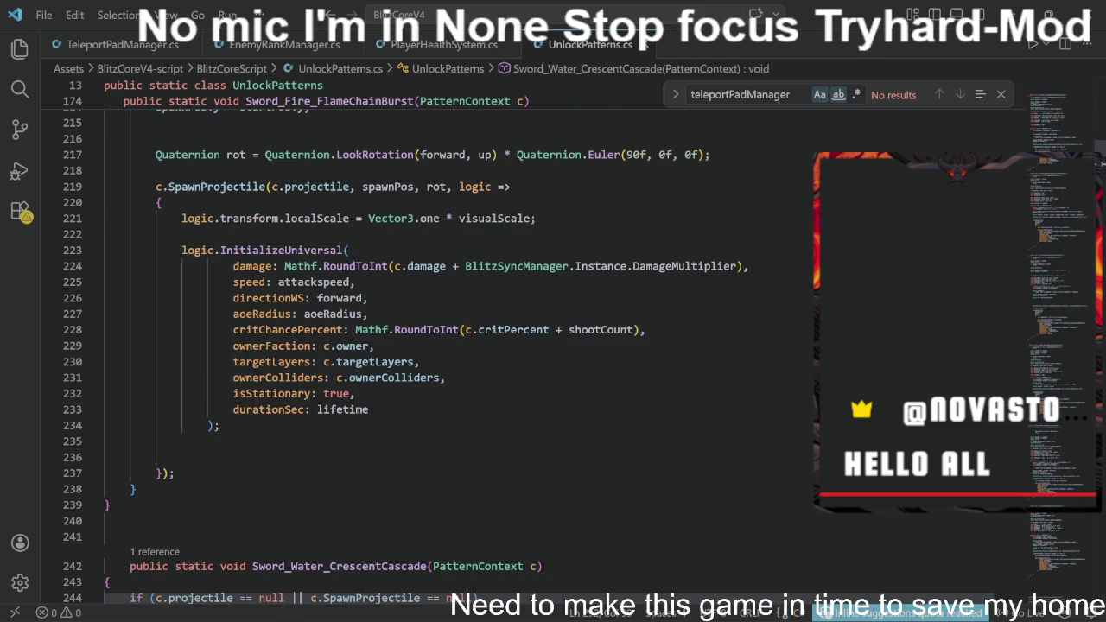
{"action": "scroll", "coordinate": [458, 346], "scroll_direction": "up", "scroll_amount": 17}
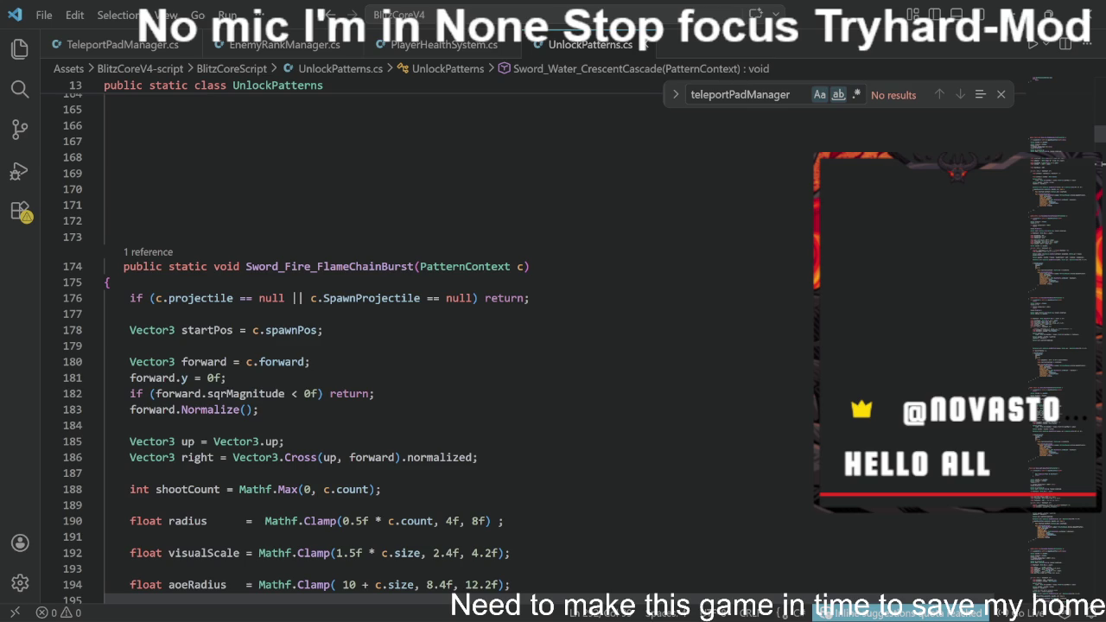
{"action": "key", "text": "alt+Tab"}
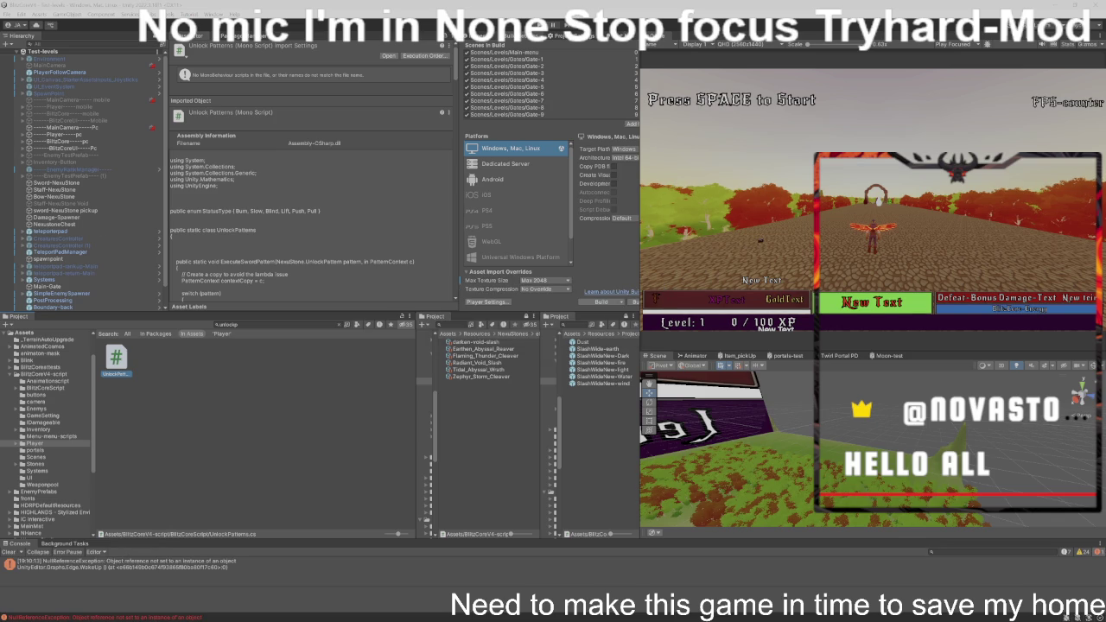
- Expand BlitzCoreUI---Pc > Canvas > InventorySystem and select the Sliderblitzcoresync/score streak object
{"action": "scroll", "coordinate": [92, 131], "scroll_direction": "down", "scroll_amount": 1}
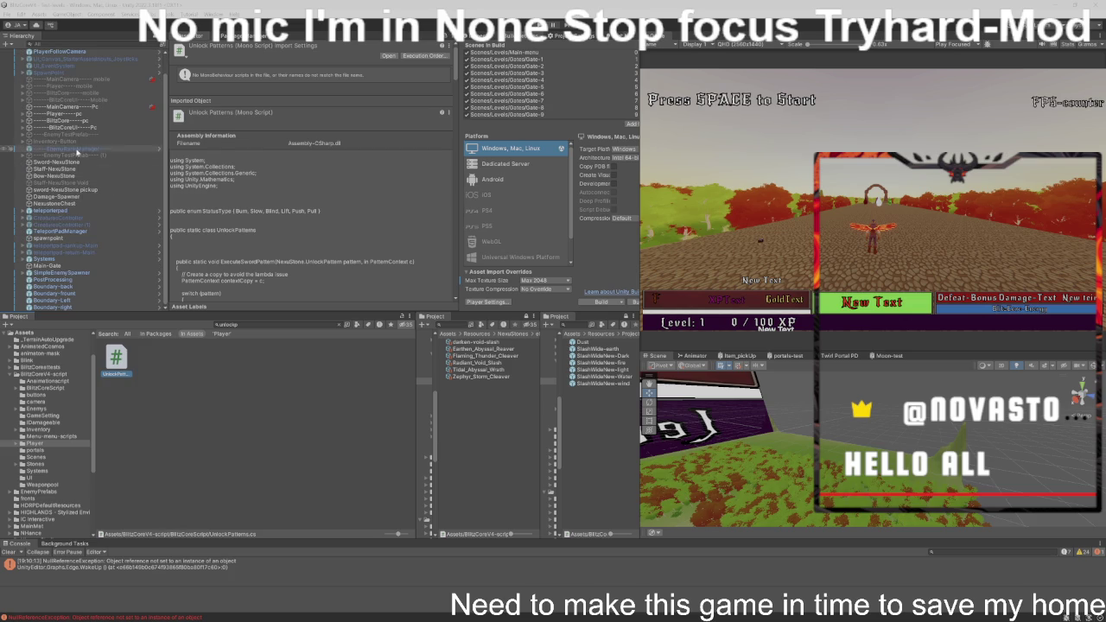
{"action": "left_click", "coordinate": [92, 128]}
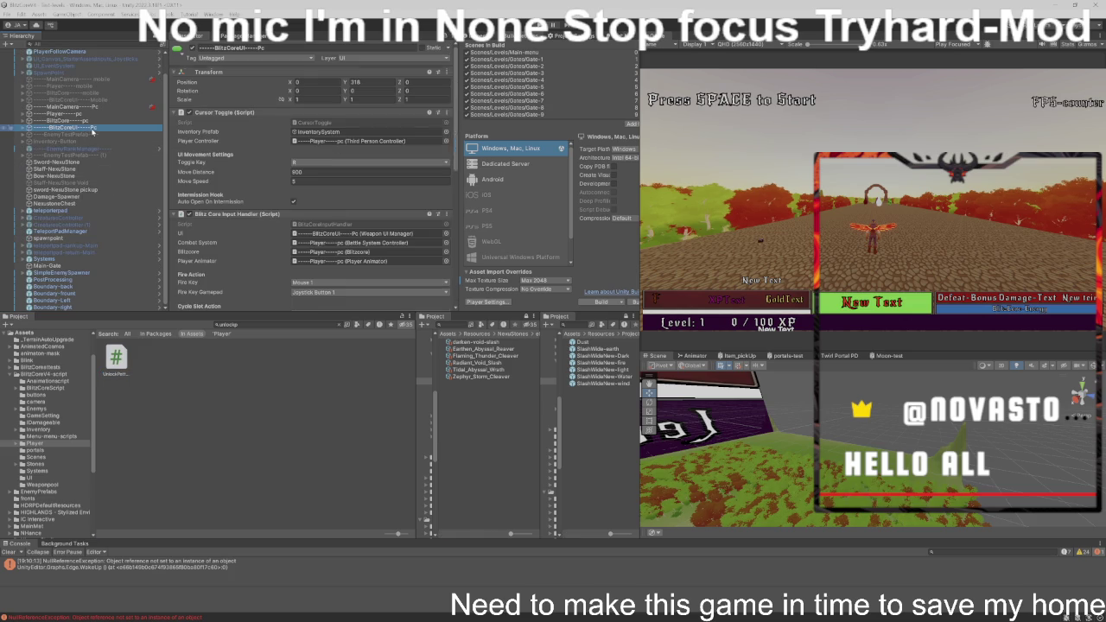
{"action": "left_click", "coordinate": [21, 128]}
{"action": "left_click", "coordinate": [28, 135]}
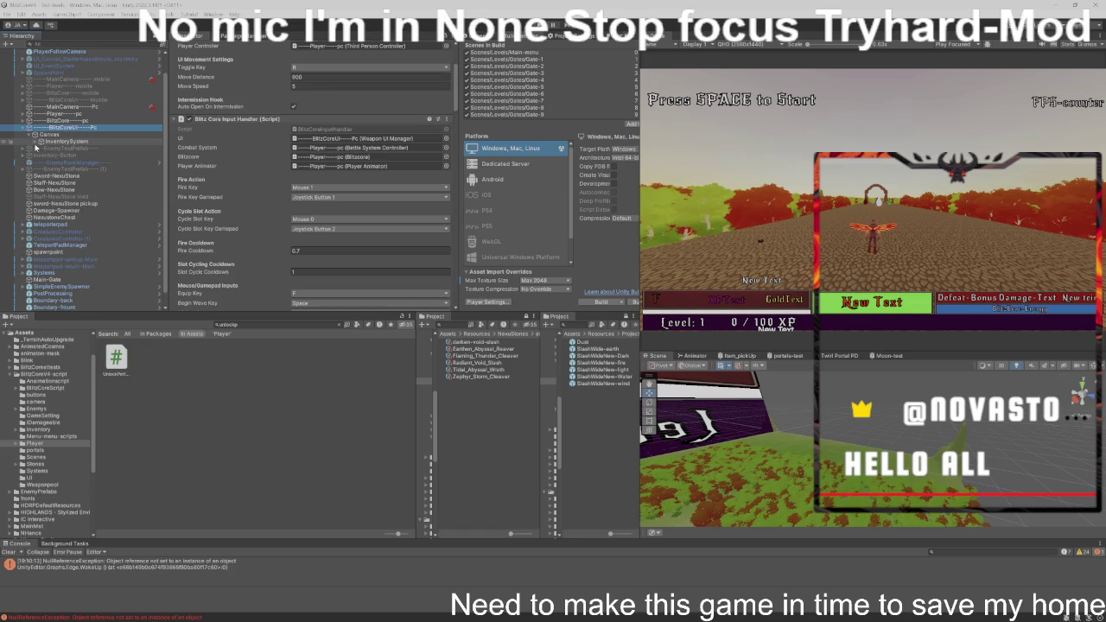
{"action": "left_click", "coordinate": [36, 142]}
{"action": "scroll", "coordinate": [44, 160], "scroll_direction": "down", "scroll_amount": 4}
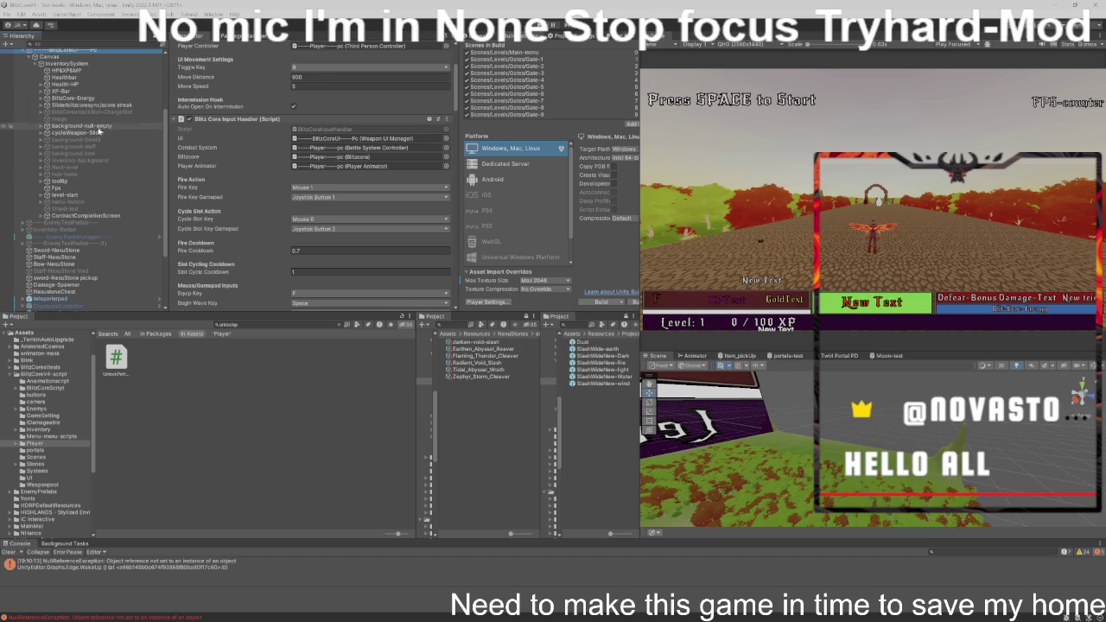
{"action": "left_click", "coordinate": [122, 105]}
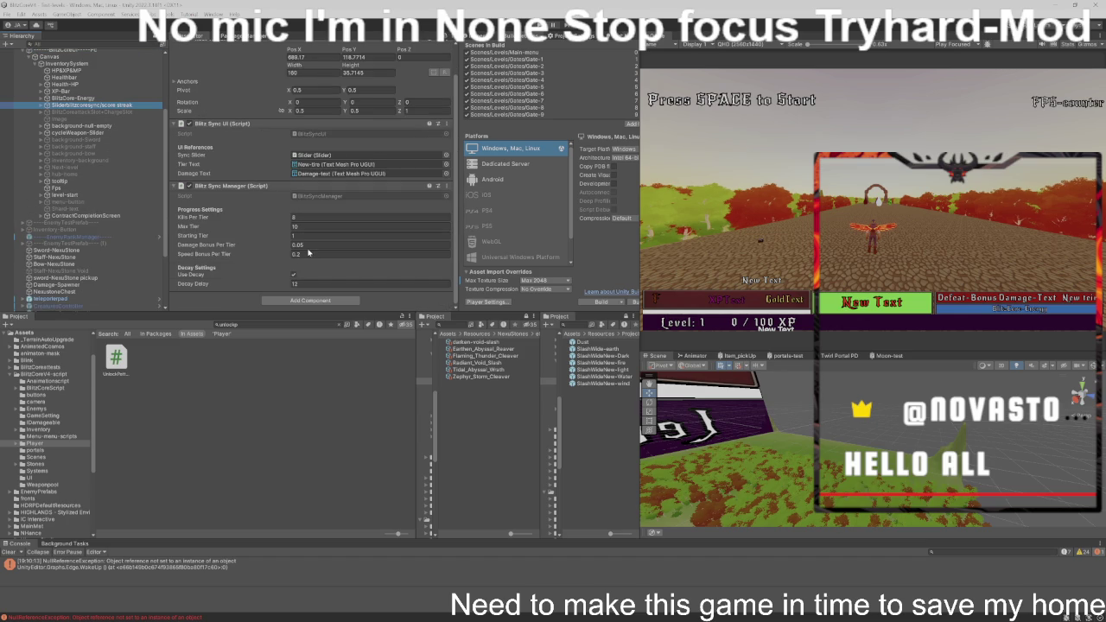
- Change Damage Bonus Per Tier from 0.05 to 0.1
{"action": "left_click", "coordinate": [298, 245]}
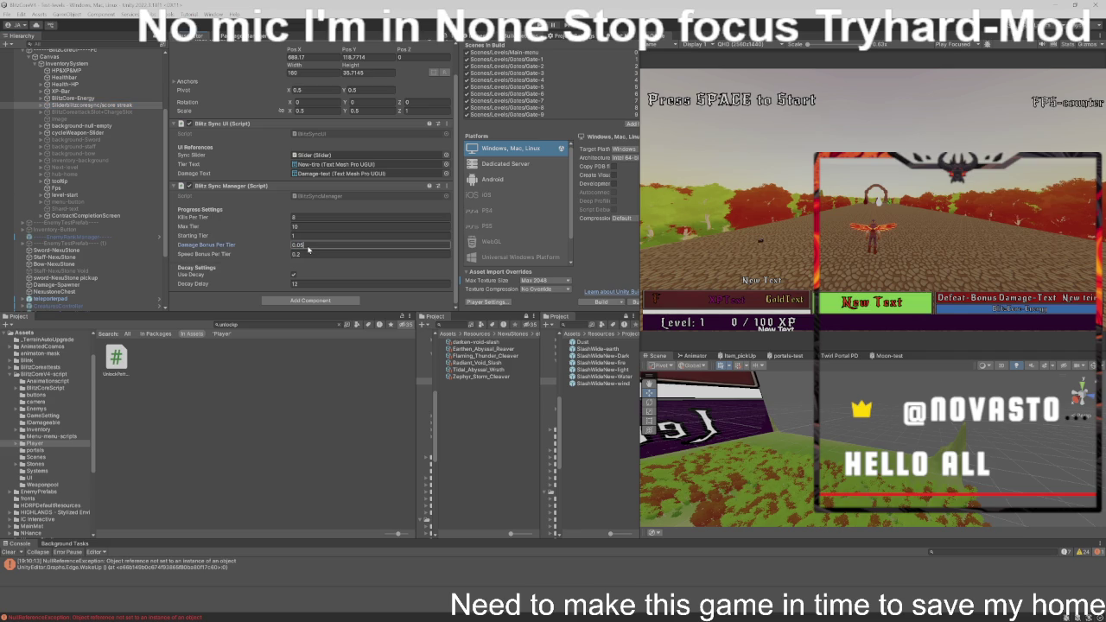
{"action": "key", "text": "BackSpace"}
{"action": "type", "text": "1"}
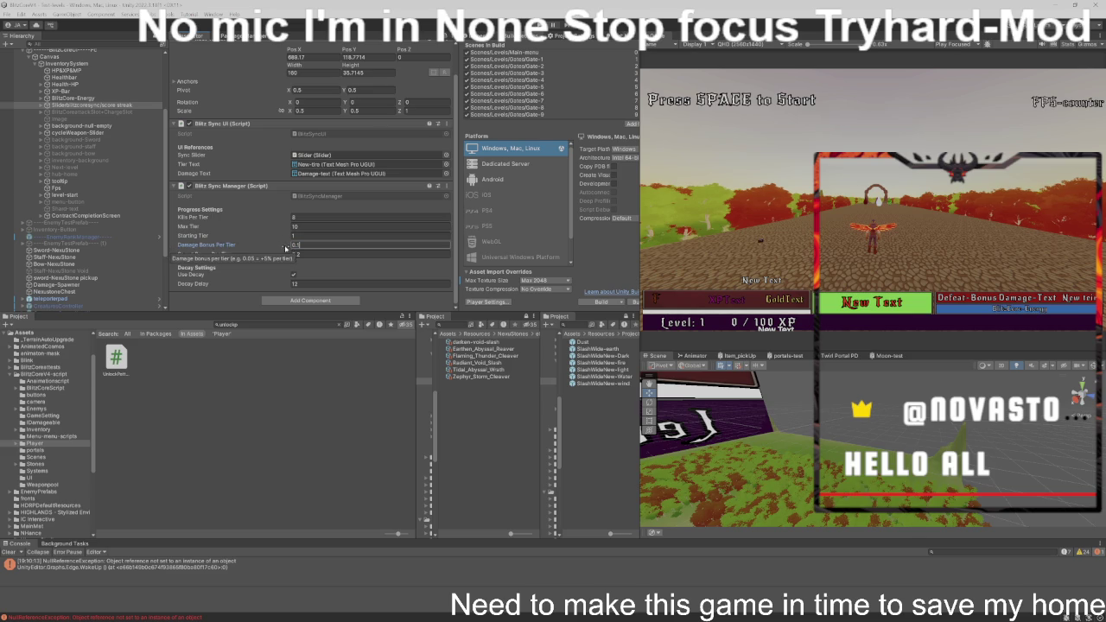
{"action": "double_click", "coordinate": [325, 247]}
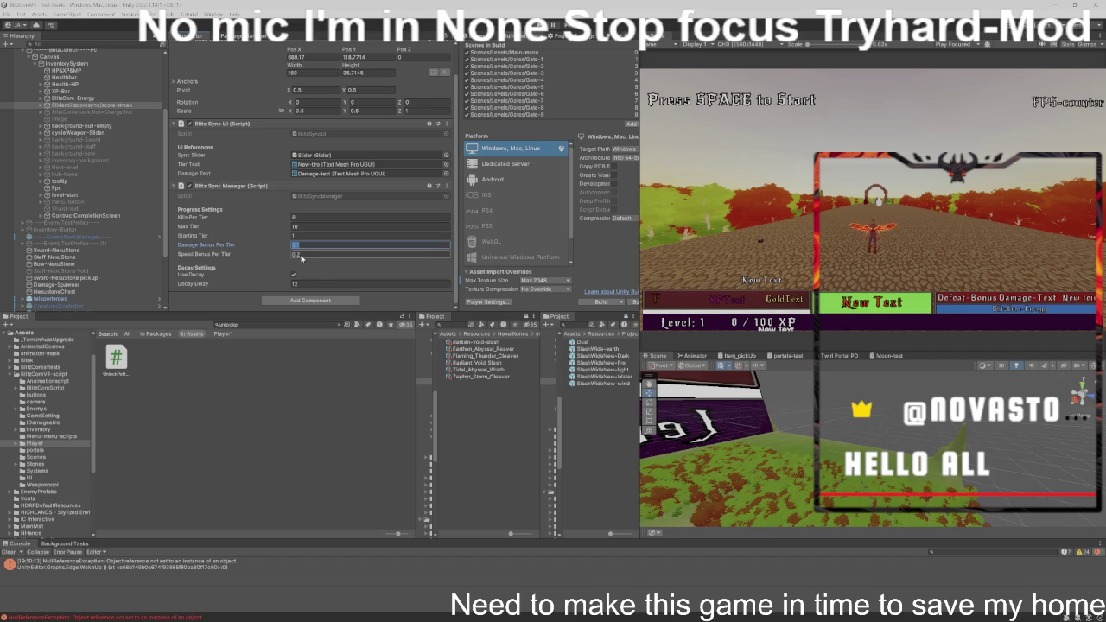
- Set Decay Delay to 30 and enter 0.4 in Speed Bonus Per Tier
{"action": "left_click", "coordinate": [309, 283]}
{"action": "type", "text": "30"}
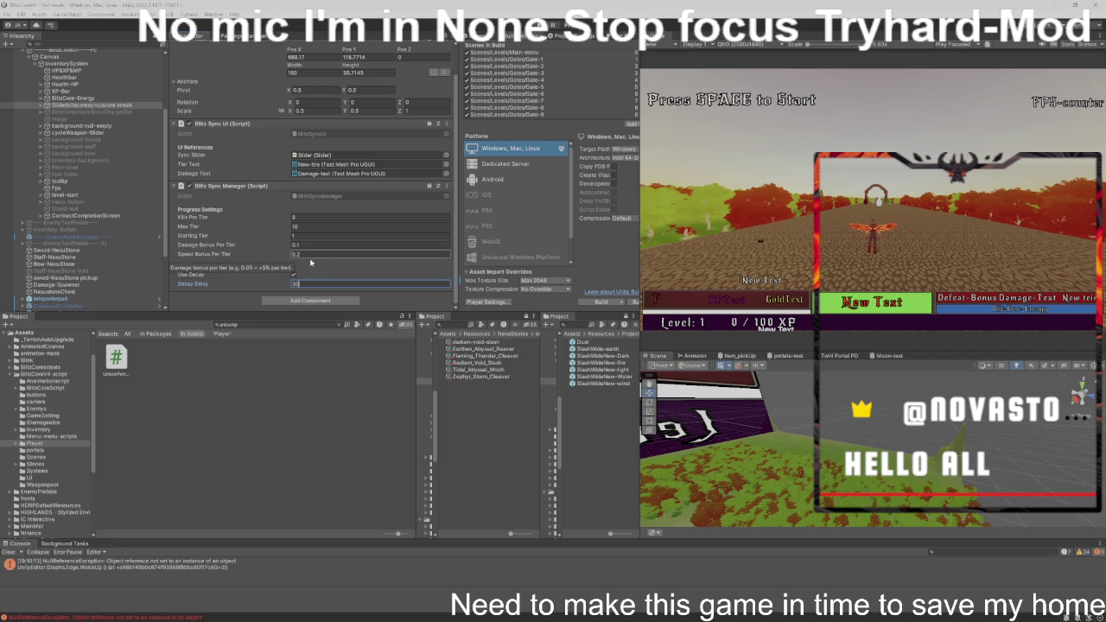
{"action": "left_click", "coordinate": [303, 255]}
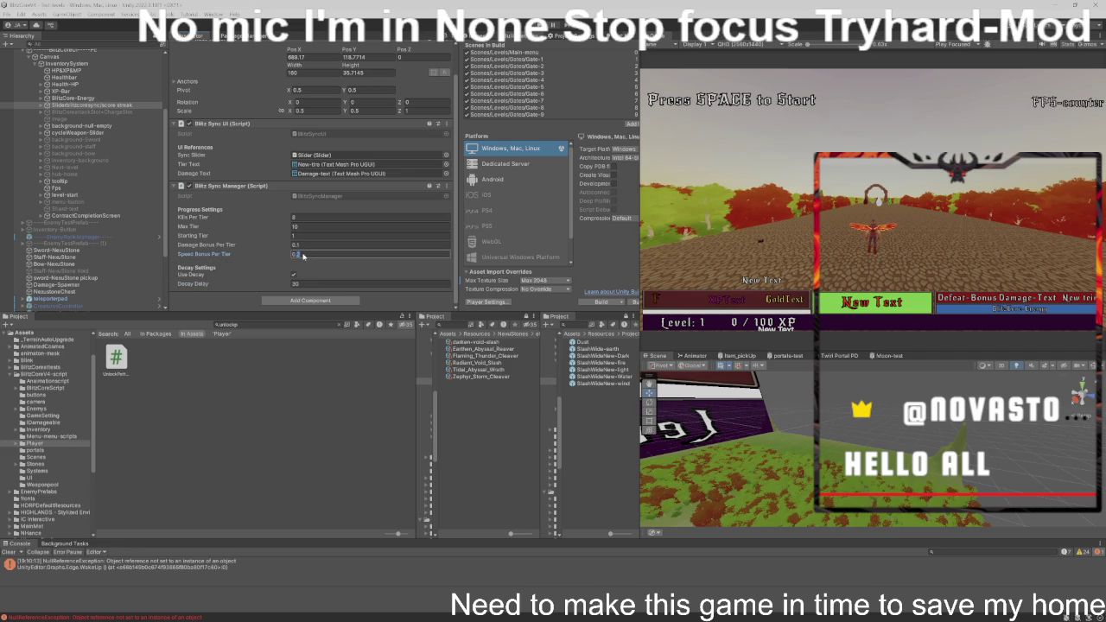
{"action": "type", "text": "0.4"}
- Commit Speed Bonus Per Tier at 0.09 by clicking out of the field
{"action": "left_click", "coordinate": [675, 237]}
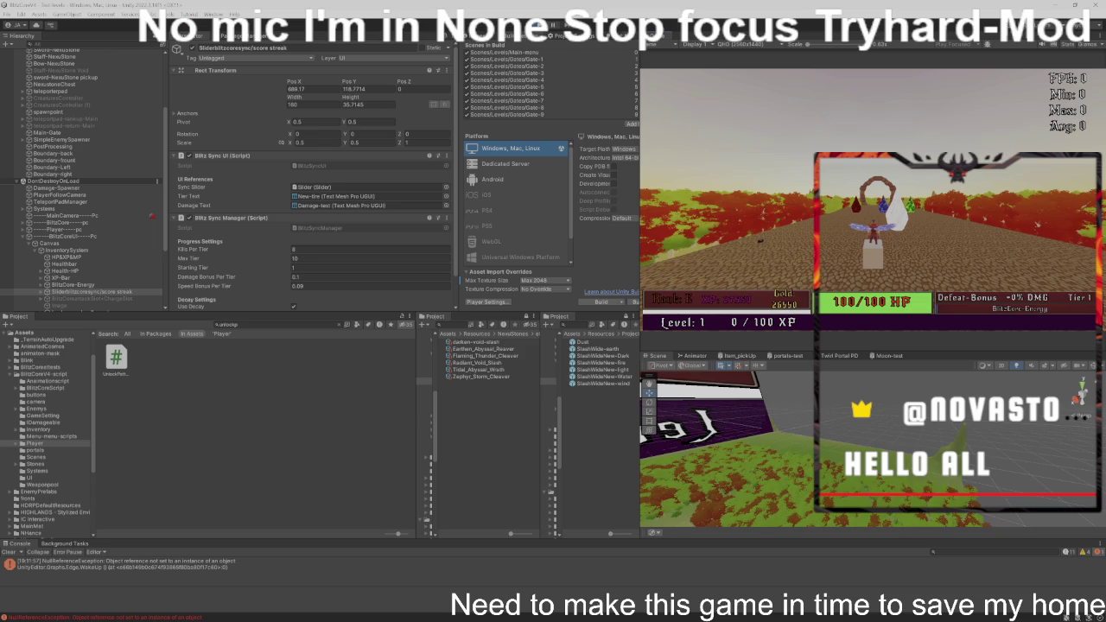
{"action": "key", "text": "super"}
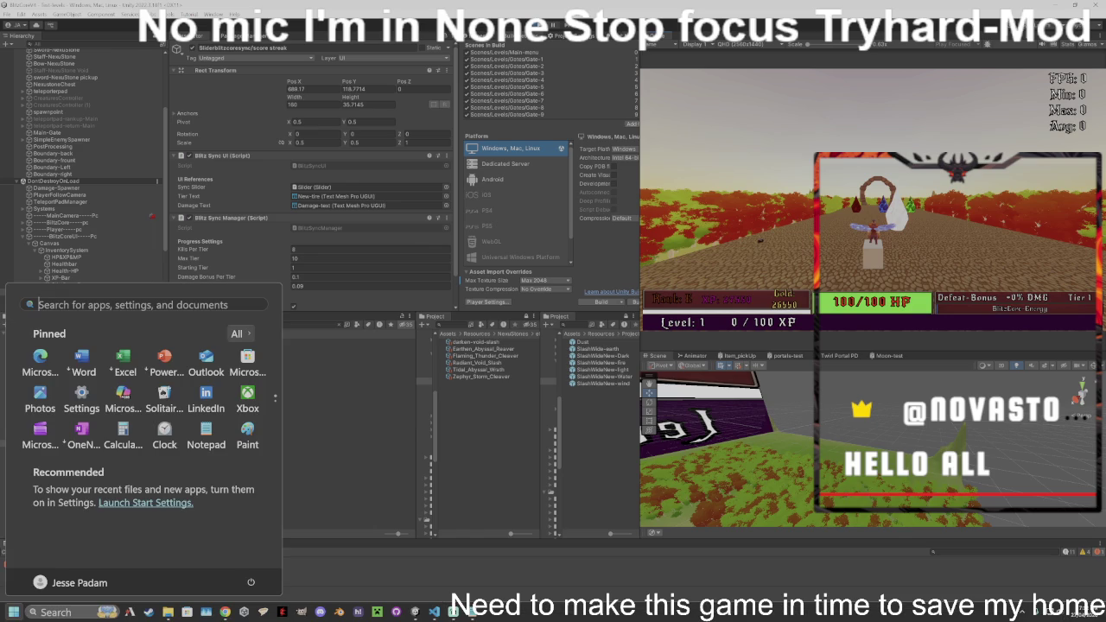
{"action": "key", "text": "alt+Tab"}
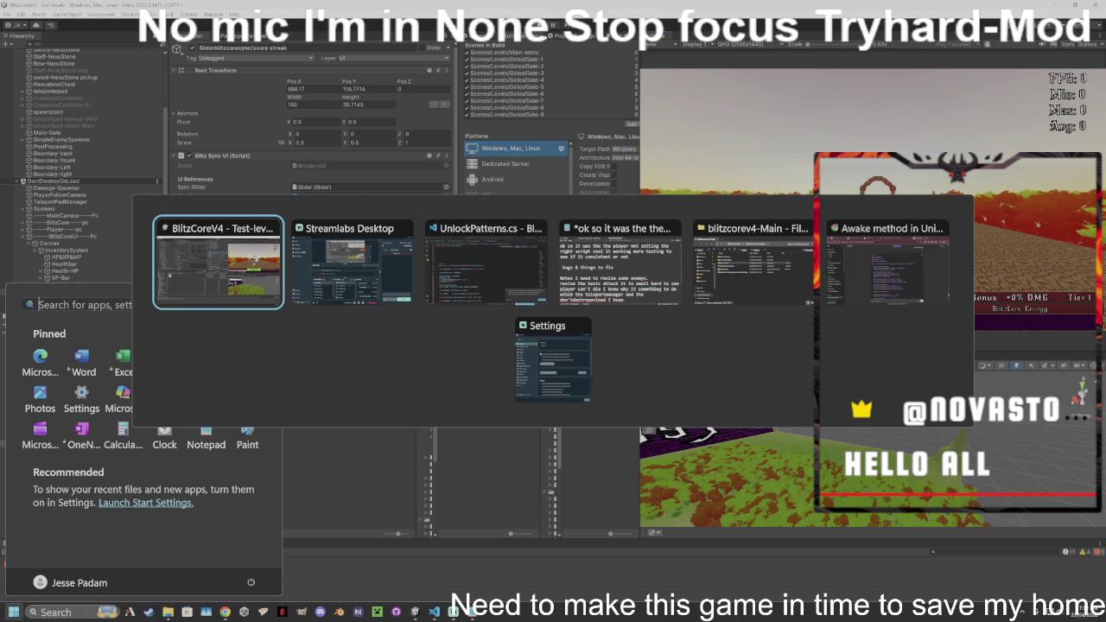
{"action": "key", "text": "Escape"}
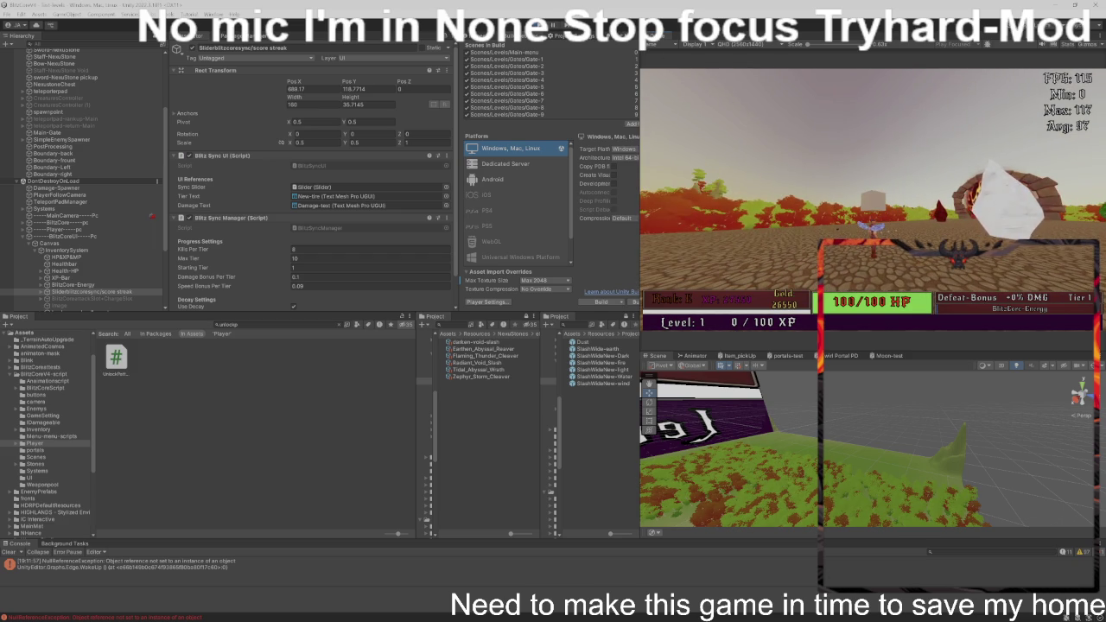
- Maximize the Game view, switch to the Staff and fire its projectile, then restore the editor layout
{"action": "key", "text": "shift+space"}
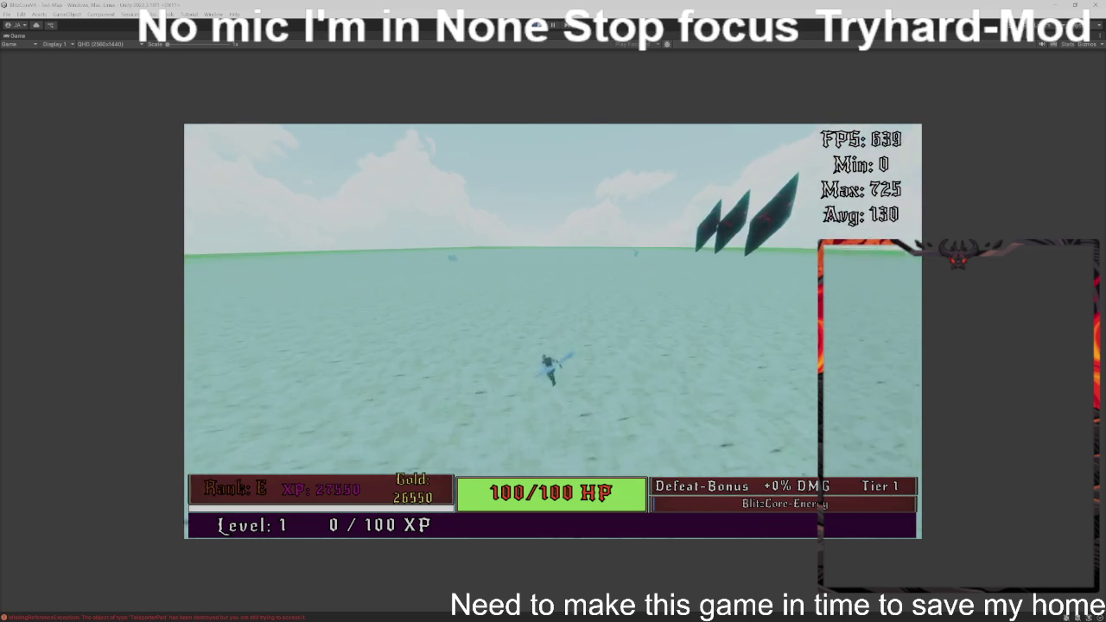
{"action": "scroll", "coordinate": [553, 331], "scroll_direction": "down", "scroll_amount": 1}
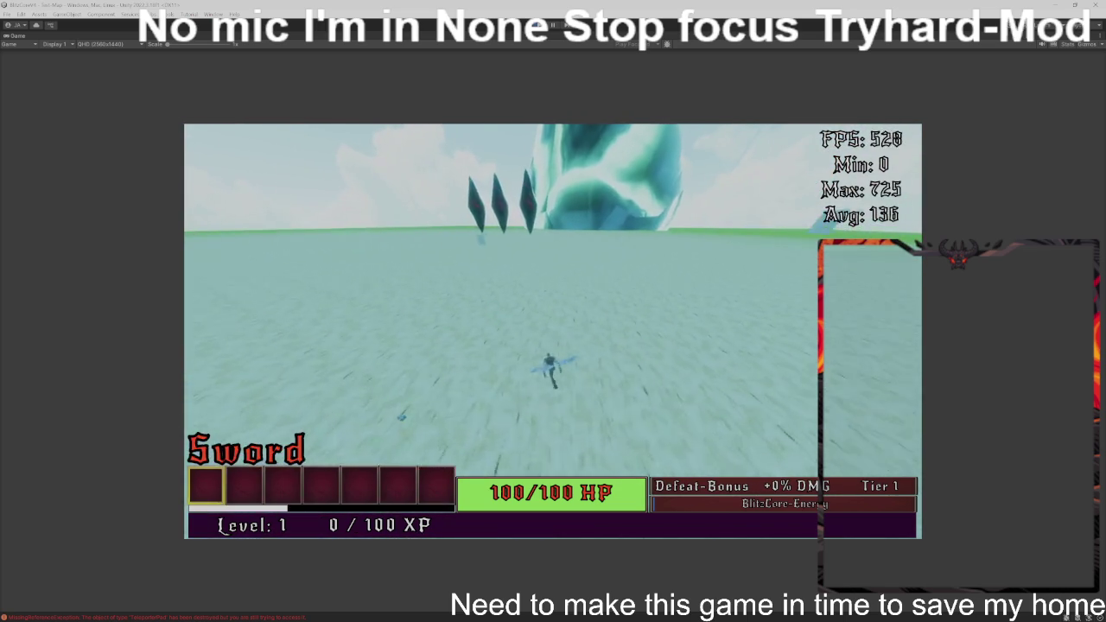
{"action": "scroll", "coordinate": [553, 331], "scroll_direction": "down", "scroll_amount": 1}
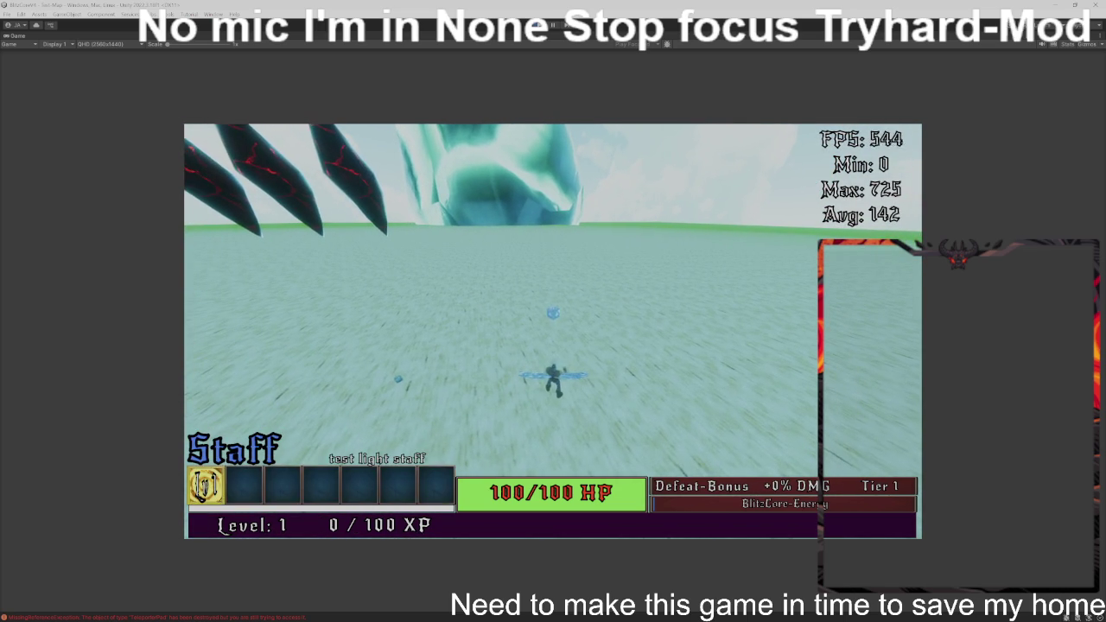
{"action": "left_click", "coordinate": [553, 331]}
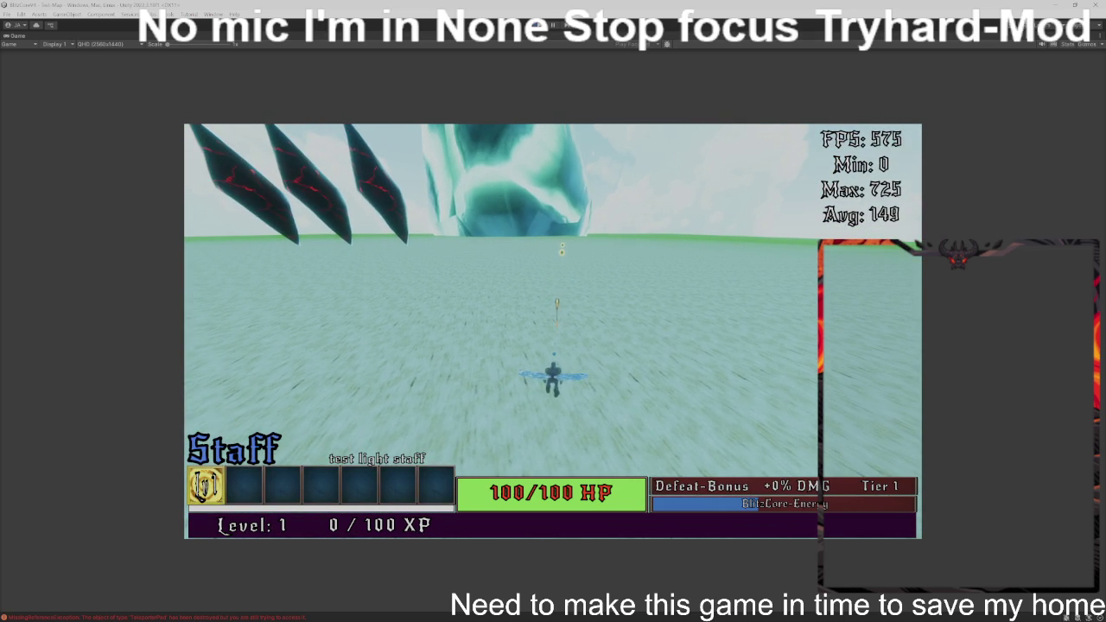
{"action": "key", "text": "ctrl+p"}
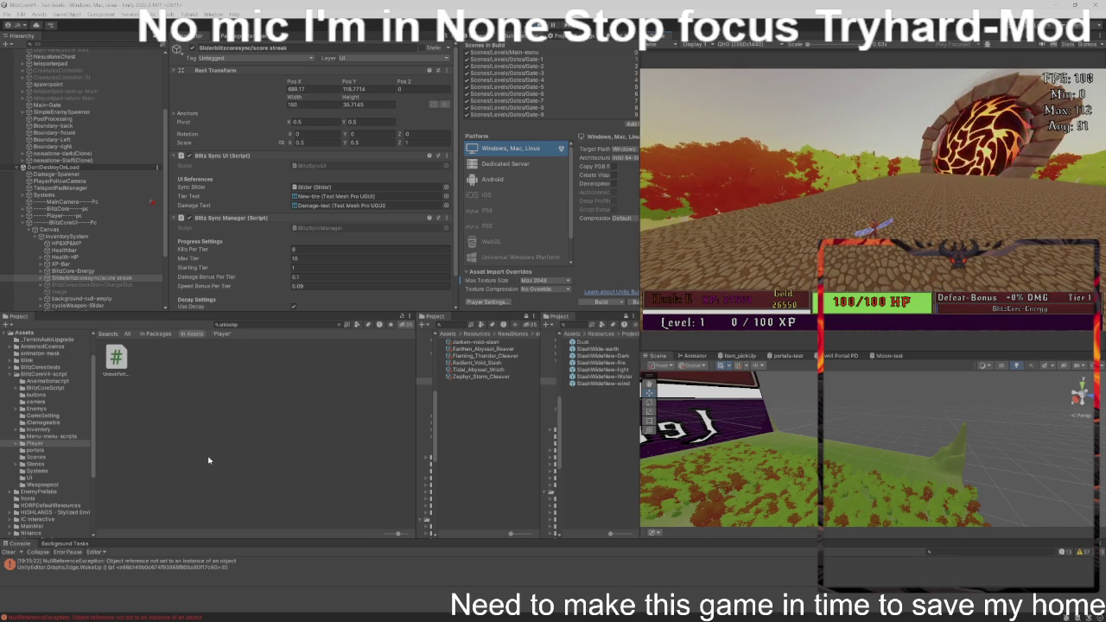
- Stop Play mode, then press Space to move past the Boss Defeated screen
{"action": "key", "text": "ctrl+p"}
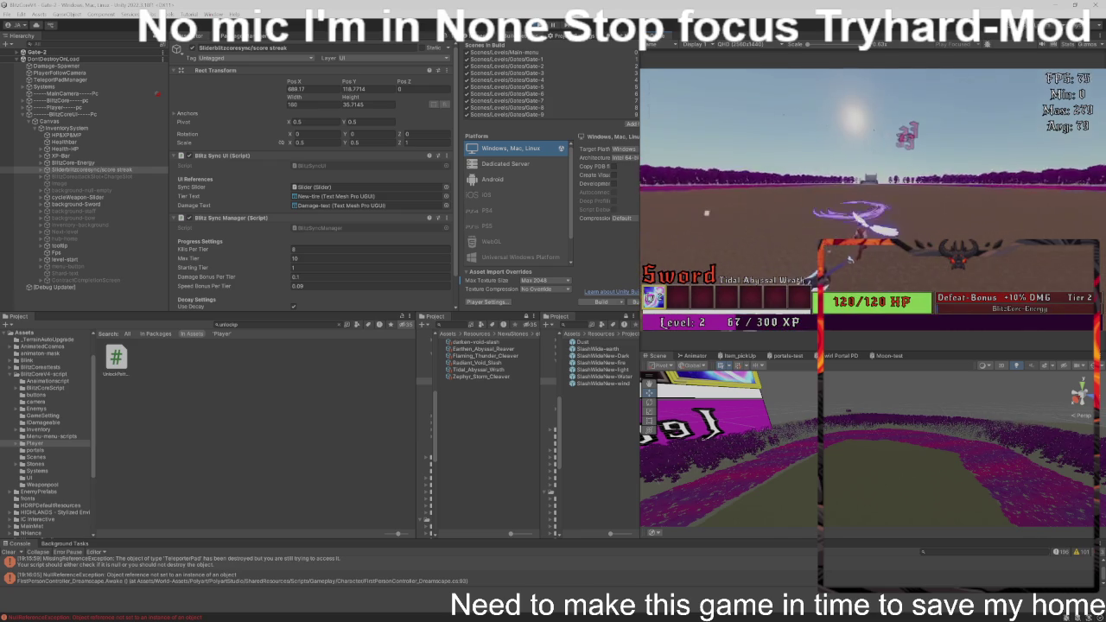
{"action": "key", "text": "space"}
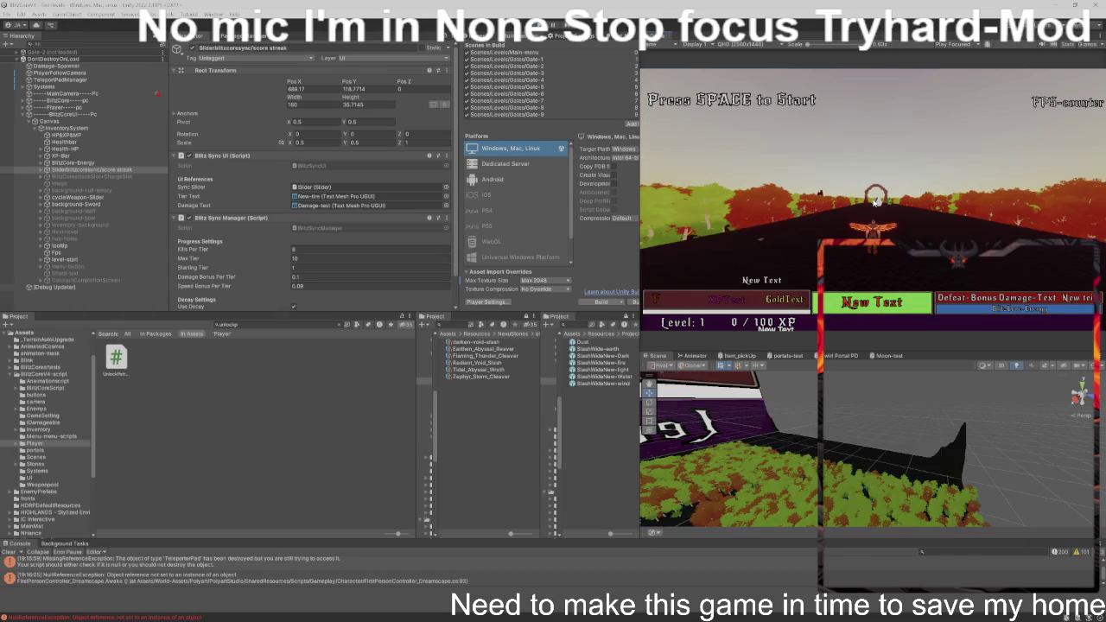
- In UnlockPatterns.cs, change isStationary from true to false on lines 232, 300 and 380
{"action": "key", "text": "alt+Tab"}
{"action": "key", "text": "alt+Tab"}
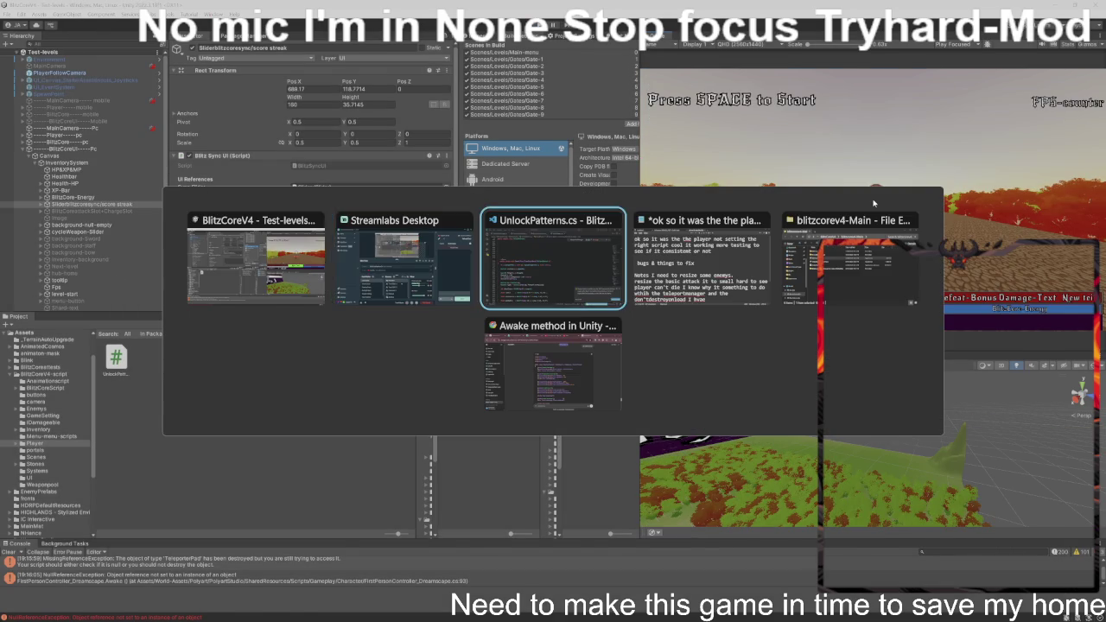
{"action": "key", "text": "Down"}
{"action": "key", "text": "Down"}
{"action": "key", "text": "Down"}
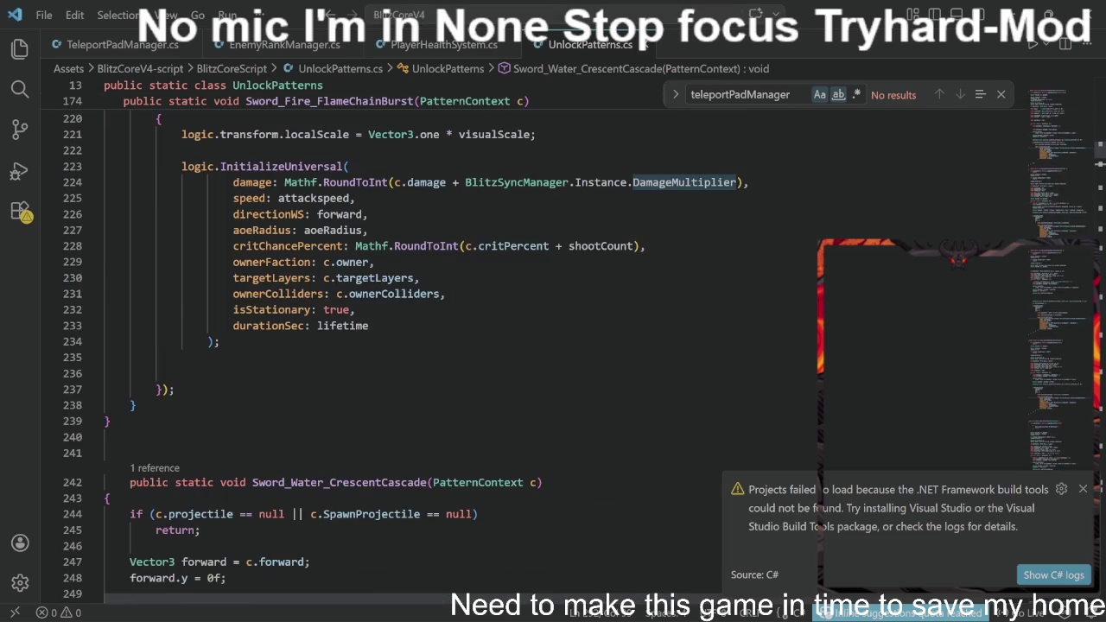
{"action": "double_click", "coordinate": [339, 309]}
{"action": "type", "text": "false"}
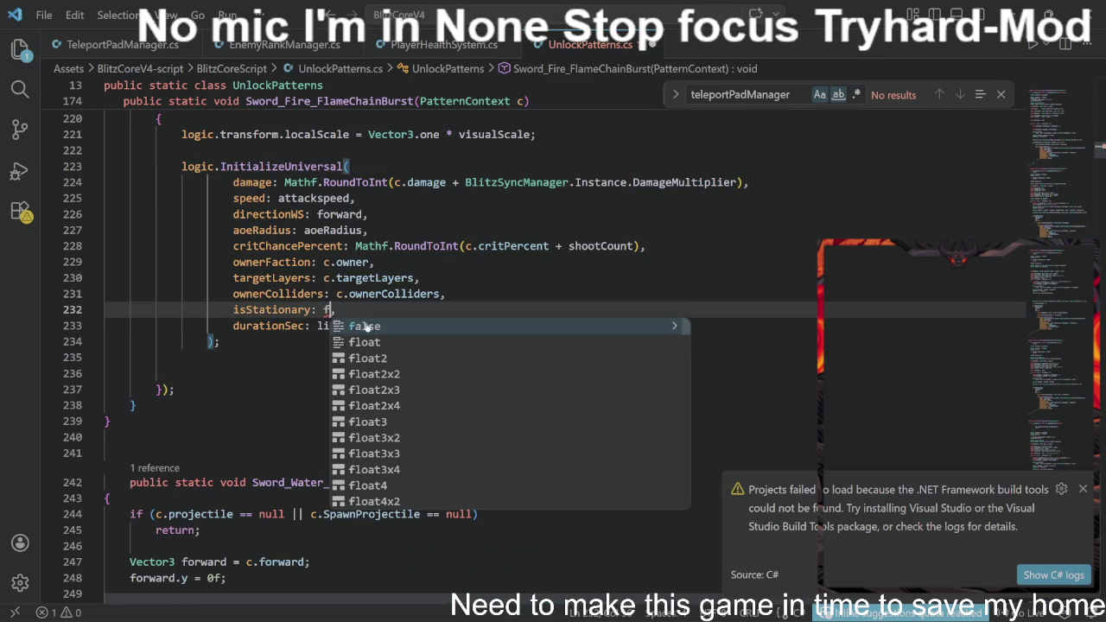
{"action": "scroll", "coordinate": [519, 346], "scroll_direction": "down", "scroll_amount": 20}
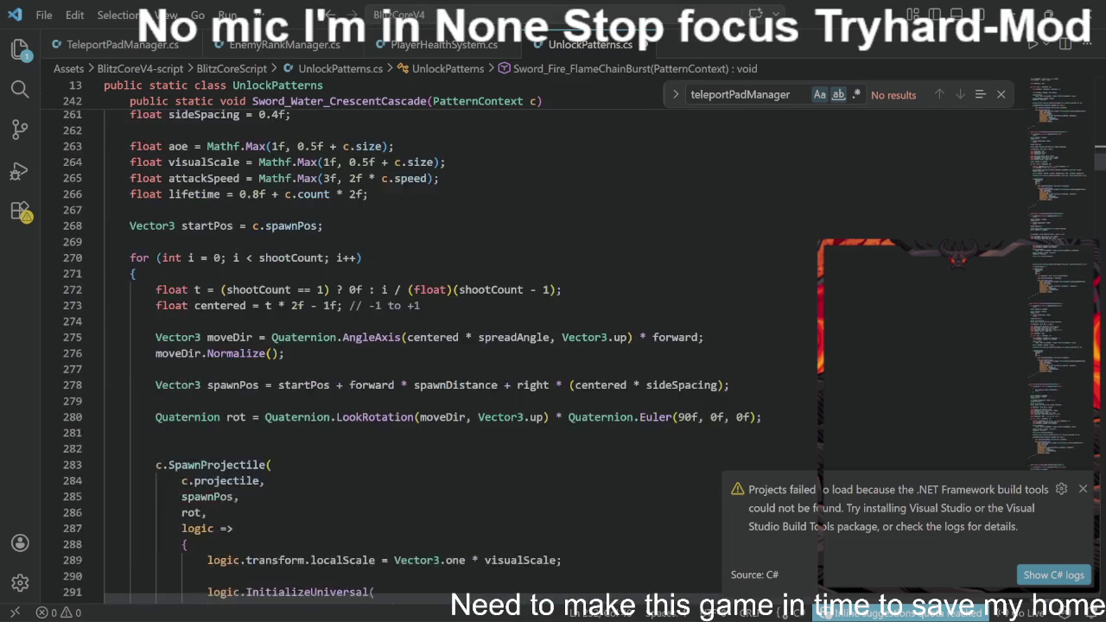
{"action": "double_click", "coordinate": [339, 357]}
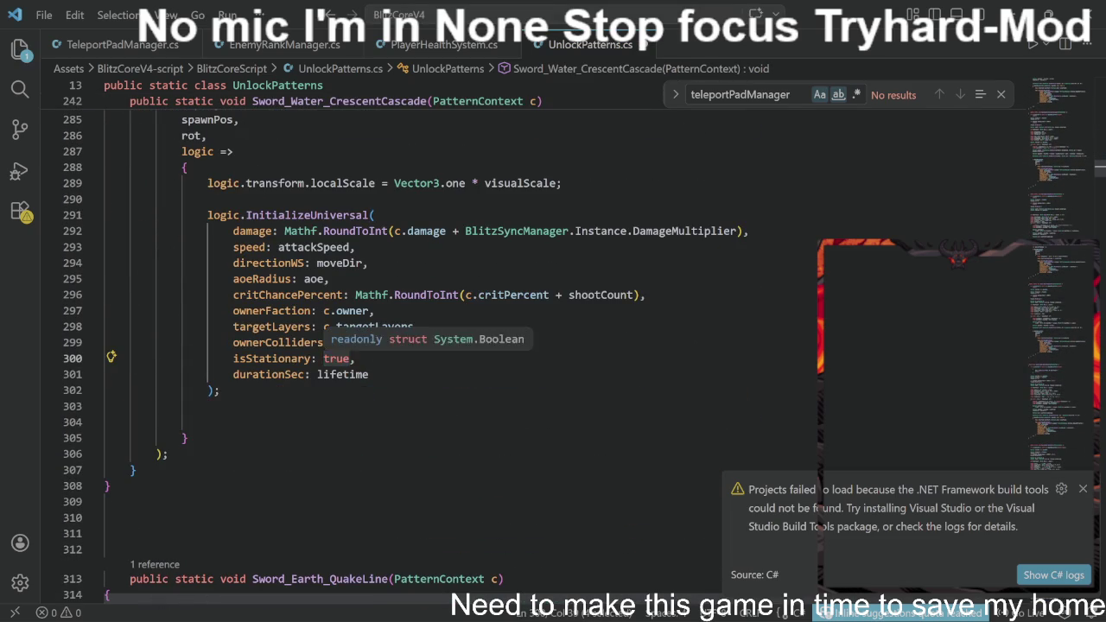
{"action": "type", "text": "false"}
{"action": "scroll", "coordinate": [518, 345], "scroll_direction": "down", "scroll_amount": 20}
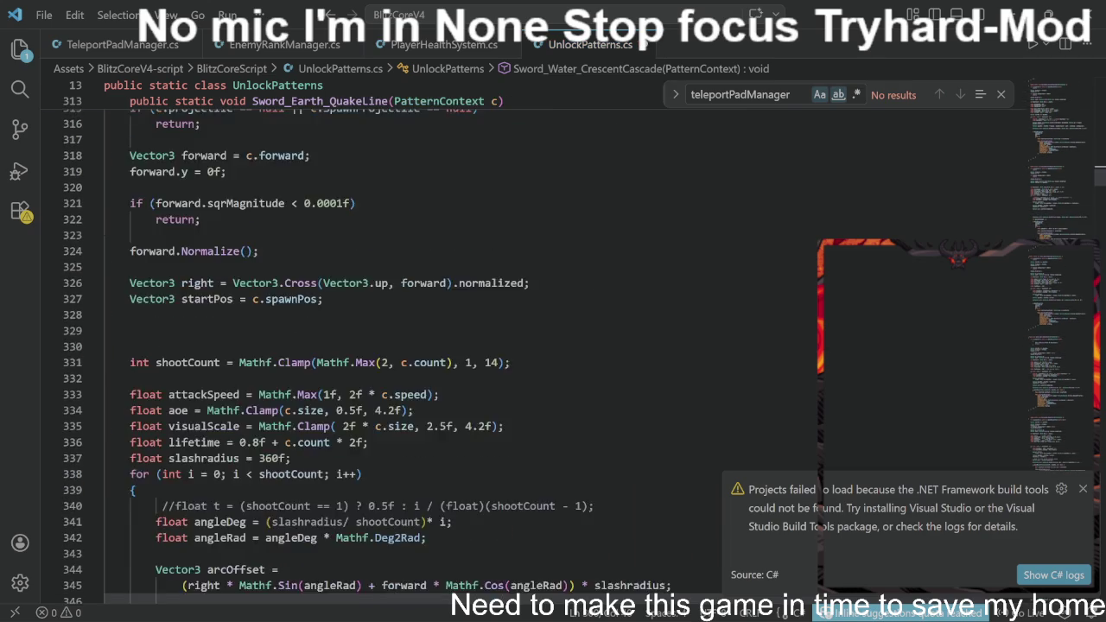
{"action": "double_click", "coordinate": [337, 473]}
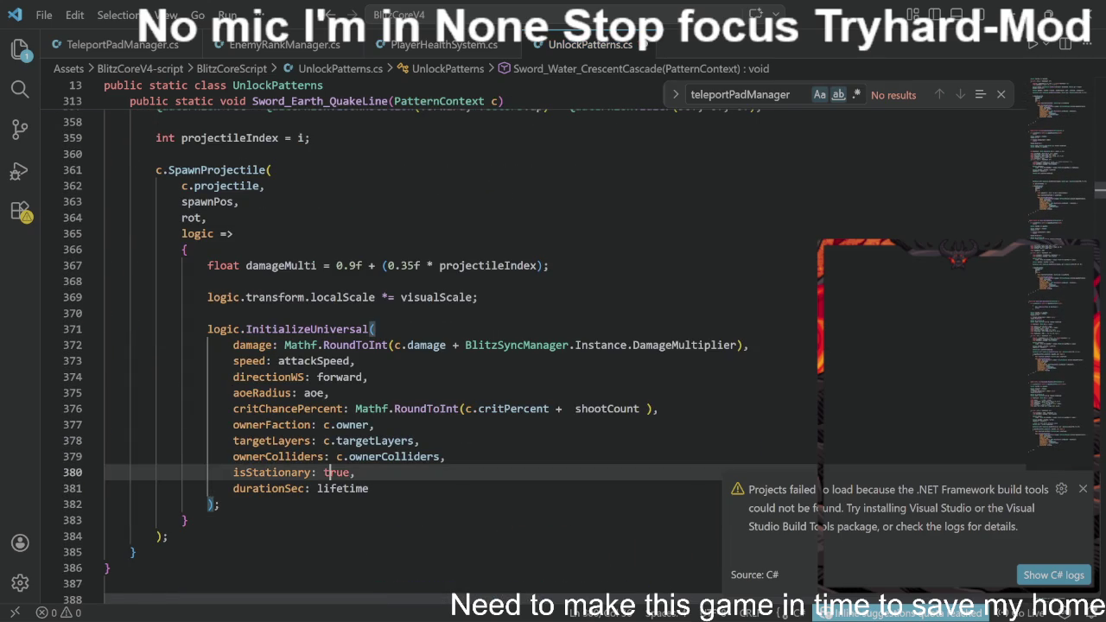
{"action": "type", "text": "false"}
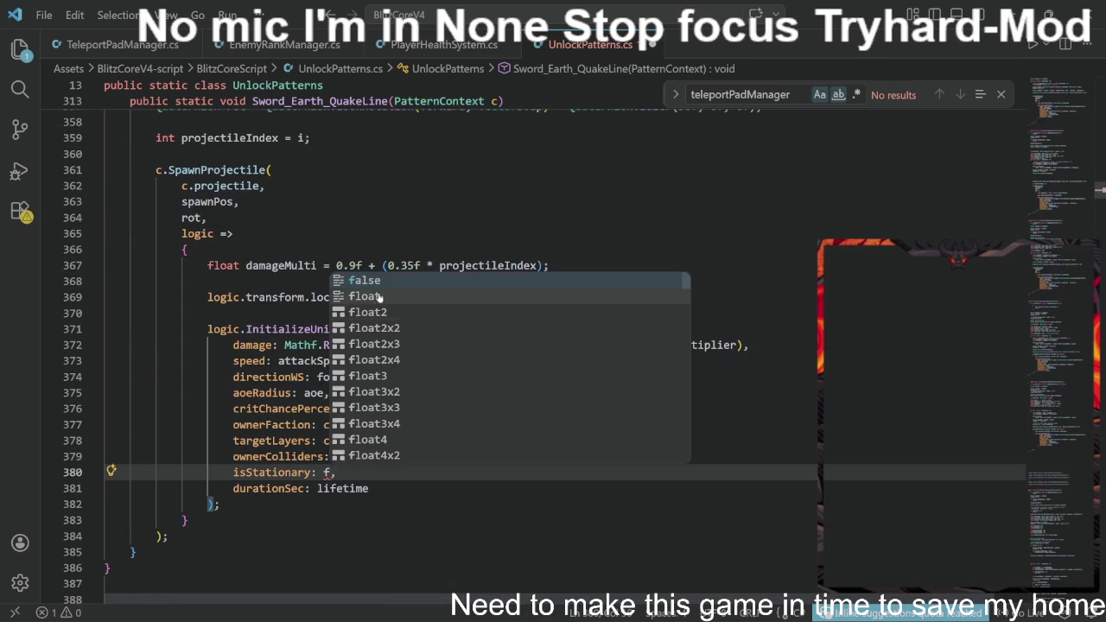
- Set the isStationary values on lines 449, 520 and 585 to false using autocomplete
{"action": "scroll", "coordinate": [458, 346], "scroll_direction": "down", "scroll_amount": 4}
{"action": "scroll", "coordinate": [518, 346], "scroll_direction": "down", "scroll_amount": 20}
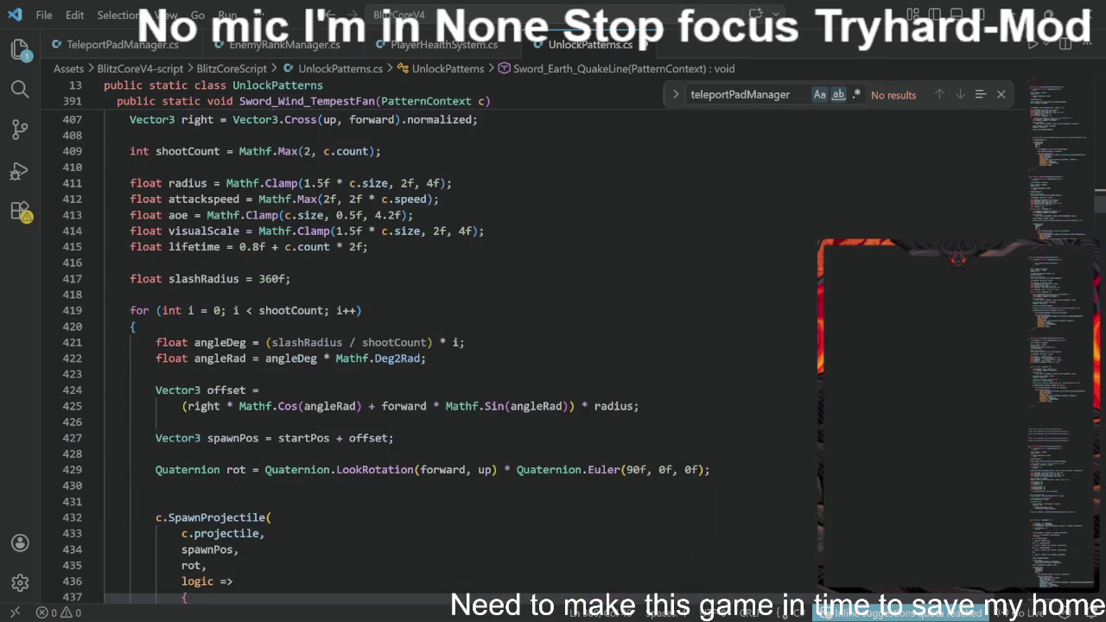
{"action": "scroll", "coordinate": [458, 346], "scroll_direction": "down", "scroll_amount": 3}
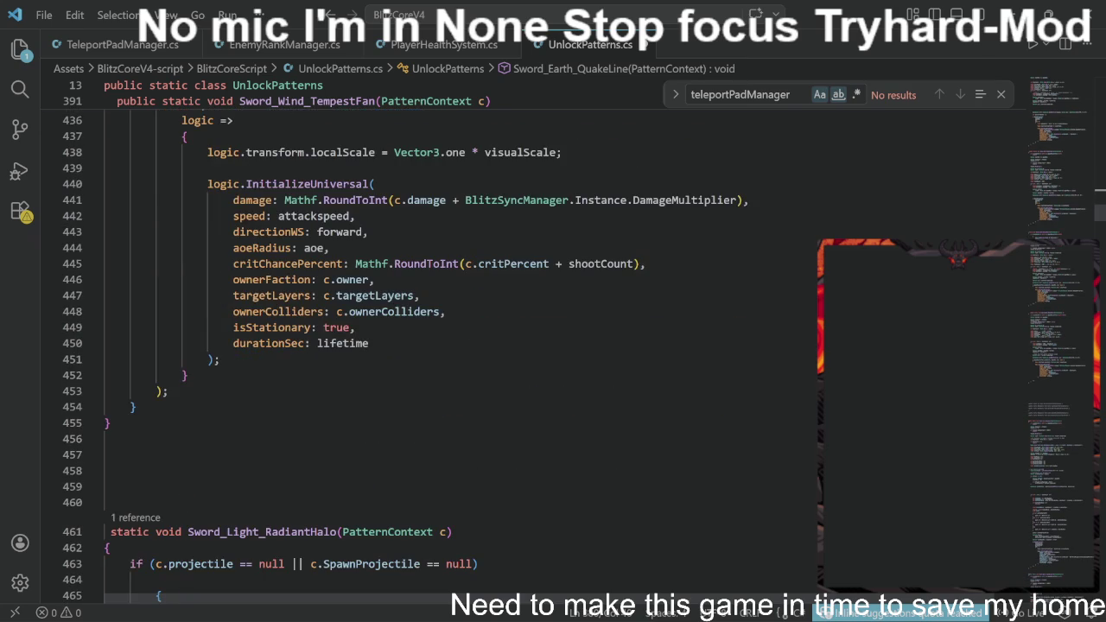
{"action": "double_click", "coordinate": [336, 327]}
{"action": "type", "text": "f"}
{"action": "key", "text": "Tab"}
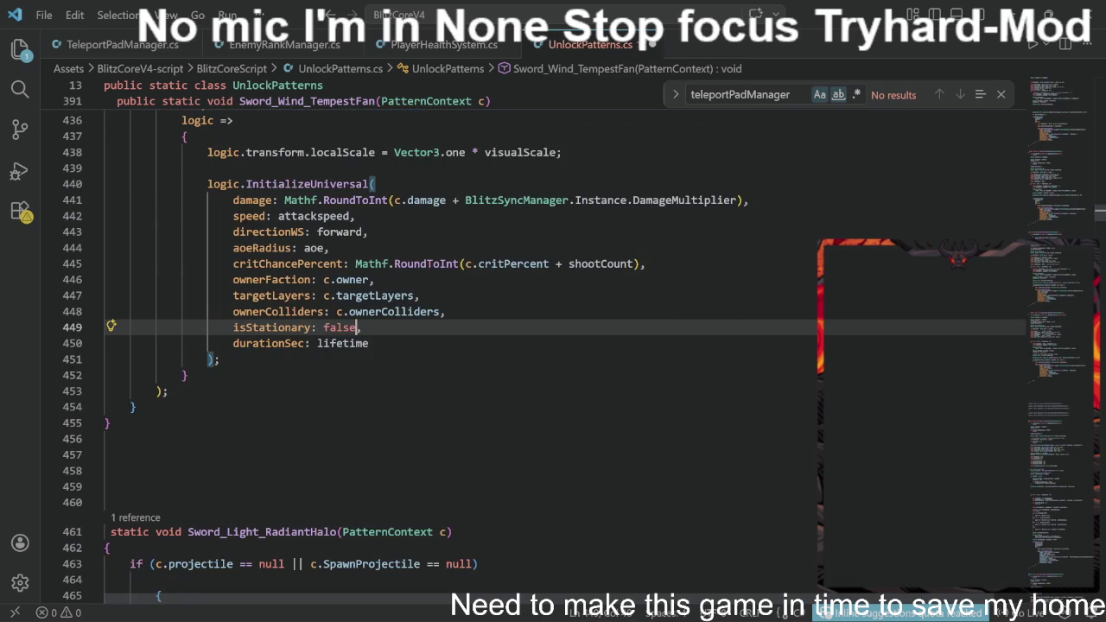
{"action": "scroll", "coordinate": [518, 346], "scroll_direction": "down", "scroll_amount": 9}
{"action": "scroll", "coordinate": [519, 346], "scroll_direction": "up", "scroll_amount": 3}
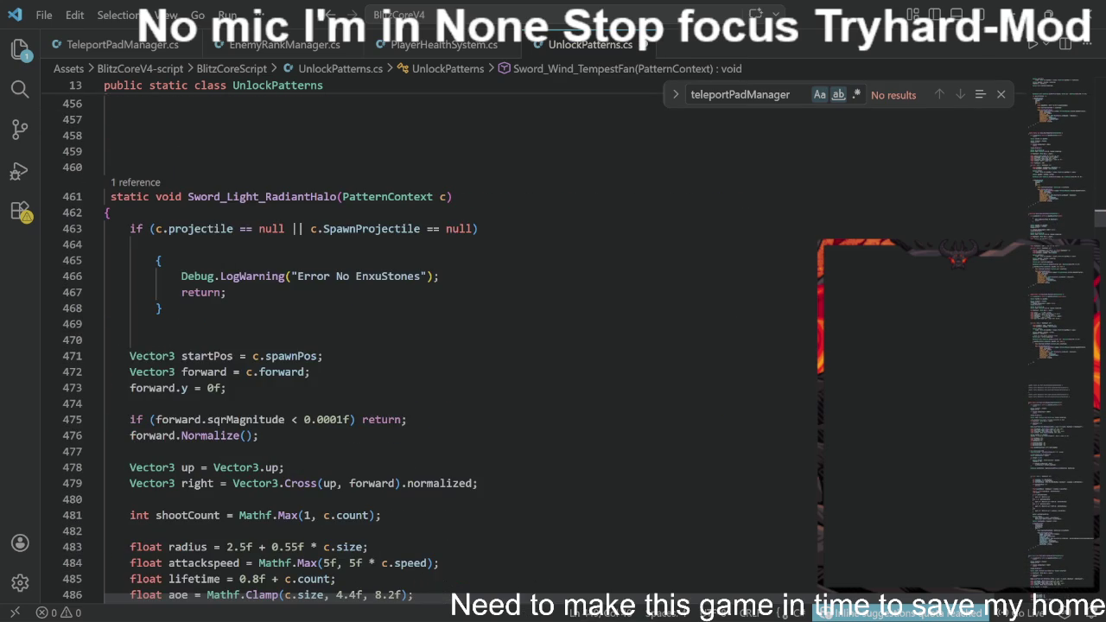
{"action": "scroll", "coordinate": [519, 346], "scroll_direction": "down", "scroll_amount": 15}
{"action": "double_click", "coordinate": [316, 382]}
{"action": "type", "text": "f"}
{"action": "key", "text": "Tab"}
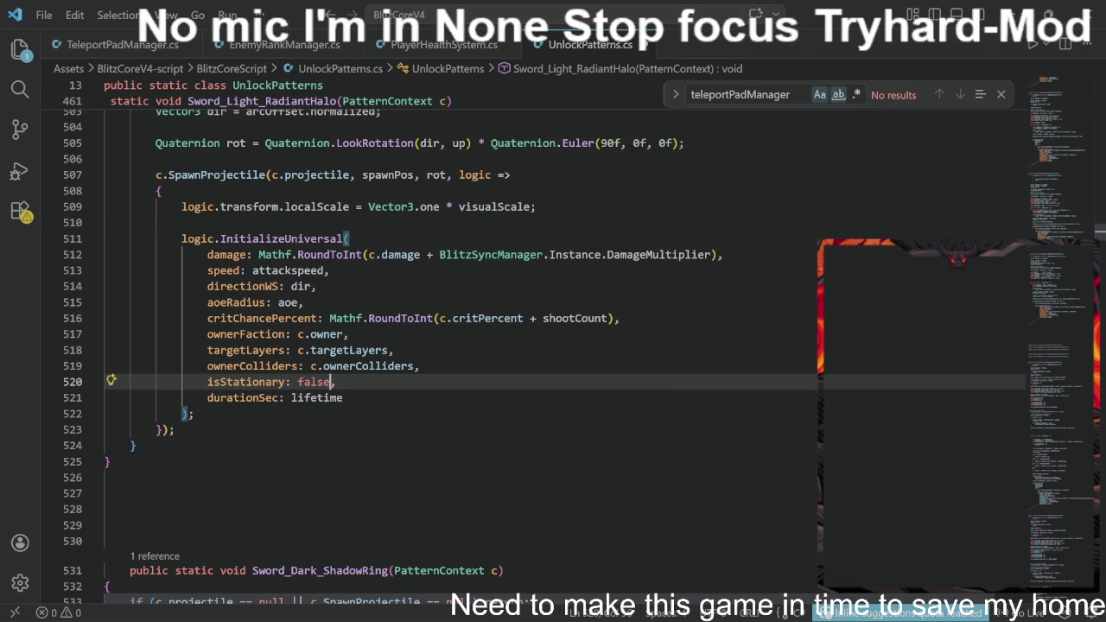
{"action": "scroll", "coordinate": [518, 346], "scroll_direction": "down", "scroll_amount": 15}
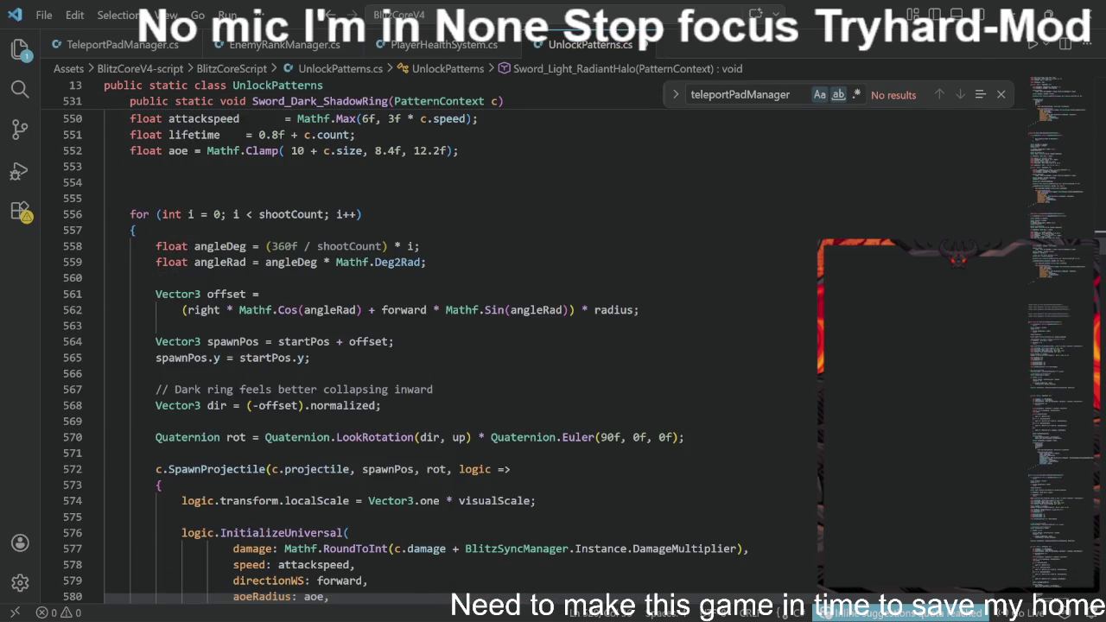
{"action": "scroll", "coordinate": [518, 345], "scroll_direction": "down", "scroll_amount": 3}
{"action": "scroll", "coordinate": [337, 432], "scroll_direction": "down", "scroll_amount": 3}
{"action": "double_click", "coordinate": [337, 424]}
{"action": "type", "text": "f"}
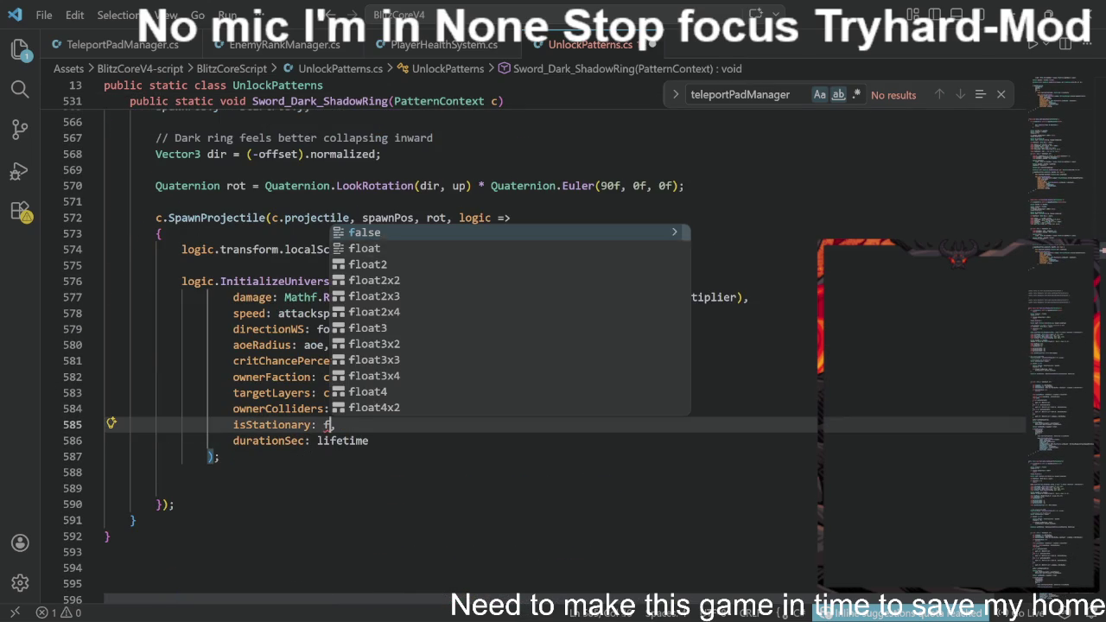
{"action": "key", "text": "Return"}
{"action": "scroll", "coordinate": [363, 263], "scroll_direction": "down", "scroll_amount": 4}
{"action": "scroll", "coordinate": [458, 346], "scroll_direction": "up", "scroll_amount": 3}
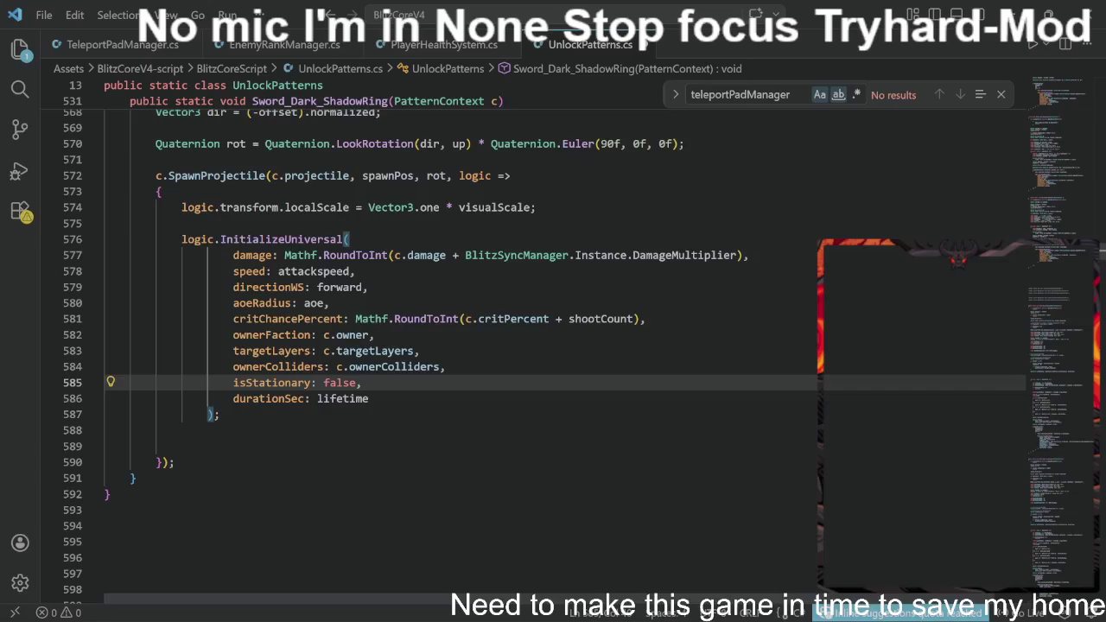
{"action": "key", "text": "alt+Tab"}
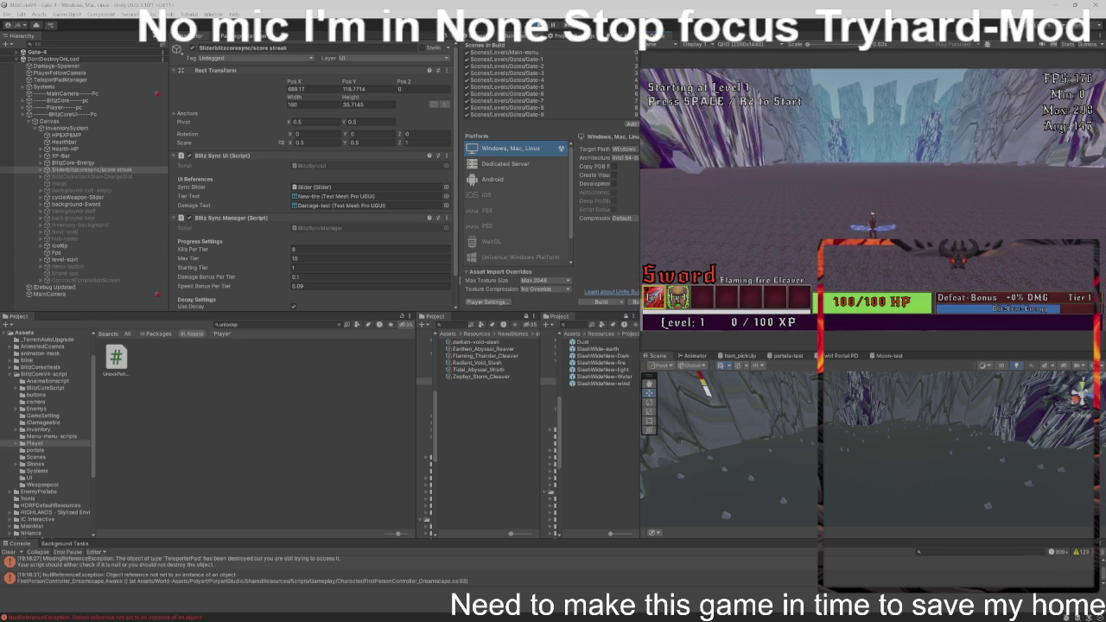
- Start Level 1 in the running game, then select the old 'unlocksp' Project search text
{"action": "key", "text": "space"}
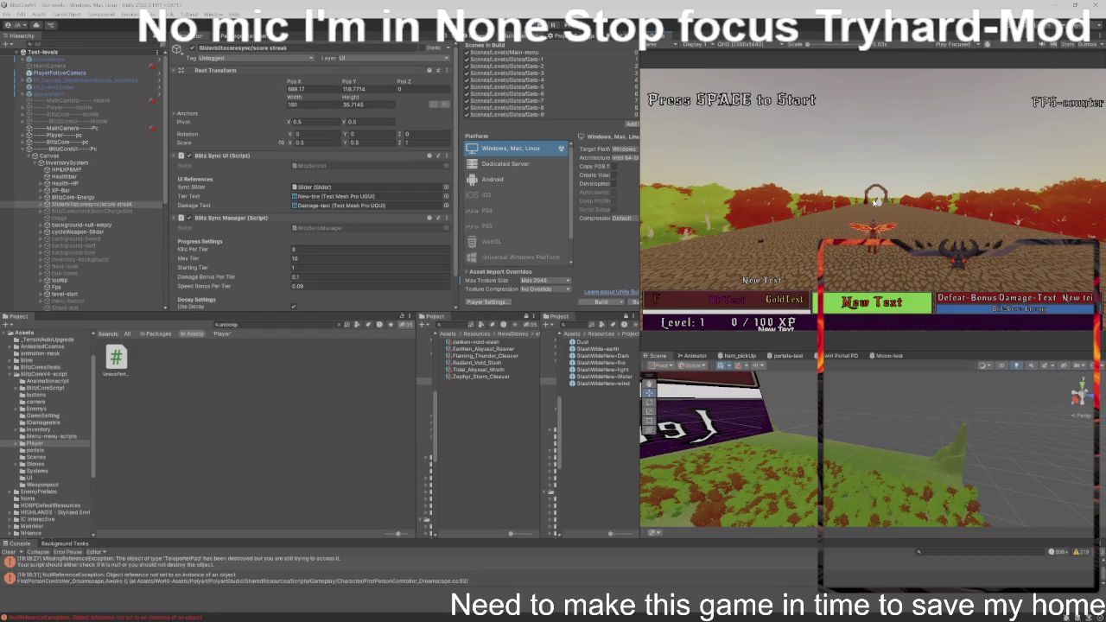
{"action": "mouse_move", "coordinate": [435, 612]}
{"action": "left_click", "coordinate": [294, 323]}
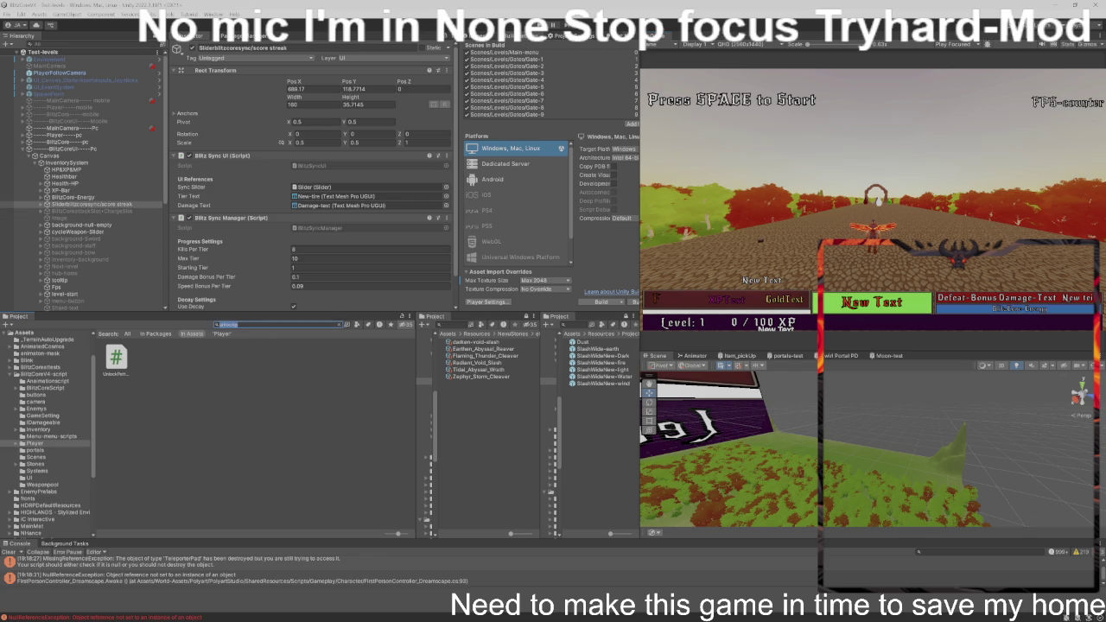
- Clear the Project search and open the Assets/EnemyPrefabs/final-enemys folder
{"action": "key", "text": "BackSpace"}
{"action": "left_click", "coordinate": [107, 334]}
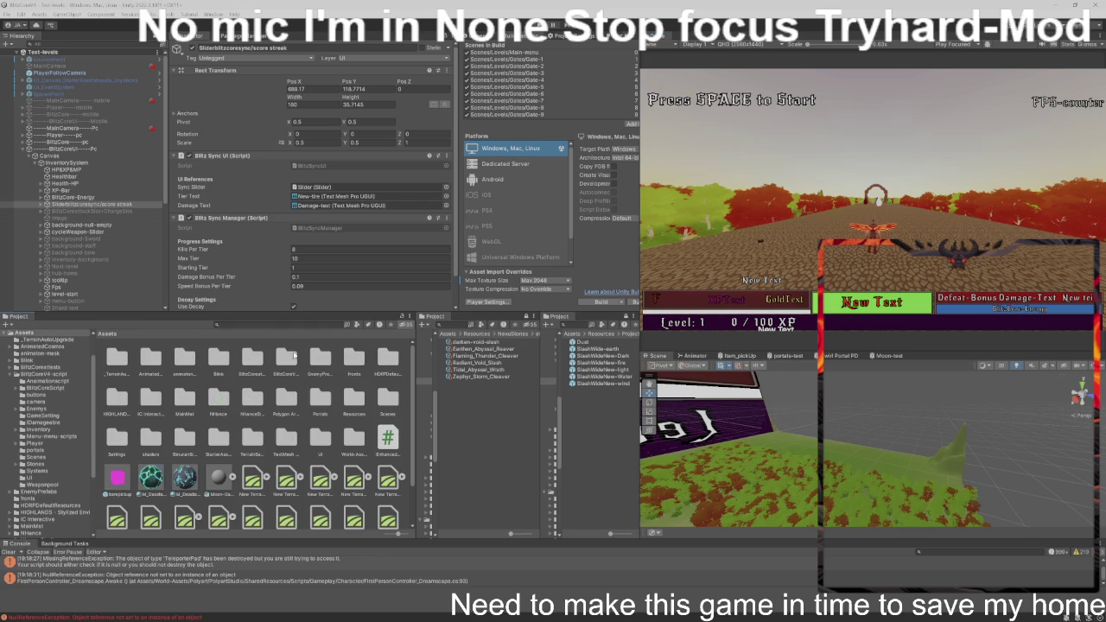
{"action": "double_click", "coordinate": [320, 357]}
{"action": "double_click", "coordinate": [221, 357]}
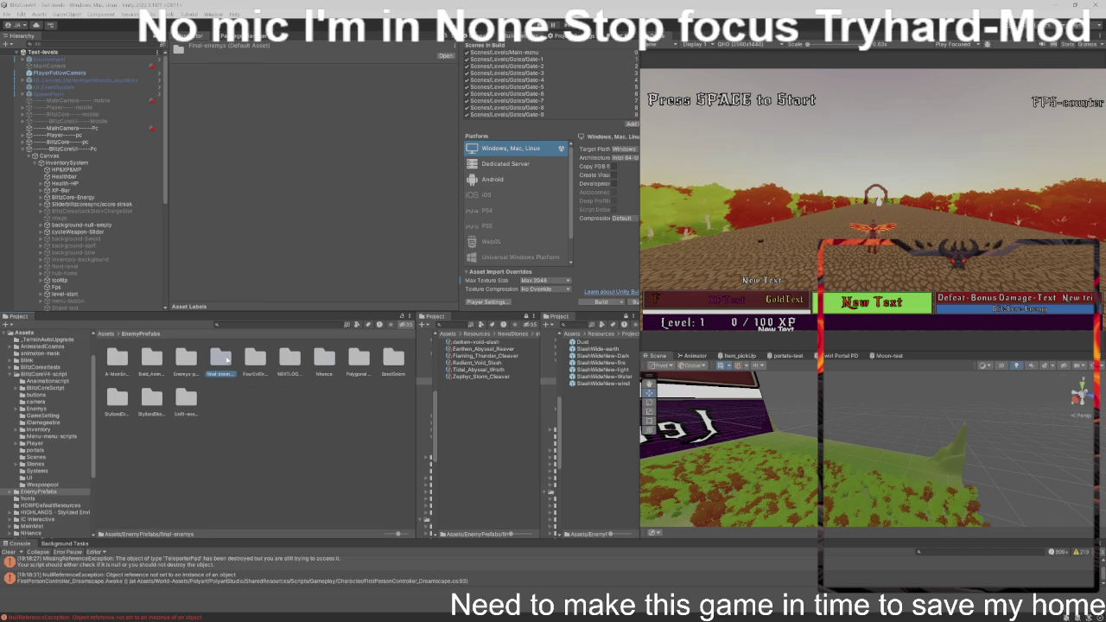
- Select all 130 enemy prefabs and highlight their shared Sword Cooldown value 0.2 in the Inspector
{"action": "left_click", "coordinate": [116, 358]}
{"action": "scroll", "coordinate": [255, 425], "scroll_direction": "down", "scroll_amount": 5}
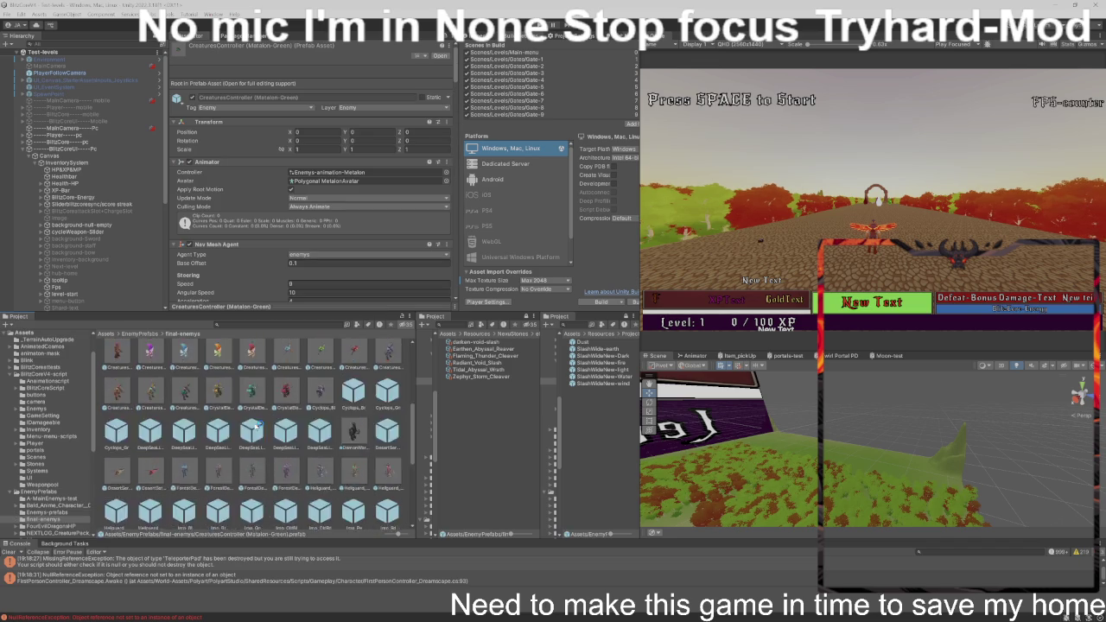
{"action": "left_click", "coordinate": [221, 514], "text": "shift"}
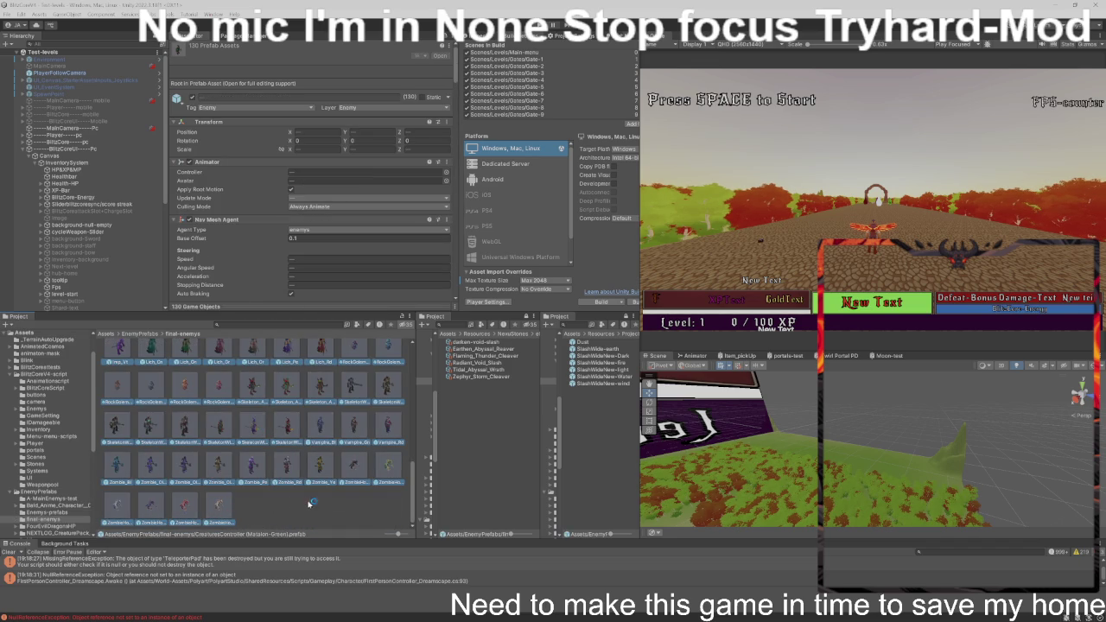
{"action": "scroll", "coordinate": [361, 259], "scroll_direction": "down", "scroll_amount": 2}
{"action": "scroll", "coordinate": [361, 259], "scroll_direction": "down", "scroll_amount": 5}
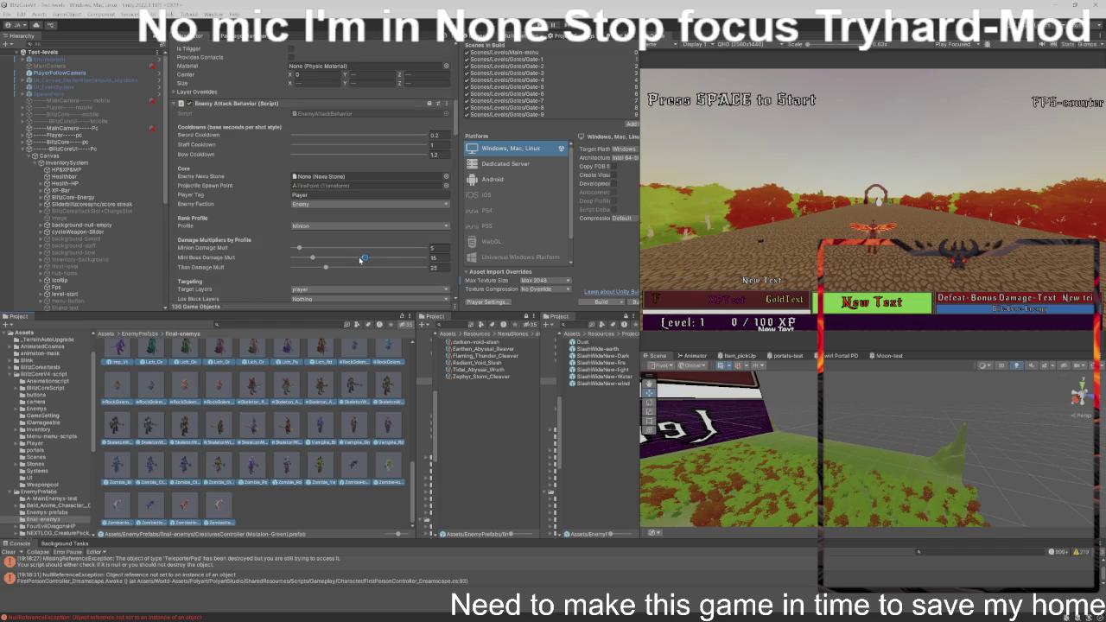
{"action": "scroll", "coordinate": [359, 256], "scroll_direction": "down", "scroll_amount": 6}
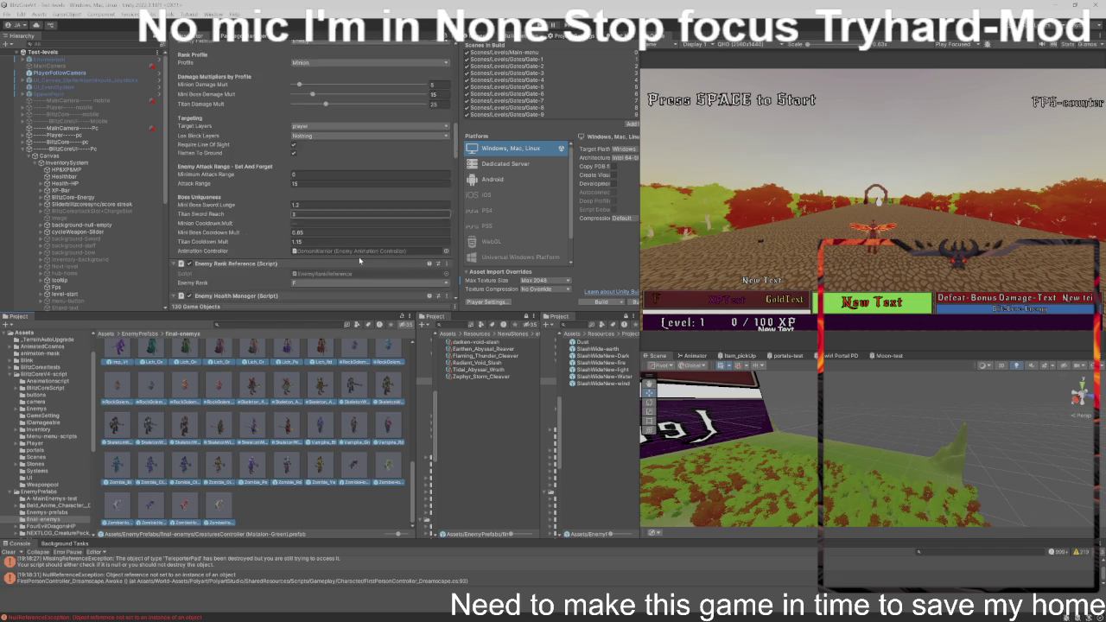
{"action": "scroll", "coordinate": [359, 257], "scroll_direction": "down", "scroll_amount": 3}
{"action": "scroll", "coordinate": [359, 256], "scroll_direction": "down", "scroll_amount": 6}
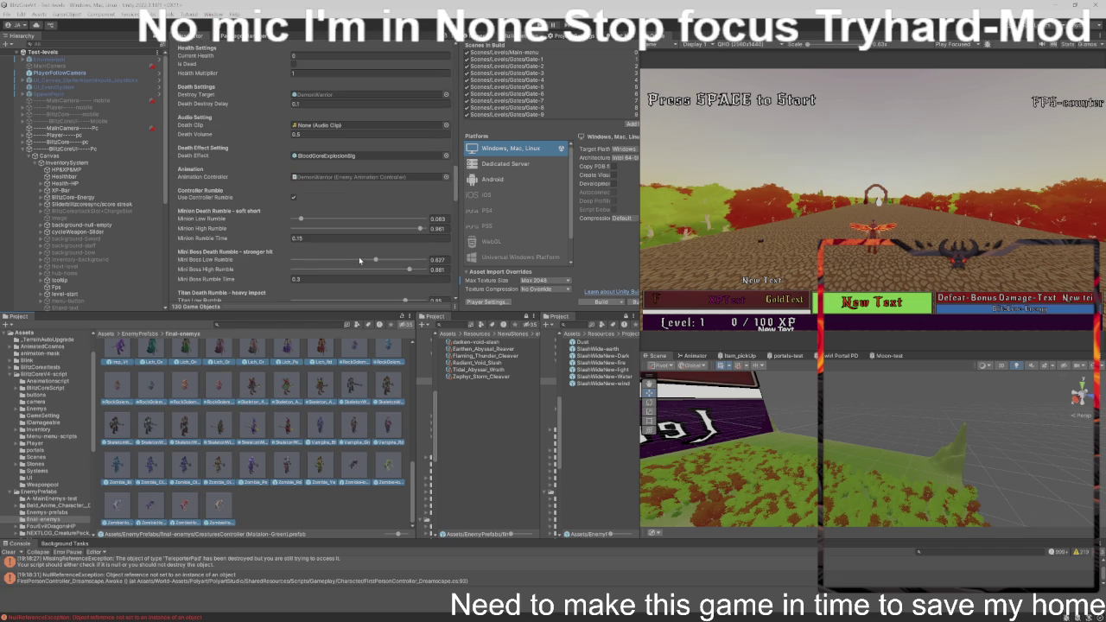
{"action": "scroll", "coordinate": [359, 257], "scroll_direction": "down", "scroll_amount": 6}
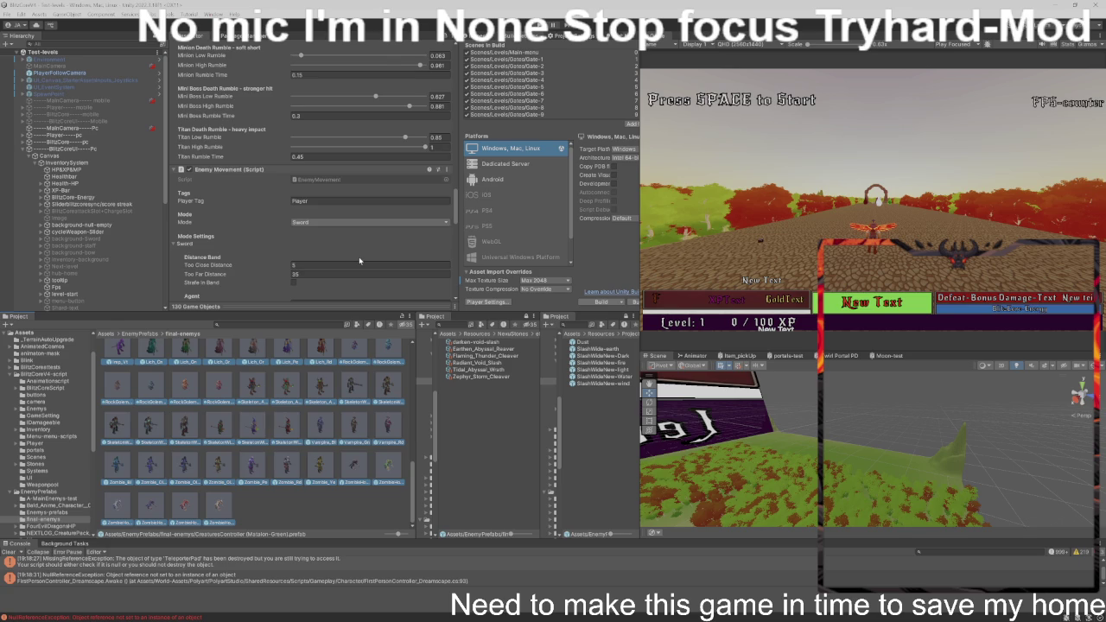
{"action": "scroll", "coordinate": [359, 259], "scroll_direction": "down", "scroll_amount": 2}
{"action": "scroll", "coordinate": [359, 259], "scroll_direction": "down", "scroll_amount": 12}
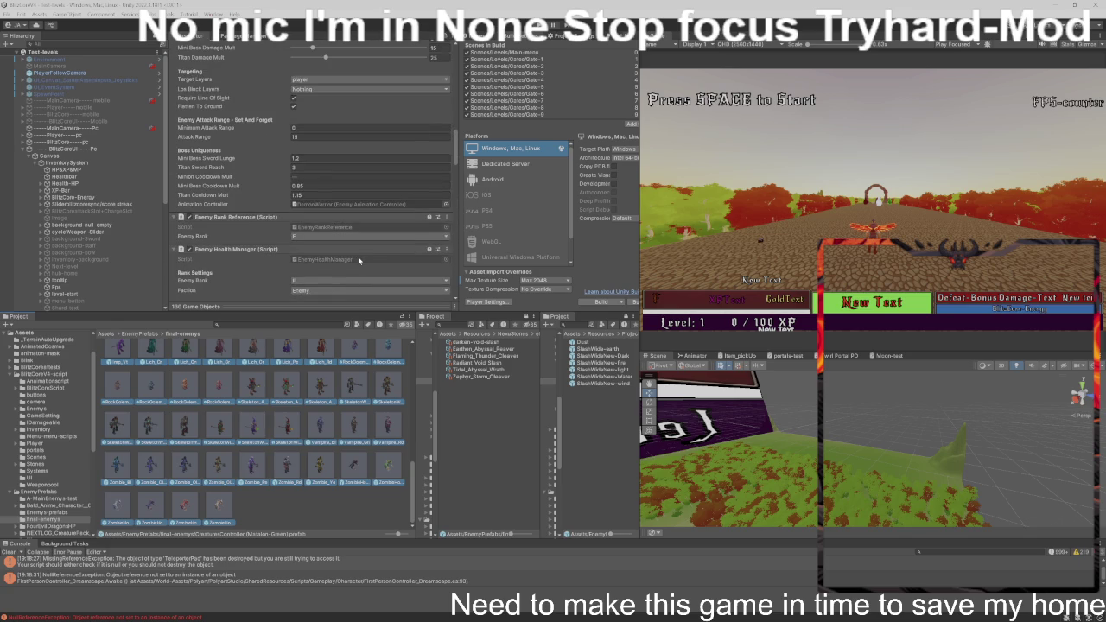
{"action": "scroll", "coordinate": [359, 259], "scroll_direction": "up", "scroll_amount": 4}
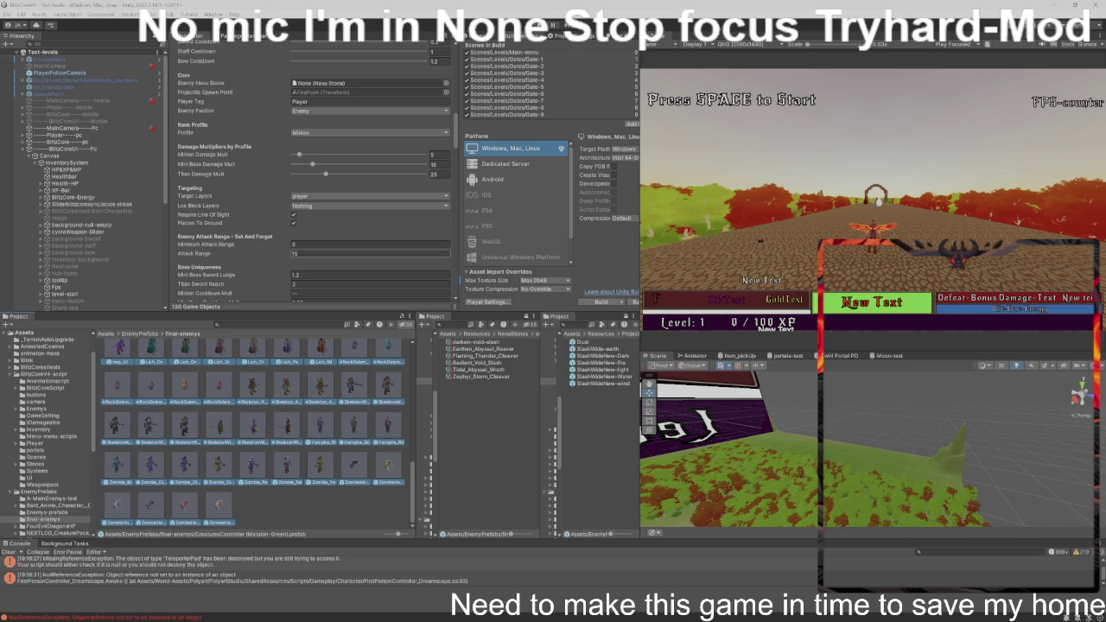
{"action": "scroll", "coordinate": [359, 261], "scroll_direction": "up", "scroll_amount": 4}
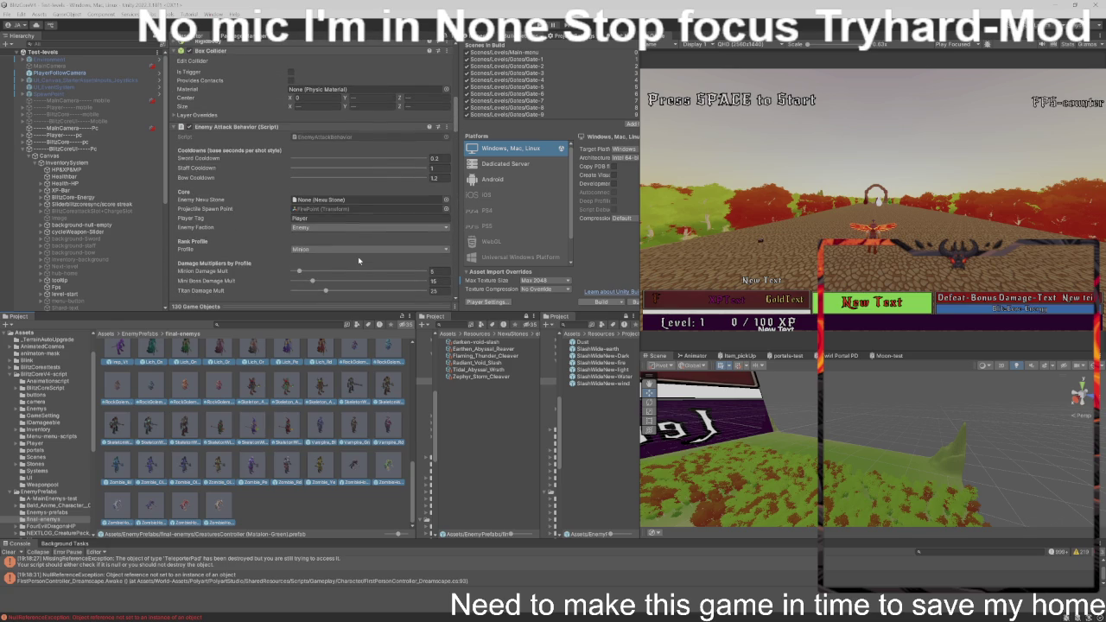
{"action": "left_click", "coordinate": [445, 160]}
{"action": "double_click", "coordinate": [444, 161]}
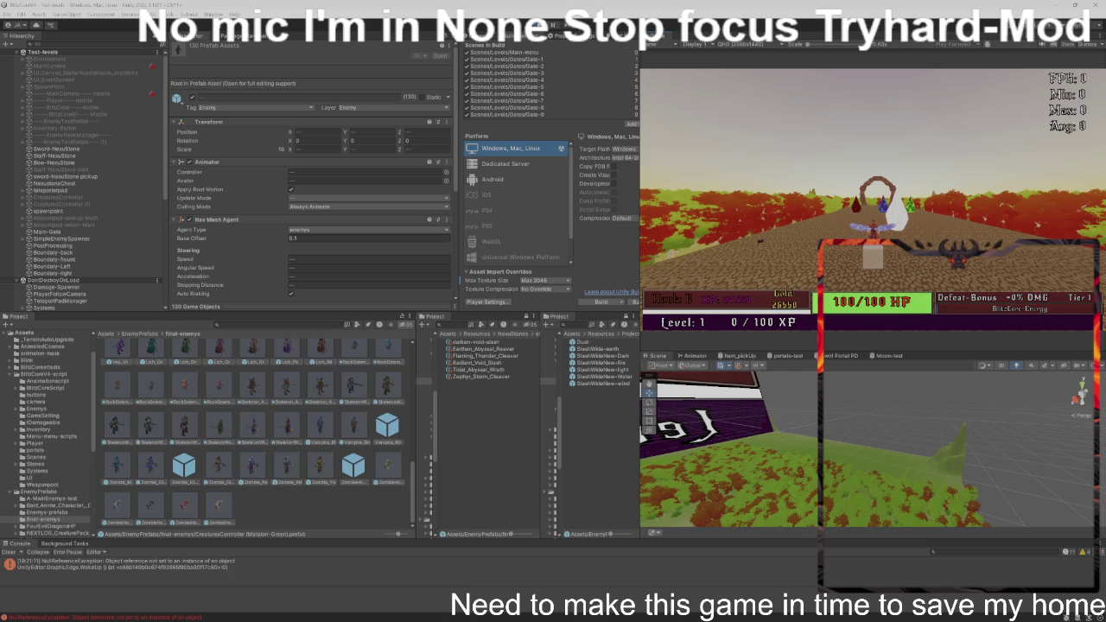
- Open the Windows Start menu
{"action": "key", "text": "super"}
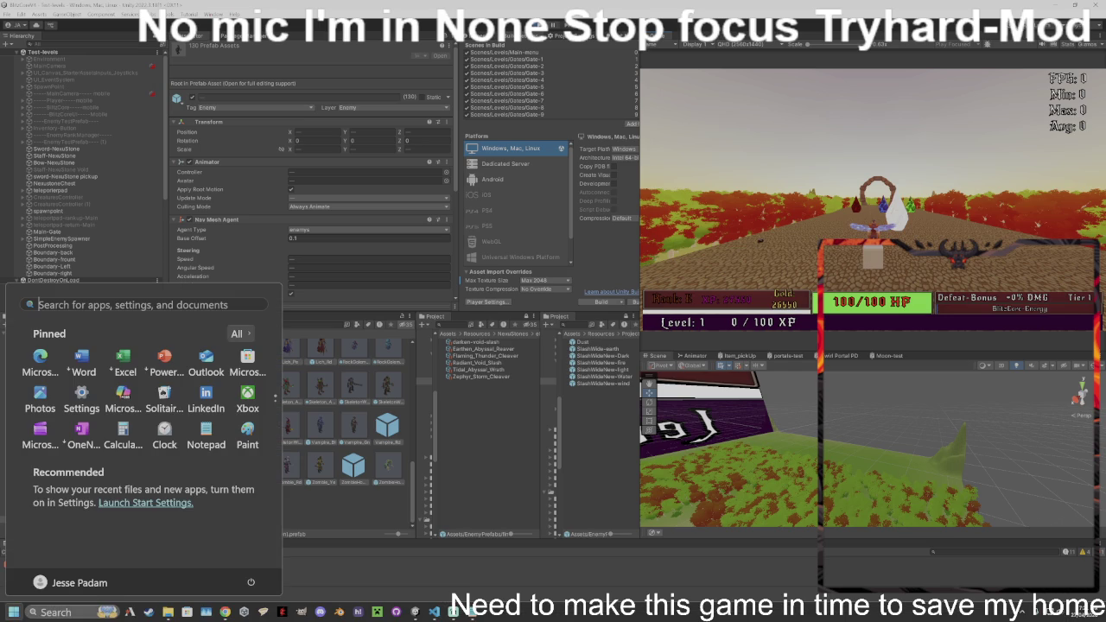
- Switch to Notepad and select the note's whole first paragraph
{"action": "key", "text": "alt+Tab"}
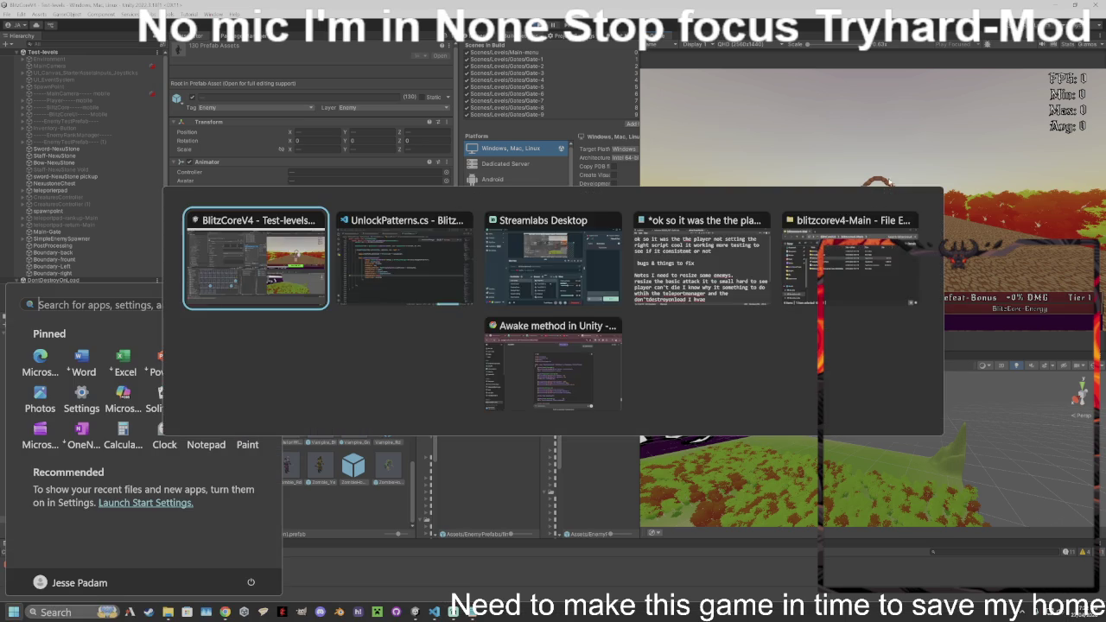
{"action": "key", "text": "alt+Tab"}
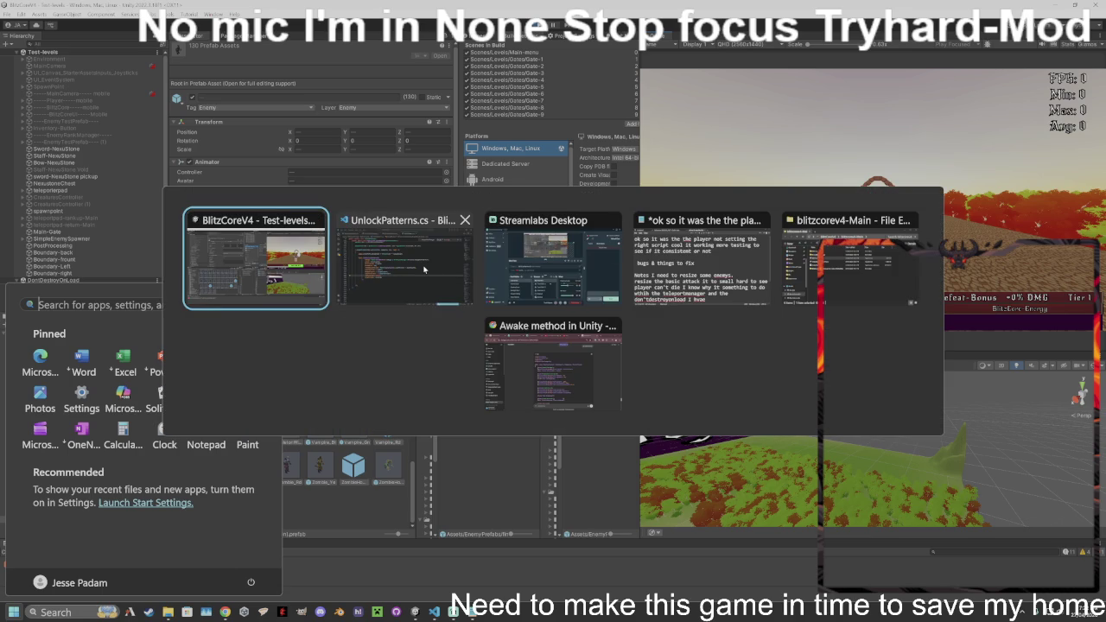
{"action": "key", "text": "alt+Tab"}
{"action": "key", "text": "alt+Tab"}
{"action": "key", "text": "alt+Tab"}
{"action": "key", "text": "alt+Tab"}
{"action": "key", "text": "alt+Tab"}
{"action": "key", "text": "alt+Tab"}
{"action": "key", "text": "alt+Tab"}
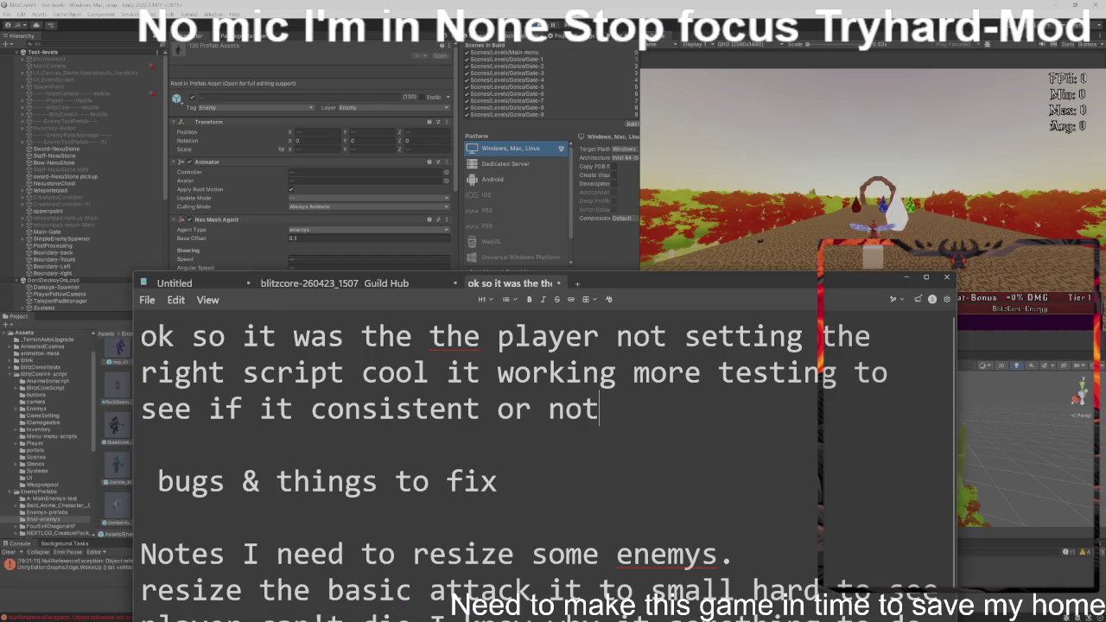
{"action": "left_click_drag", "start_coordinate": [600, 409], "coordinate": [131, 329]}
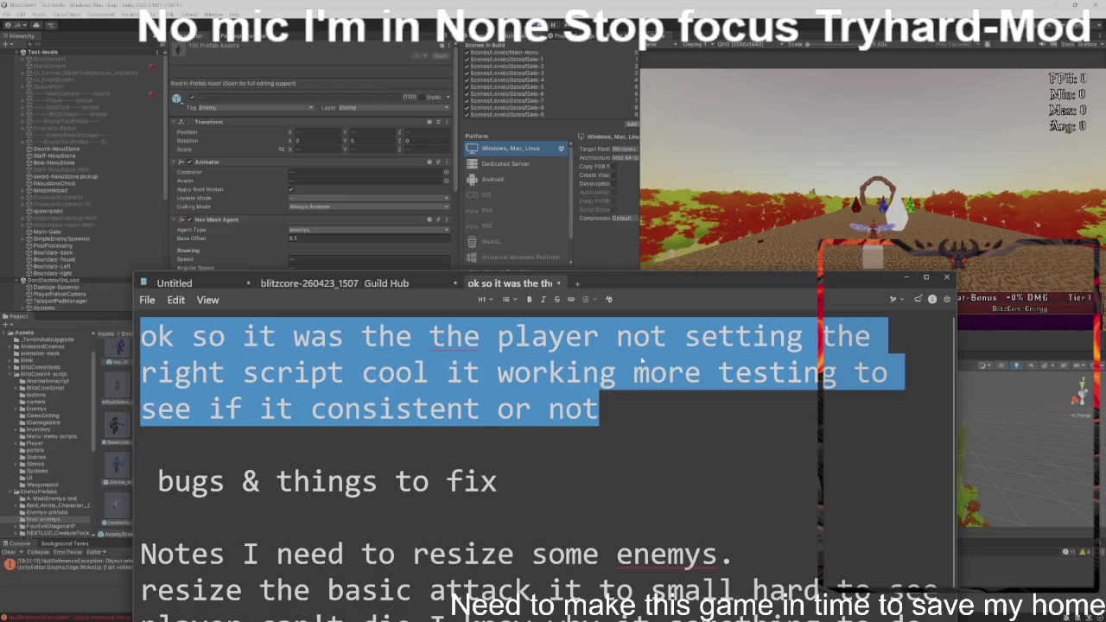
- Replace the paragraph with 'I have to wait again' and start a new line below it
{"action": "type", "text": "it"}
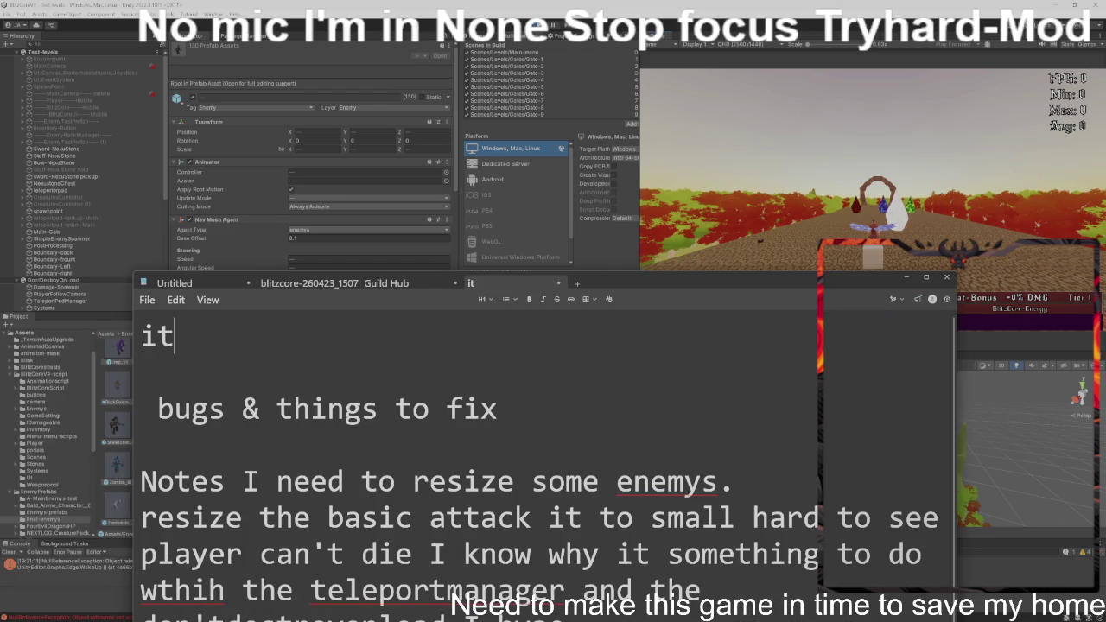
{"action": "key", "text": "BackSpace"}
{"action": "key", "text": "BackSpace"}
{"action": "type", "text": "I have to "}
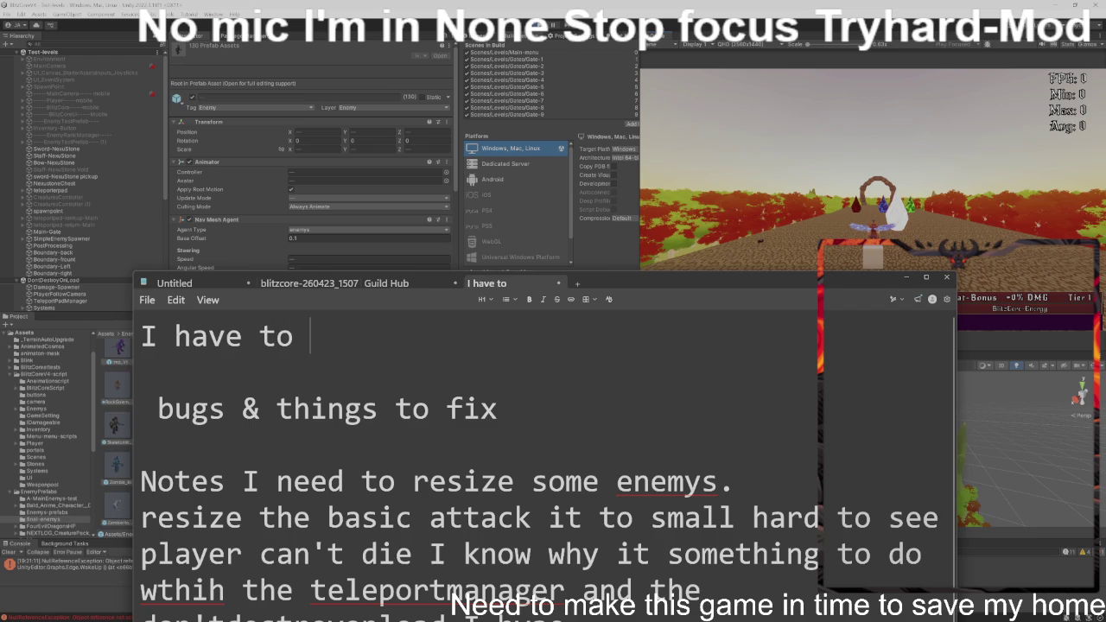
{"action": "type", "text": "wait "}
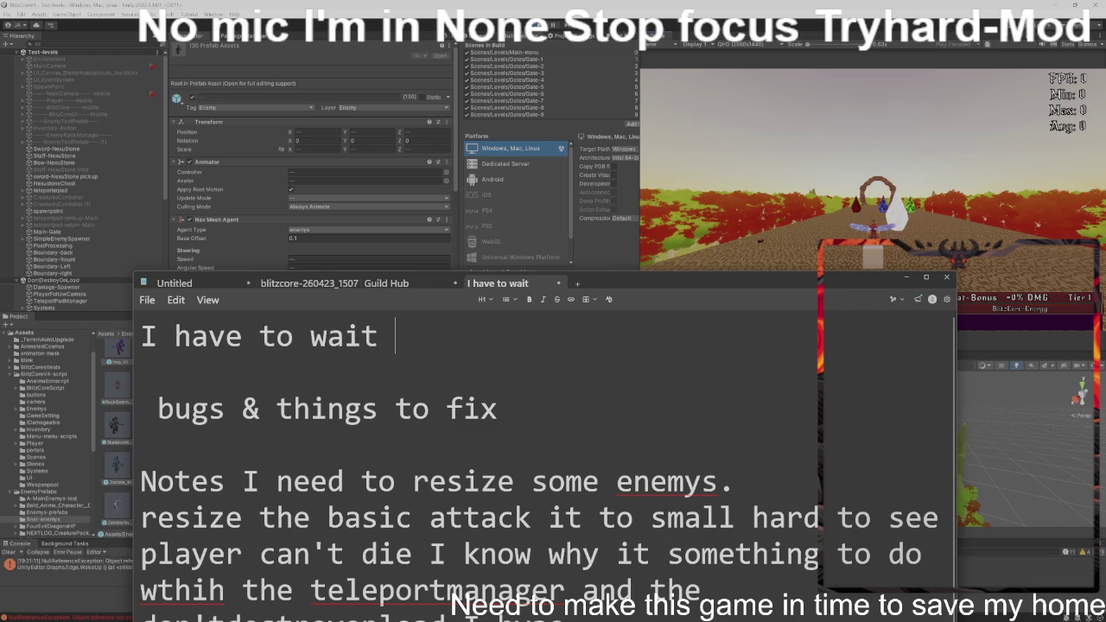
{"action": "type", "text": "again "}
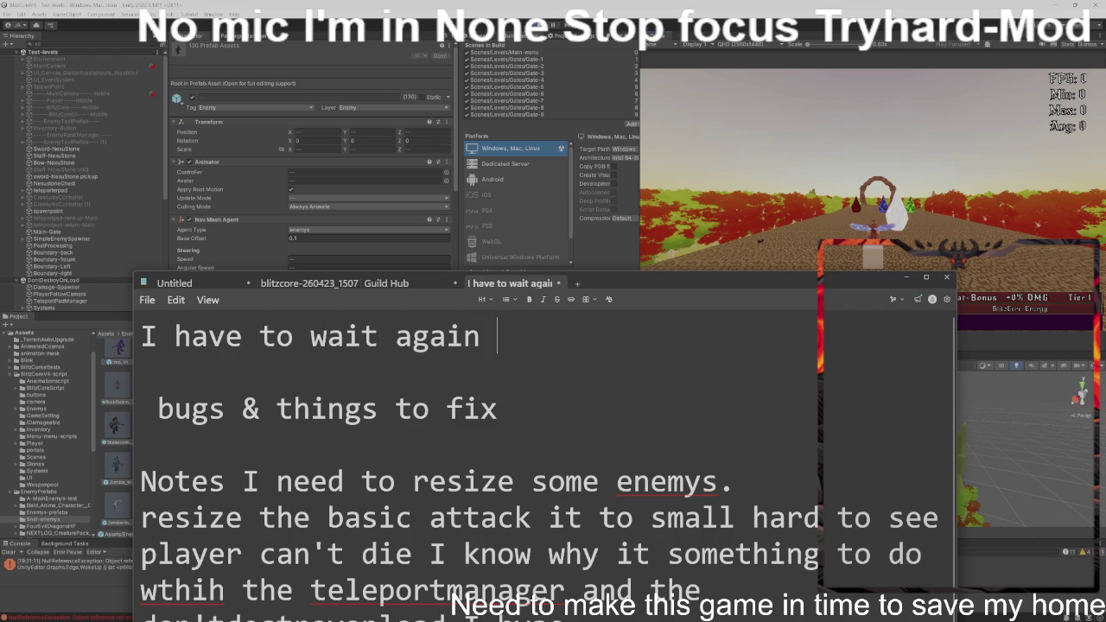
{"action": "type", "text": "\""}
{"action": "key", "text": "BackSpace"}
{"action": "type", "text": "\""}
{"action": "key", "text": "BackSpace"}
{"action": "type", "text": "("}
{"action": "key", "text": "BackSpace"}
{"action": "type", "text": ")\""}
{"action": "key", "text": "BackSpace"}
{"action": "key", "text": "BackSpace"}
{"action": "type", "text": "'"}
{"action": "key", "text": "BackSpace"}
{"action": "key", "text": "Return"}
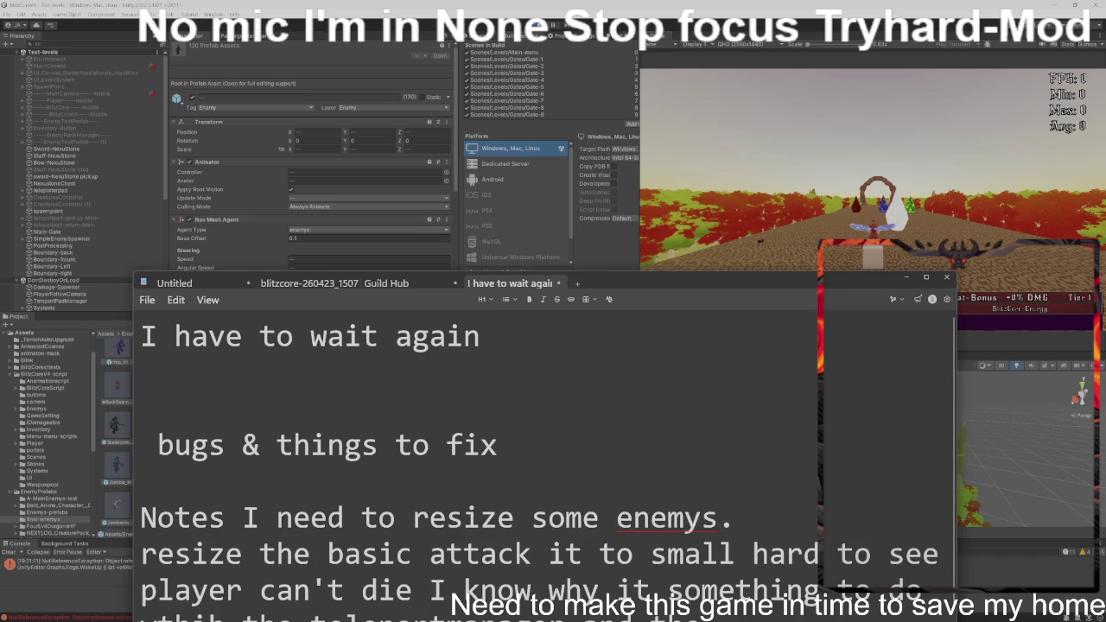
- Erase the first line's 'I have to wait again' text, clearing the stray gibberish typed along the way
{"action": "key", "text": "BackSpace"}
{"action": "key", "text": "BackSpace"}
{"action": "key", "text": "BackSpace"}
{"action": "key", "text": "BackSpace"}
{"action": "key", "text": "BackSpace"}
{"action": "key", "text": "BackSpace"}
{"action": "type", "text": "a"}
{"action": "type", "text": "g"}
{"action": "key", "text": "BackSpace"}
{"action": "key", "text": "BackSpace"}
{"action": "key", "text": "BackSpace"}
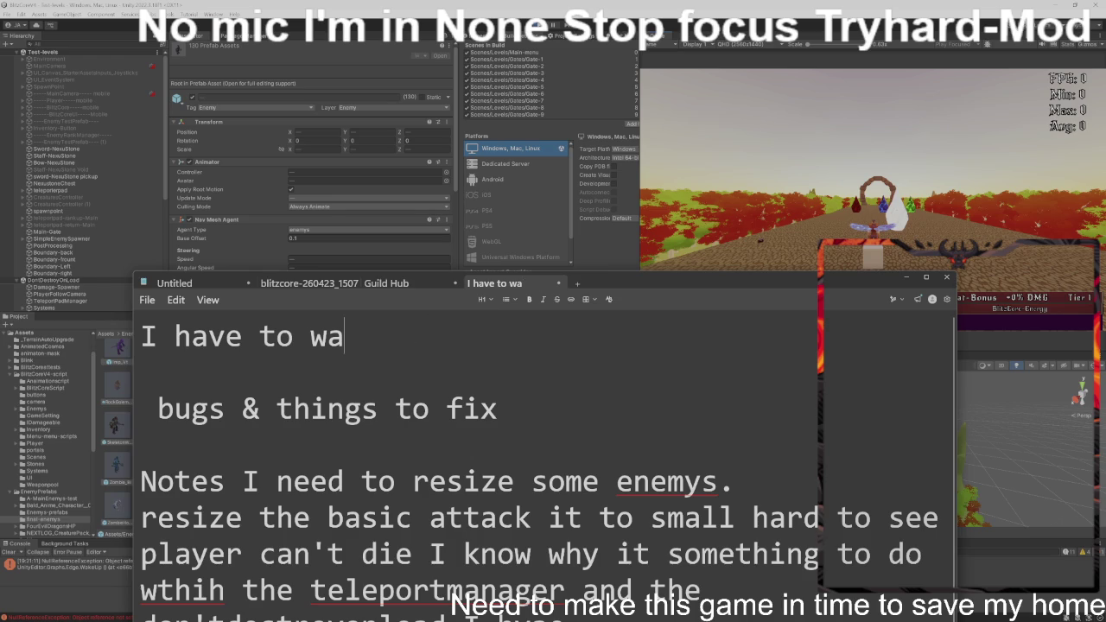
{"action": "key", "text": "BackSpace"}
{"action": "key", "text": "BackSpace"}
{"action": "type", "text": "wai"}
{"action": "type", "text": "t"}
{"action": "key", "text": "BackSpace"}
{"action": "type", "text": "it"}
{"action": "type", "text": "ing"}
{"action": "key", "text": "BackSpace"}
{"action": "key", "text": "BackSpace"}
{"action": "key", "text": "BackSpace"}
{"action": "key", "text": "BackSpace"}
{"action": "key", "text": "BackSpace"}
{"action": "type", "text": "ea"}
{"action": "key", "text": "BackSpace"}
{"action": "key", "text": "BackSpace"}
{"action": "type", "text": "wa"}
{"action": "key", "text": "BackSpace"}
{"action": "key", "text": "BackSpace"}
{"action": "key", "text": "BackSpace"}
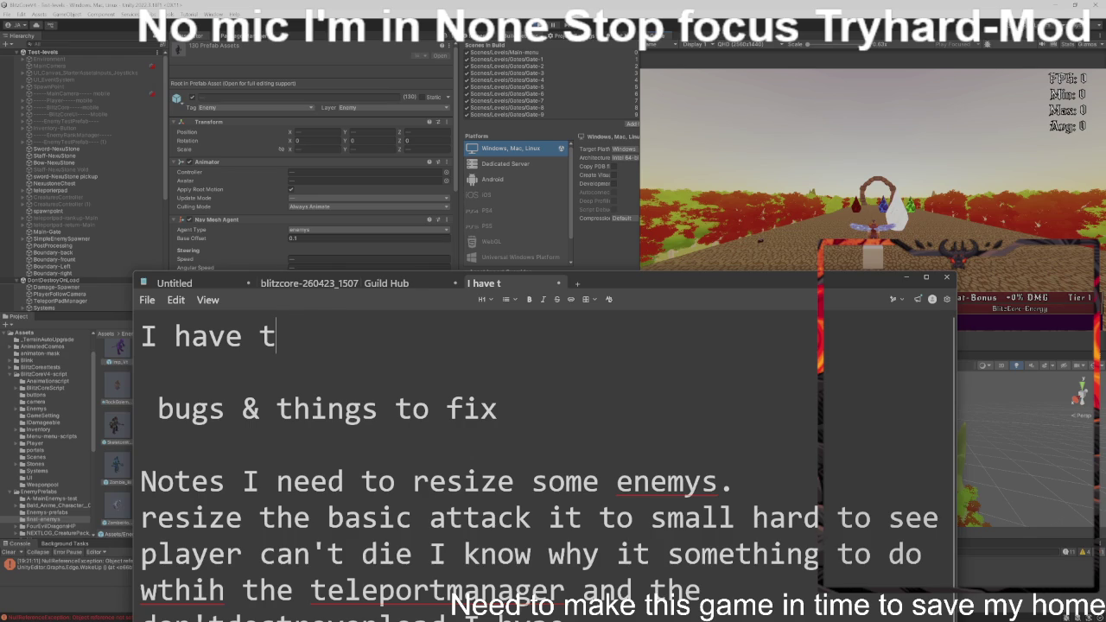
{"action": "key", "text": "BackSpace"}
{"action": "key", "text": "BackSpace"}
{"action": "key", "text": "BackSpace"}
{"action": "type", "text": "ggdgdsmgds"}
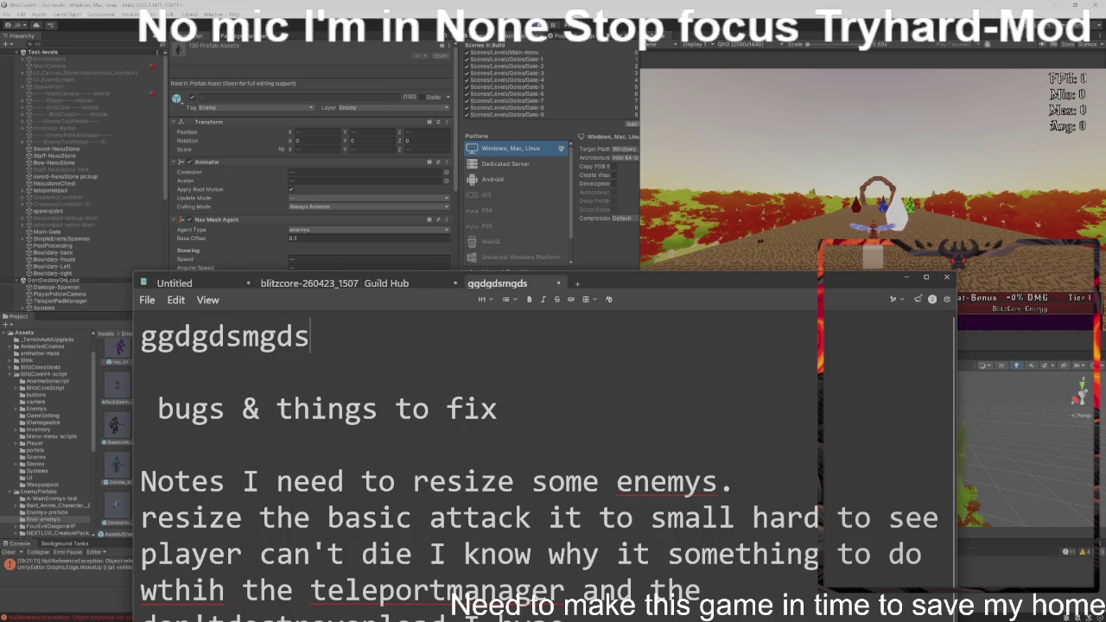
{"action": "type", "text": "kgdksjgdjgsdgjjgdjgjd"}
{"action": "key", "text": "BackSpace"}
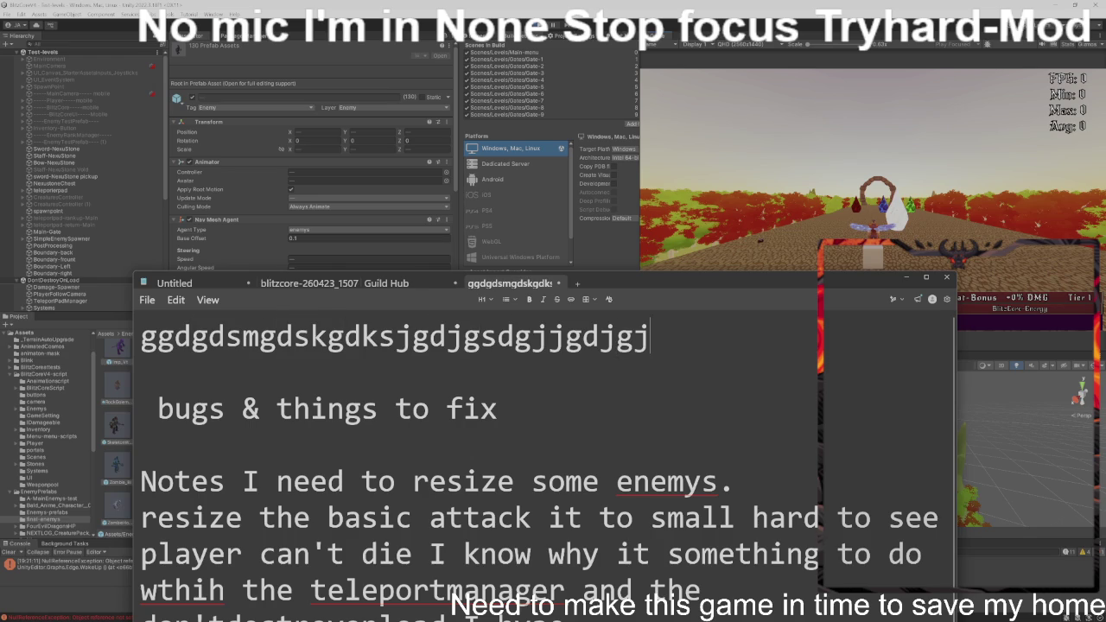
{"action": "key", "text": "BackSpace"}
{"action": "key", "text": "BackSpace"}
{"action": "key", "text": "BackSpace"}
{"action": "type", "text": "gkdjgd"}
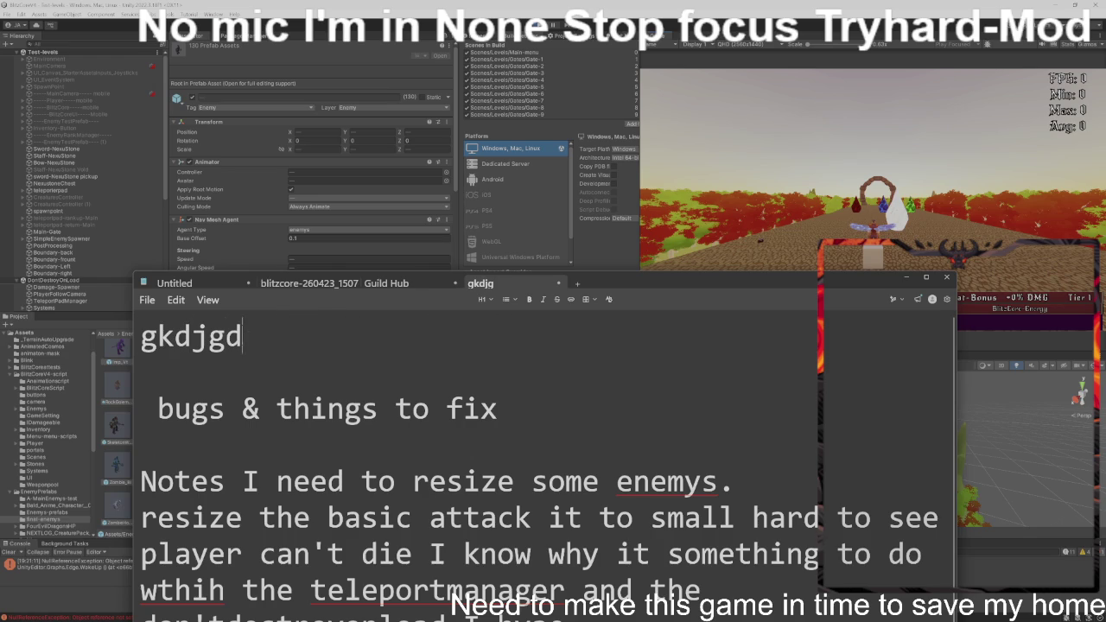
{"action": "type", "text": "jgdjgjodjgodjg"}
{"action": "key", "text": "BackSpace"}
{"action": "key", "text": "BackSpace"}
{"action": "key", "text": "BackSpace"}
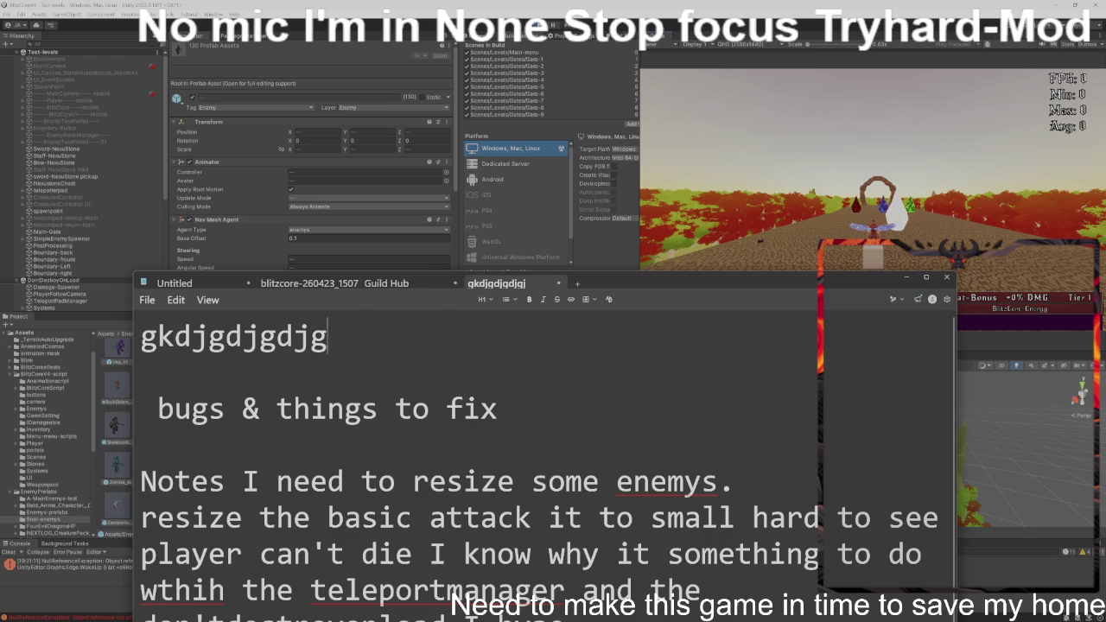
{"action": "key", "text": "BackSpace"}
{"action": "key", "text": "BackSpace"}
{"action": "key", "text": "BackSpace"}
- Type 'come load all ready' on the first line and join 'all ready' into 'already'
{"action": "type", "text": "come load all read"}
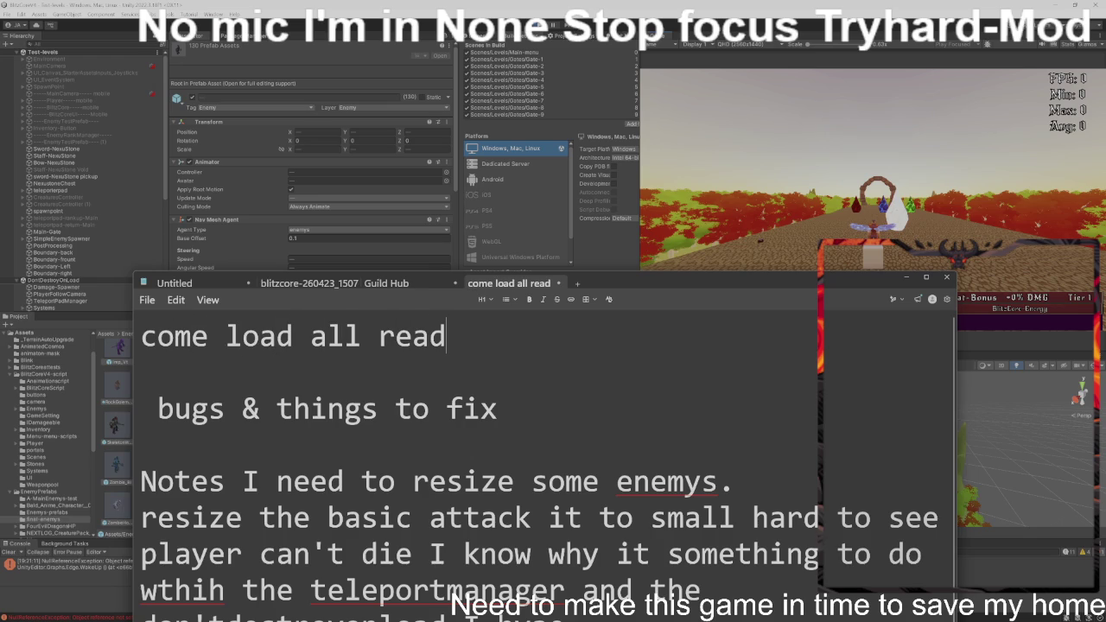
{"action": "type", "text": "t"}
{"action": "key", "text": "BackSpace"}
{"action": "type", "text": "y"}
{"action": "key", "text": "Left"}
{"action": "key", "text": "Left"}
{"action": "key", "text": "Left"}
{"action": "key", "text": "BackSpace"}
{"action": "key", "text": "Right"}
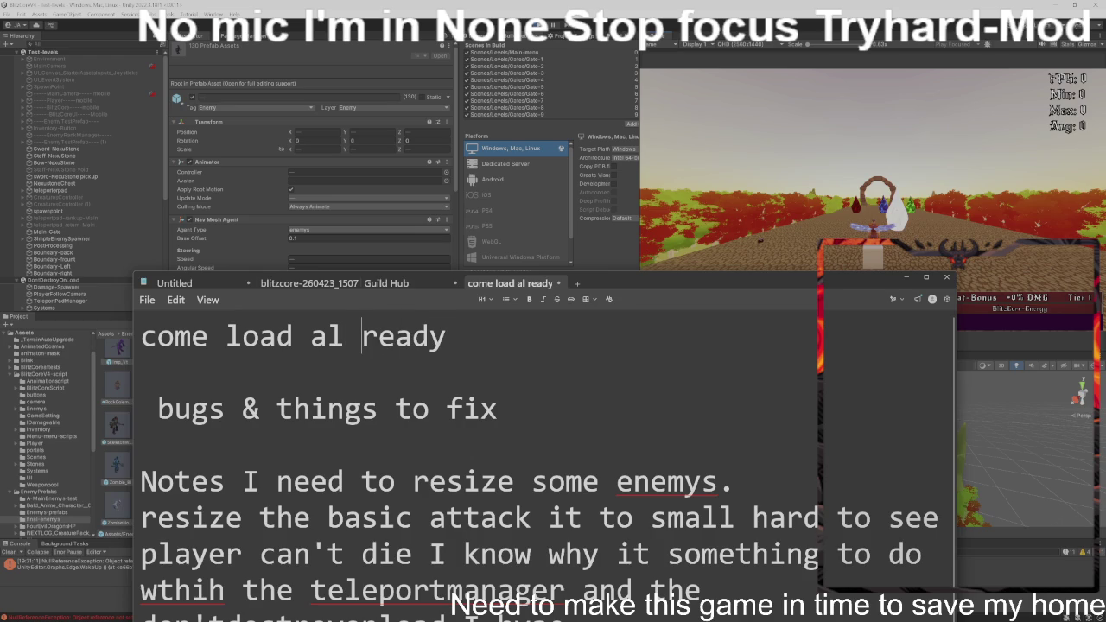
{"action": "key", "text": "BackSpace"}
{"action": "key", "text": "Right"}
{"action": "key", "text": "Right"}
{"action": "key", "text": "Down"}
{"action": "key", "text": "Down"}
{"action": "key", "text": "Right"}
{"action": "key", "text": "Left"}
{"action": "key", "text": "Left"}
{"action": "key", "text": "Up"}
{"action": "key", "text": "Up"}
{"action": "key", "text": "End"}
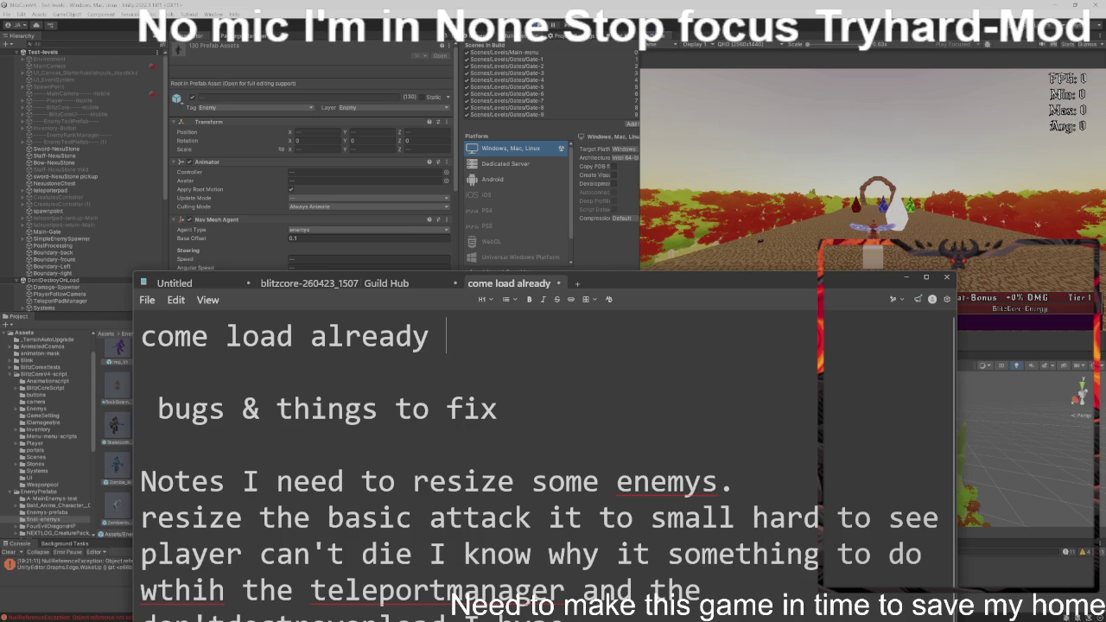
- Insert 'on' before 'load' and tidy the spacing so the line reads 'come on load already'
{"action": "key", "text": "Left"}
{"action": "key", "text": "Left"}
{"action": "key", "text": "Left"}
{"action": "key", "text": "Left"}
{"action": "key", "text": "Left"}
{"action": "key", "text": "Left"}
{"action": "key", "text": "Left"}
{"action": "key", "text": "Right"}
{"action": "key", "text": "Left"}
{"action": "key", "text": "Delete"}
{"action": "key", "text": "Delete"}
{"action": "key", "text": "Delete"}
{"action": "type", "text": "on"}
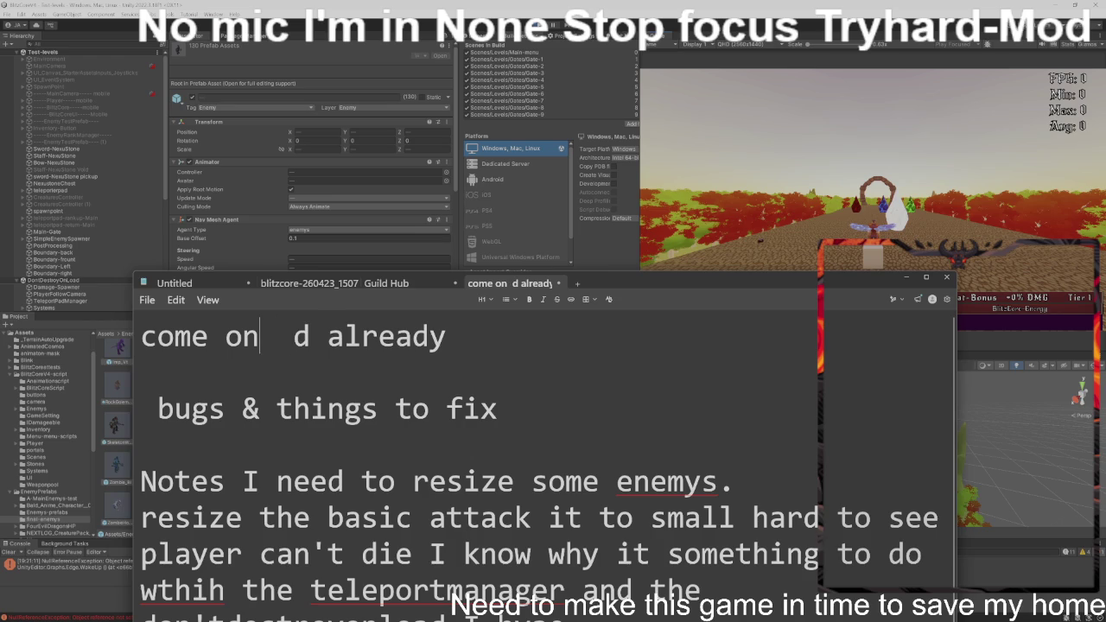
{"action": "key", "text": "Right"}
{"action": "type", "text": "oa"}
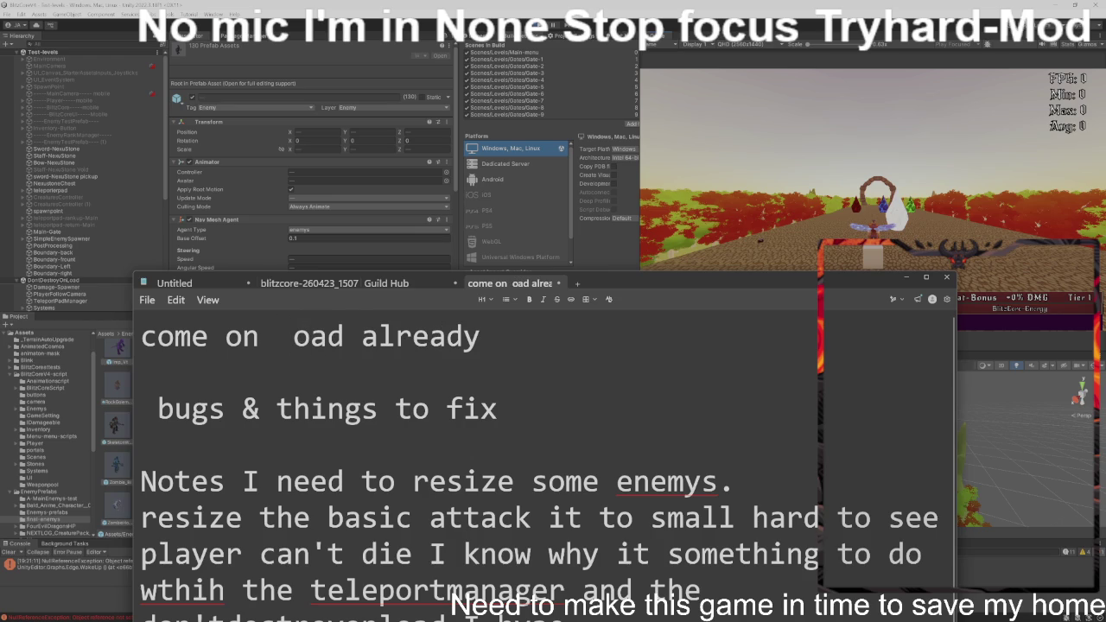
{"action": "key", "text": "Left"}
{"action": "key", "text": "Left"}
{"action": "type", "text": "l"}
{"action": "key", "text": "Left"}
{"action": "key", "text": "Left"}
{"action": "key", "text": "Left"}
{"action": "key", "text": "Right"}
{"action": "key", "text": "Right"}
{"action": "key", "text": "BackSpace"}
{"action": "key", "text": "Left"}
{"action": "key", "text": "Left"}
{"action": "key", "text": "Right"}
{"action": "key", "text": "Right"}
{"action": "key", "text": "Right"}
{"action": "key", "text": "Right"}
{"action": "key", "text": "Right"}
{"action": "key", "text": "Right"}
{"action": "key", "text": "Left"}
{"action": "key", "text": "Left"}
{"action": "key", "text": "Left"}
{"action": "key", "text": "Home"}
{"action": "key", "text": "Right"}
{"action": "key", "text": "End"}
{"action": "key", "text": "Left"}
{"action": "key", "text": "Left"}
{"action": "key", "text": "Left"}
{"action": "key", "text": "Right"}
{"action": "key", "text": "Right"}
{"action": "key", "text": "Right"}
{"action": "key", "text": "Left"}
{"action": "key", "text": "Up"}
{"action": "key", "text": "Up"}
{"action": "key", "text": "Right"}
{"action": "key", "text": "Right"}
{"action": "key", "text": "Right"}
{"action": "key", "text": "Right"}
{"action": "key", "text": "Right"}
{"action": "key", "text": "Right"}
{"action": "key", "text": "shift+Home"}
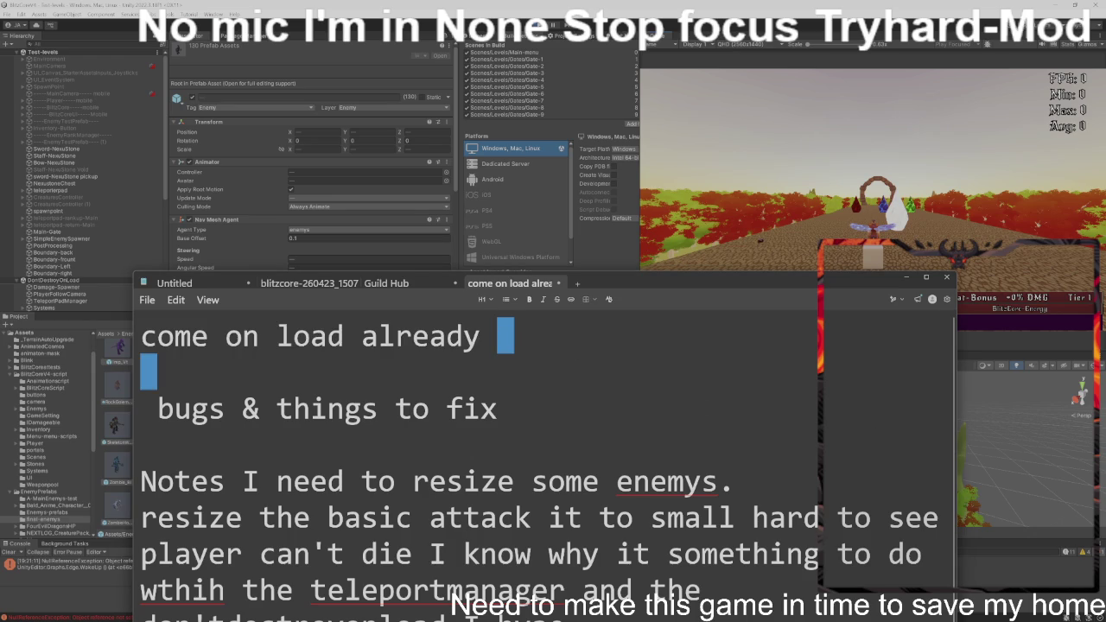
{"action": "key", "text": "shift+Right"}
{"action": "key", "text": "shift+Right"}
{"action": "key", "text": "shift+Right"}
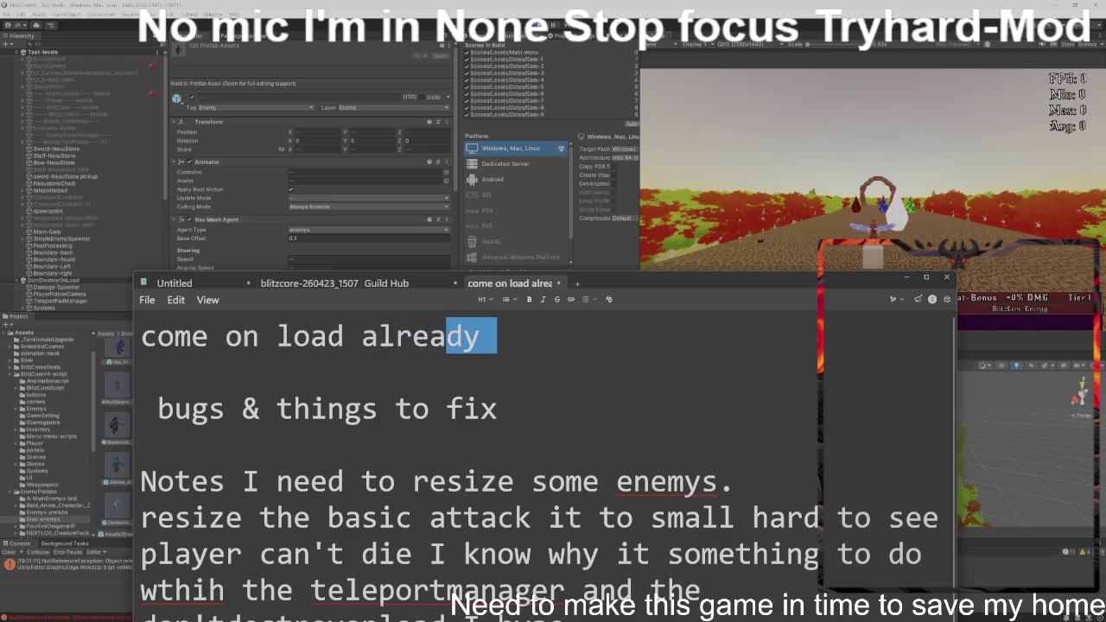
{"action": "key", "text": "shift+Home"}
{"action": "key", "text": "shift+Right"}
{"action": "key", "text": "shift+Right"}
{"action": "key", "text": "shift+Home"}
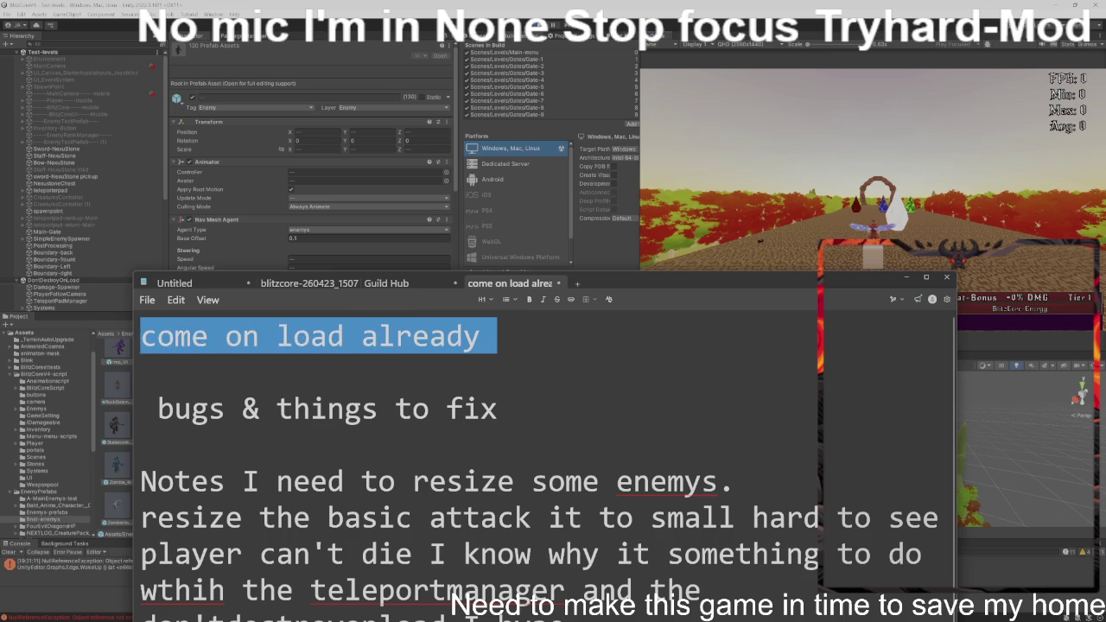
{"action": "key", "text": "shift+Right"}
{"action": "key", "text": "shift+Right"}
{"action": "key", "text": "shift+Right"}
{"action": "key", "text": "shift+Left"}
{"action": "key", "text": "shift+Left"}
{"action": "key", "text": "shift+Left"}
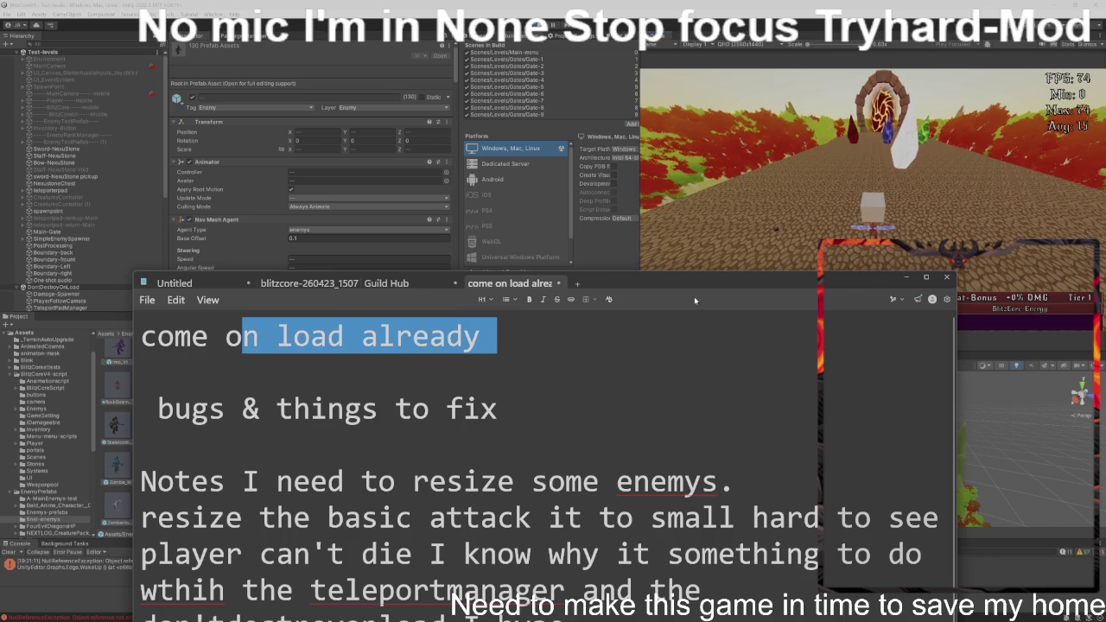
- Bring Unity to the front, enter Gate-4 from the hub with E, and start the first wave
{"action": "left_click", "coordinate": [801, 219]}
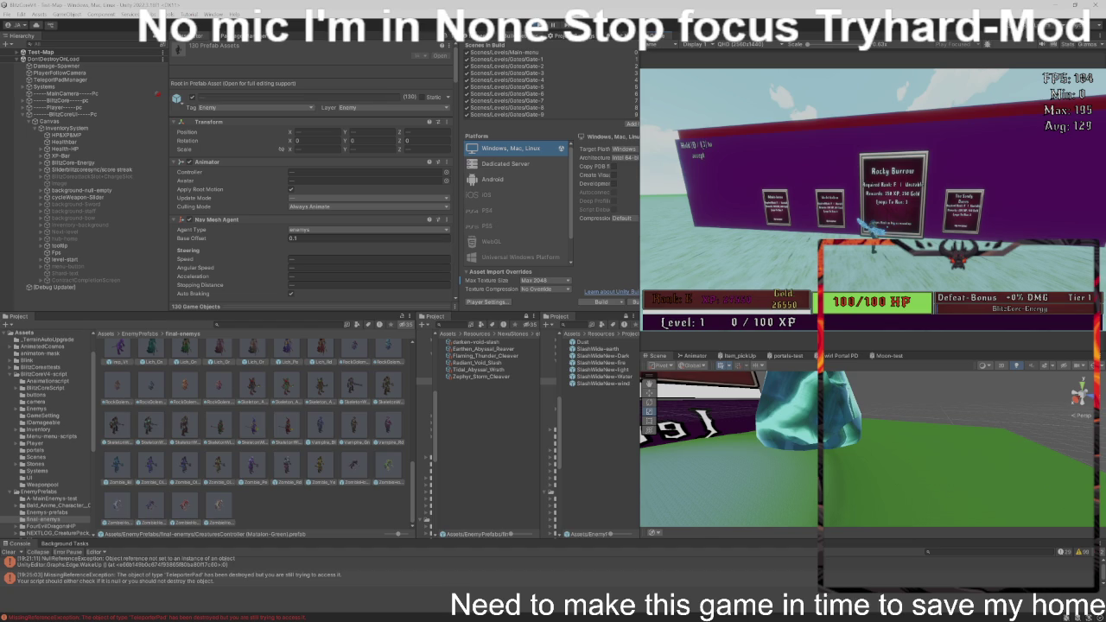
{"action": "key", "text": "e"}
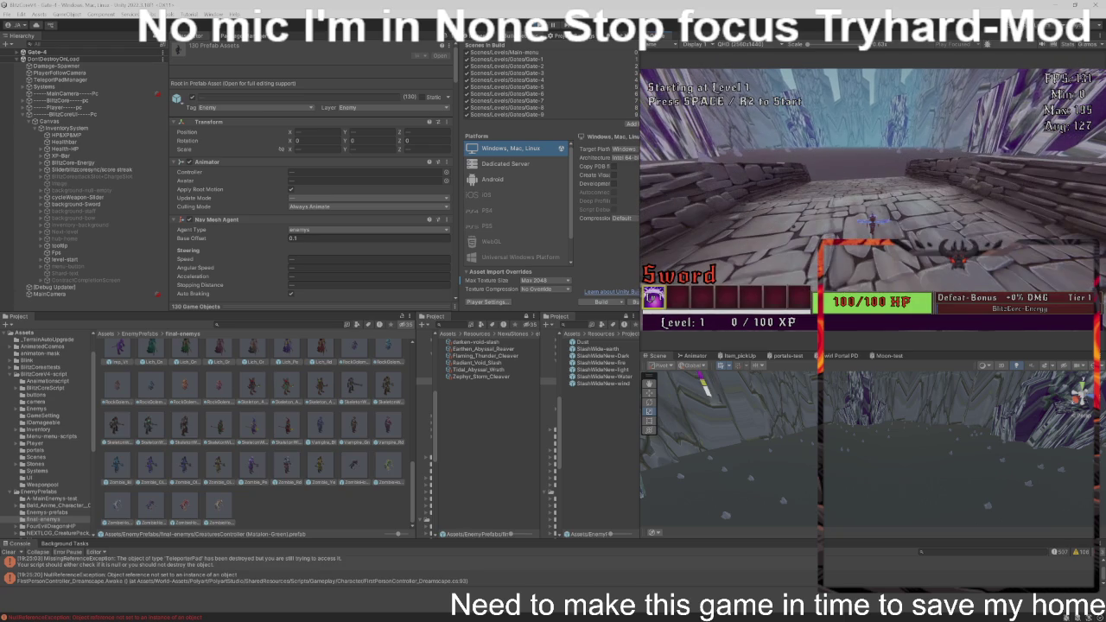
{"action": "key", "text": "space"}
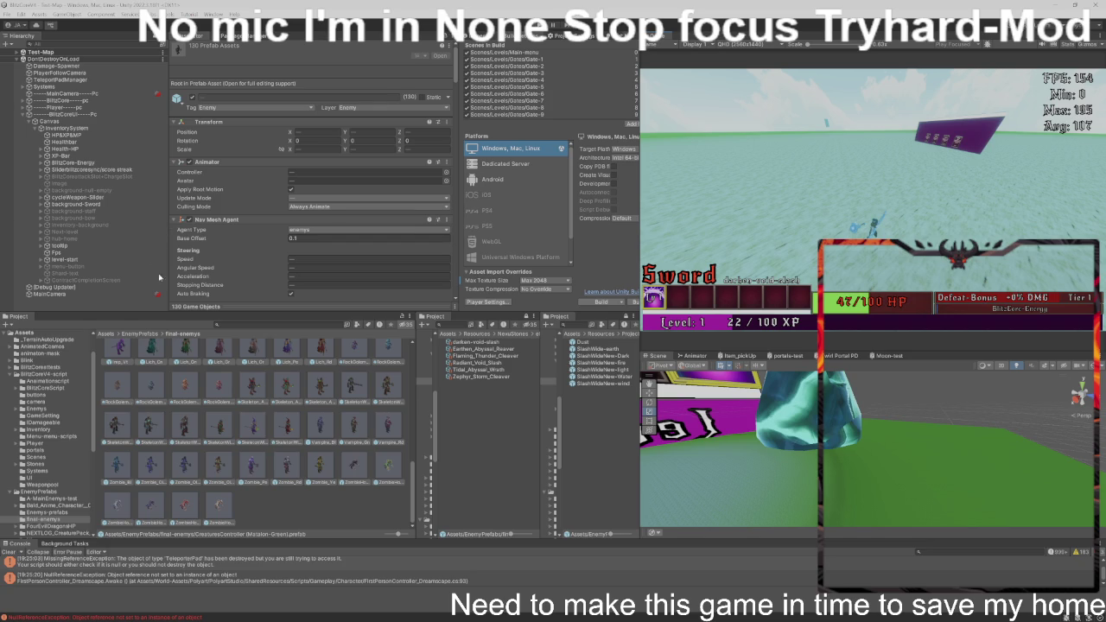
{"action": "scroll", "coordinate": [243, 259], "scroll_direction": "down", "scroll_amount": 5}
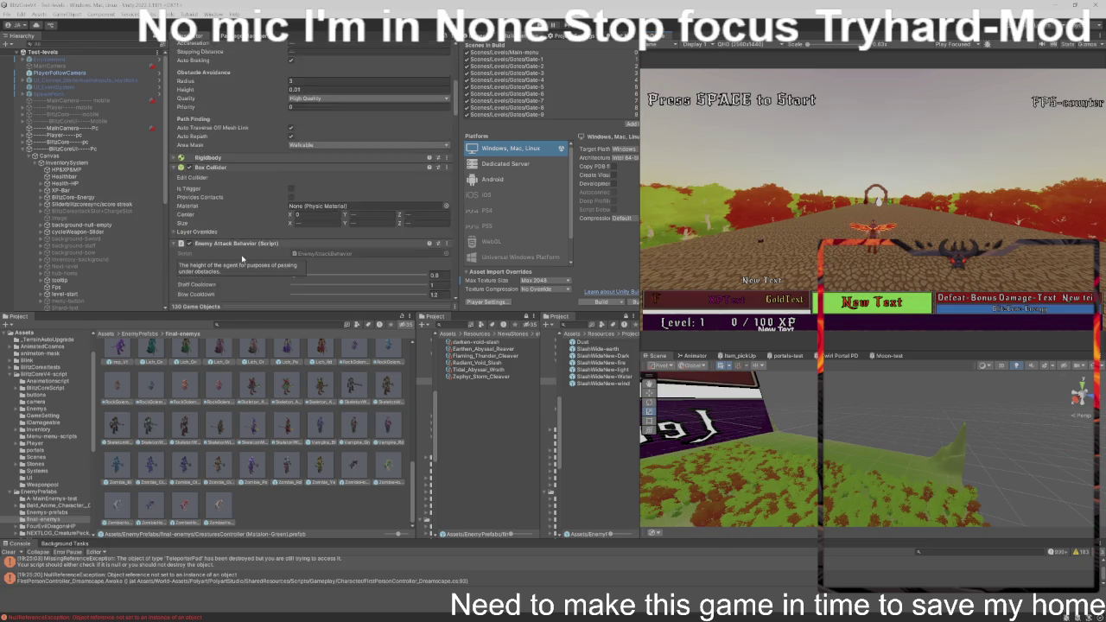
{"action": "scroll", "coordinate": [243, 258], "scroll_direction": "down", "scroll_amount": 10}
{"action": "scroll", "coordinate": [235, 235], "scroll_direction": "up", "scroll_amount": 4}
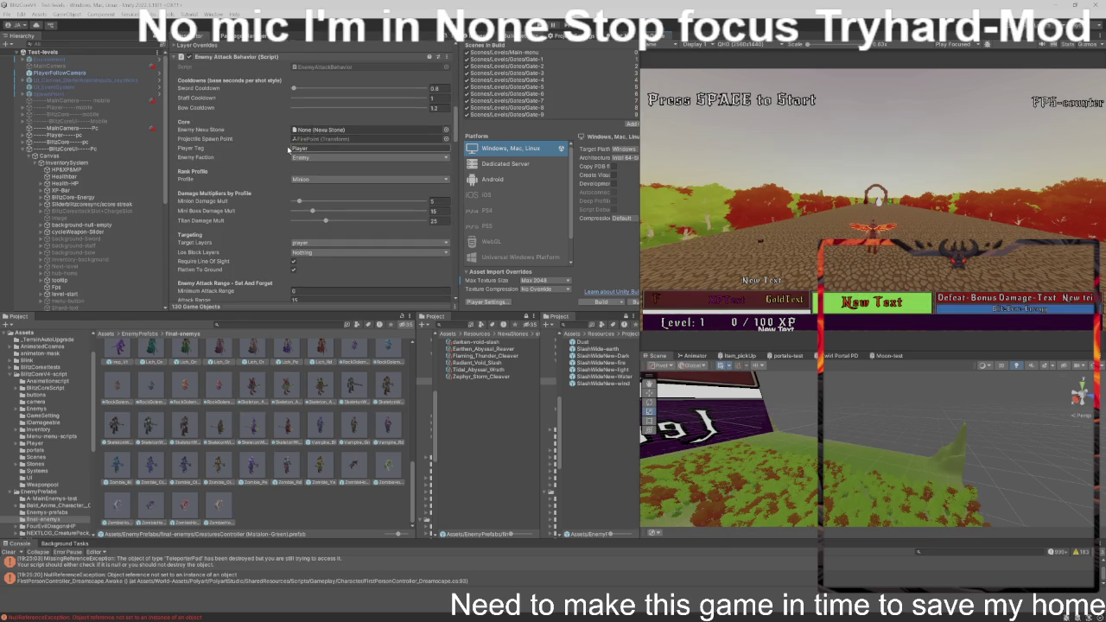
{"action": "scroll", "coordinate": [288, 150], "scroll_direction": "up", "scroll_amount": 1}
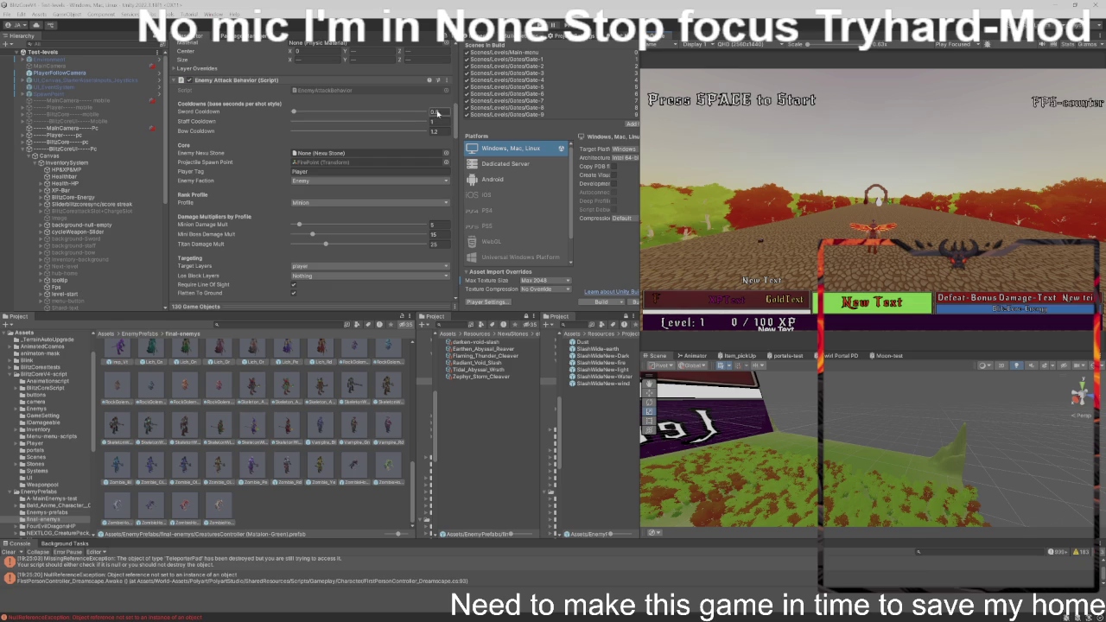
{"action": "left_click", "coordinate": [252, 503]}
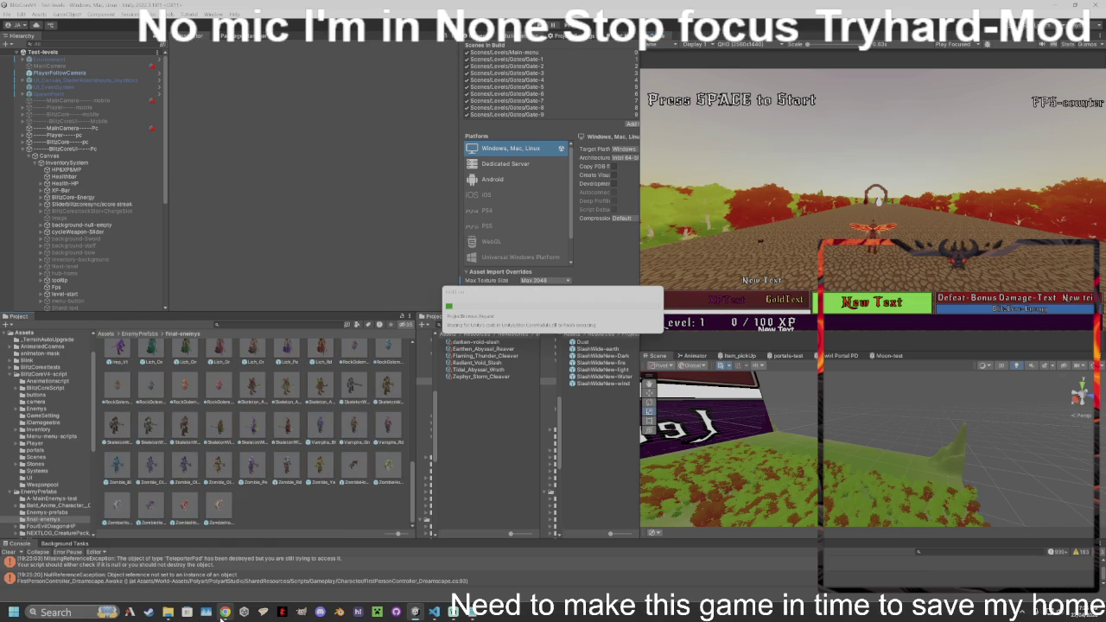
{"action": "mouse_move", "coordinate": [223, 614]}
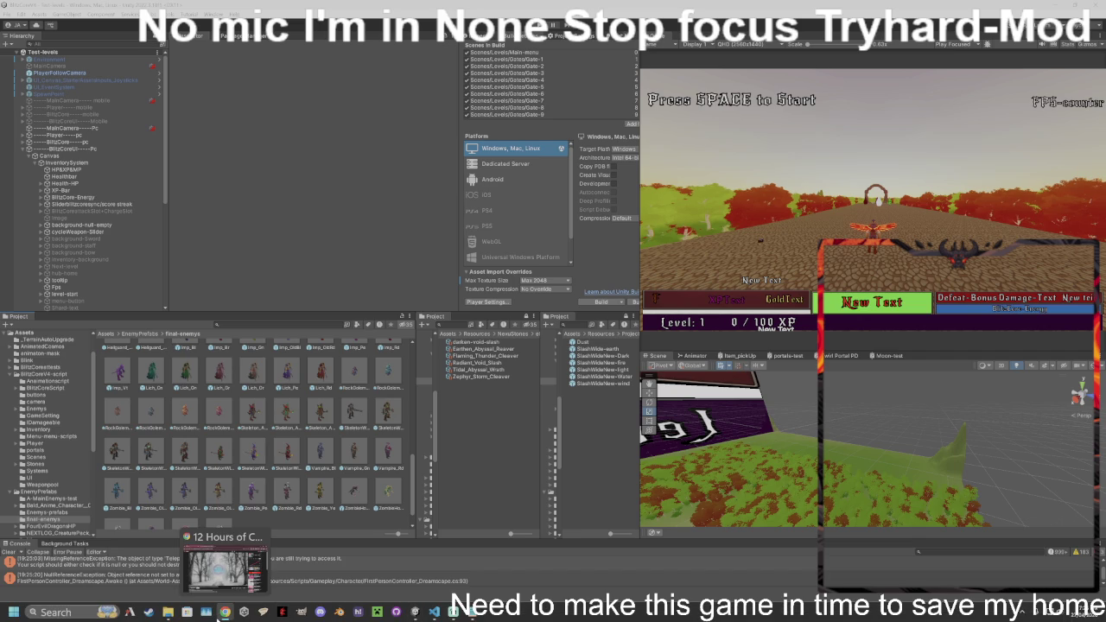
{"action": "mouse_move", "coordinate": [169, 614]}
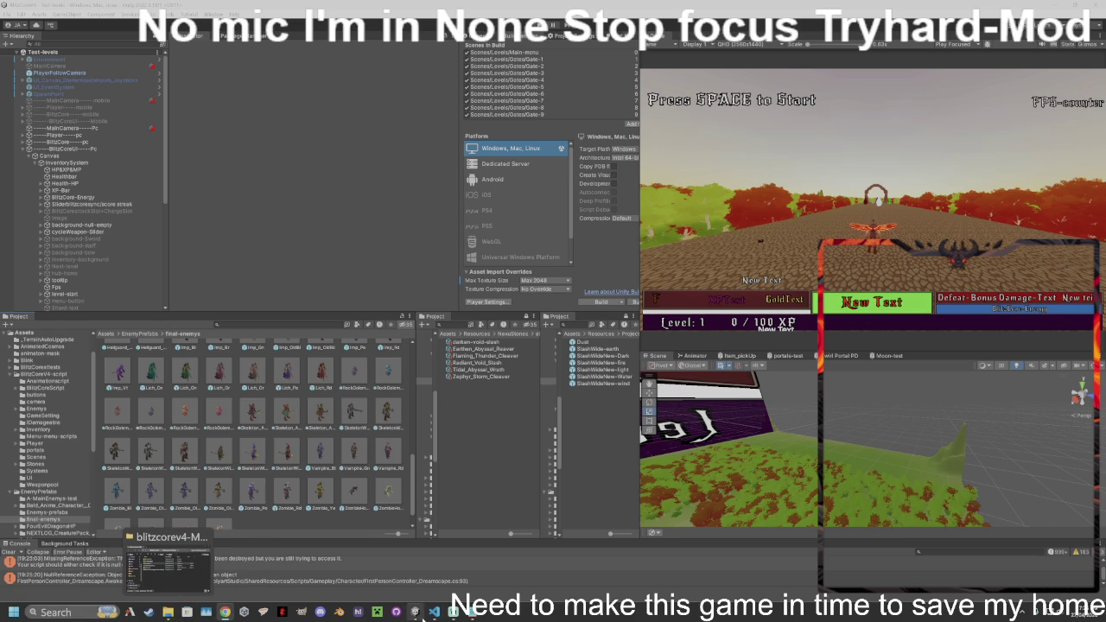
{"action": "mouse_move", "coordinate": [452, 614]}
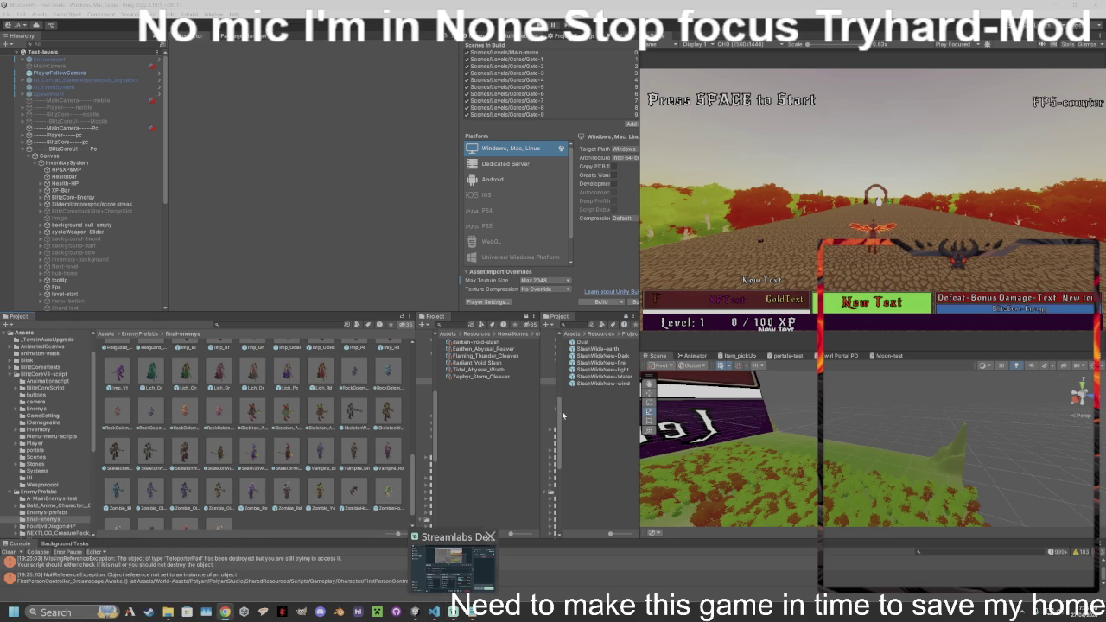
- Choose Full HD (1920x1080) from the Game view resolution list, replacing QHD (2560x1440)
{"action": "left_click", "coordinate": [765, 43]}
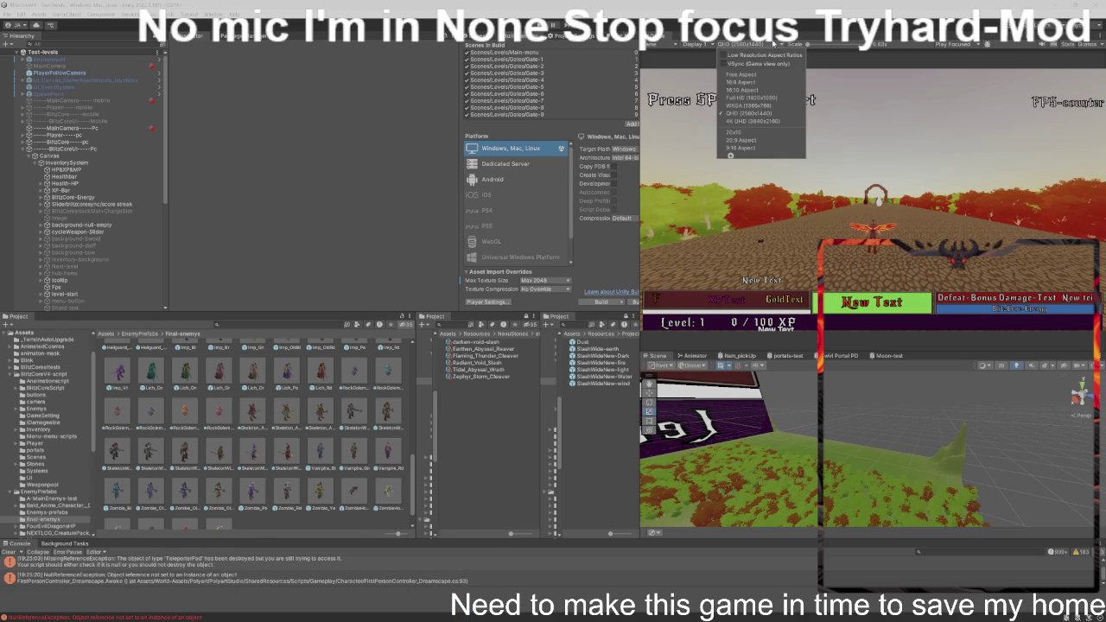
{"action": "left_click", "coordinate": [752, 98]}
{"action": "left_click", "coordinate": [744, 45]}
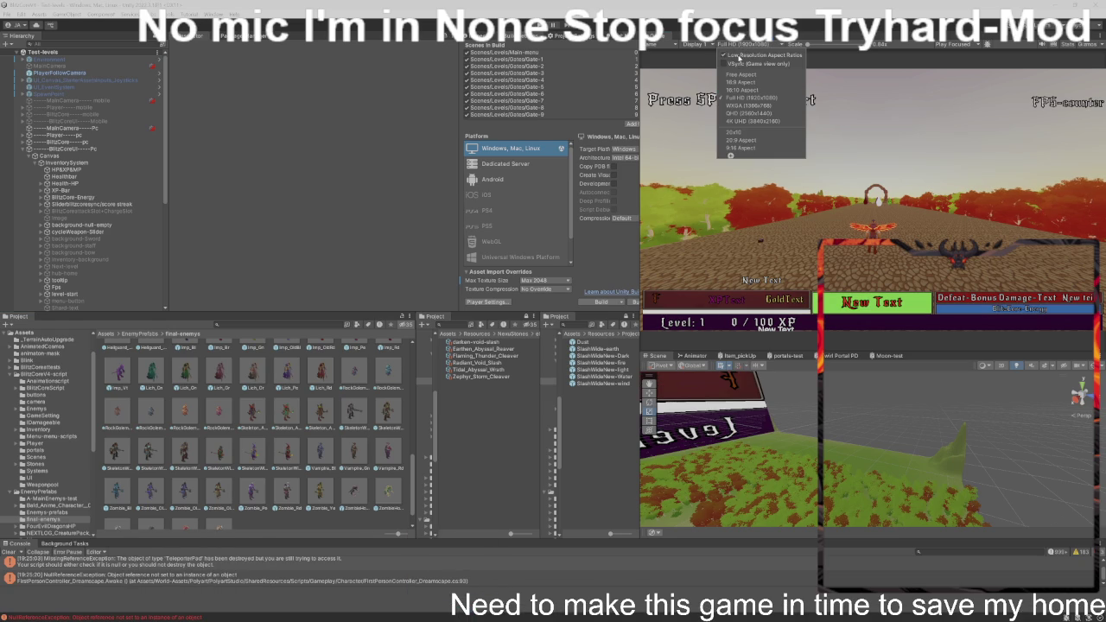
{"action": "left_click", "coordinate": [686, 138]}
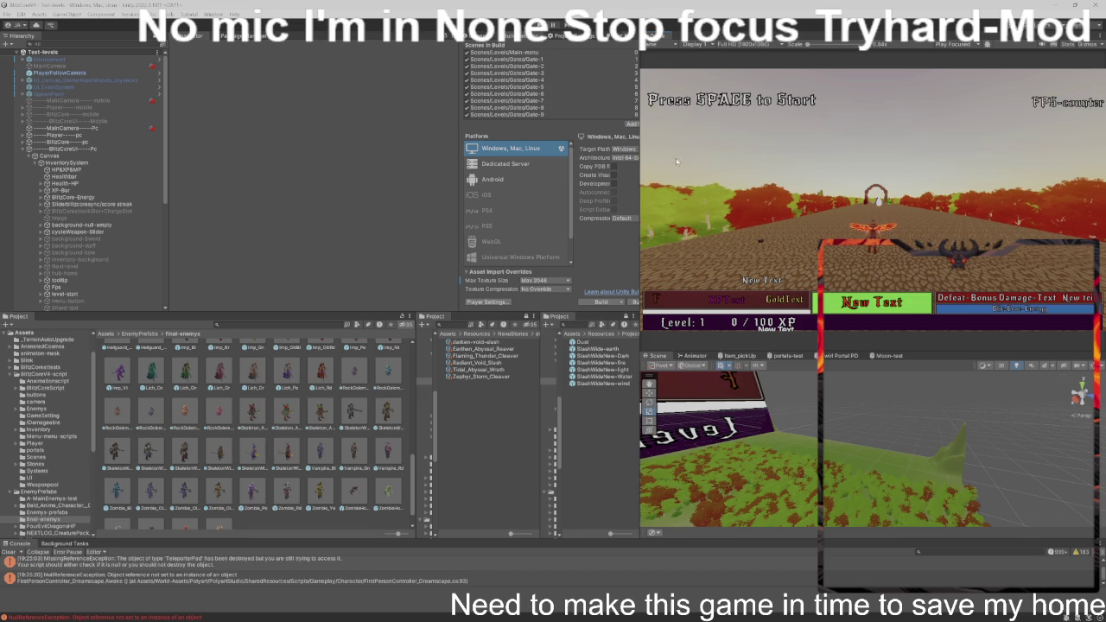
- Dismiss the prefab replacement warning, then review the ForestDemon_Gn and Hellguard_Armored_Pe enemy prefabs
{"action": "mouse_move", "coordinate": [460, 615]}
{"action": "scroll", "coordinate": [331, 395], "scroll_direction": "up", "scroll_amount": 1}
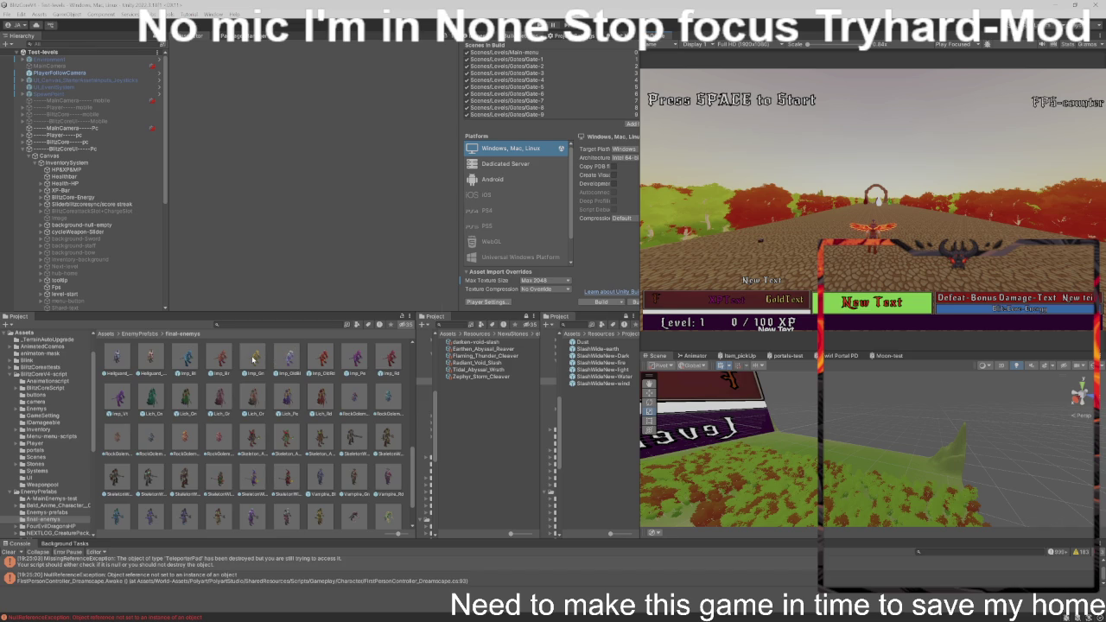
{"action": "scroll", "coordinate": [253, 359], "scroll_direction": "up", "scroll_amount": 1}
{"action": "mouse_move", "coordinate": [251, 350]}
{"action": "left_mouse_down"}
{"action": "mouse_move", "coordinate": [219, 350]}
{"action": "mouse_move", "coordinate": [210, 403]}
{"action": "left_mouse_up"}
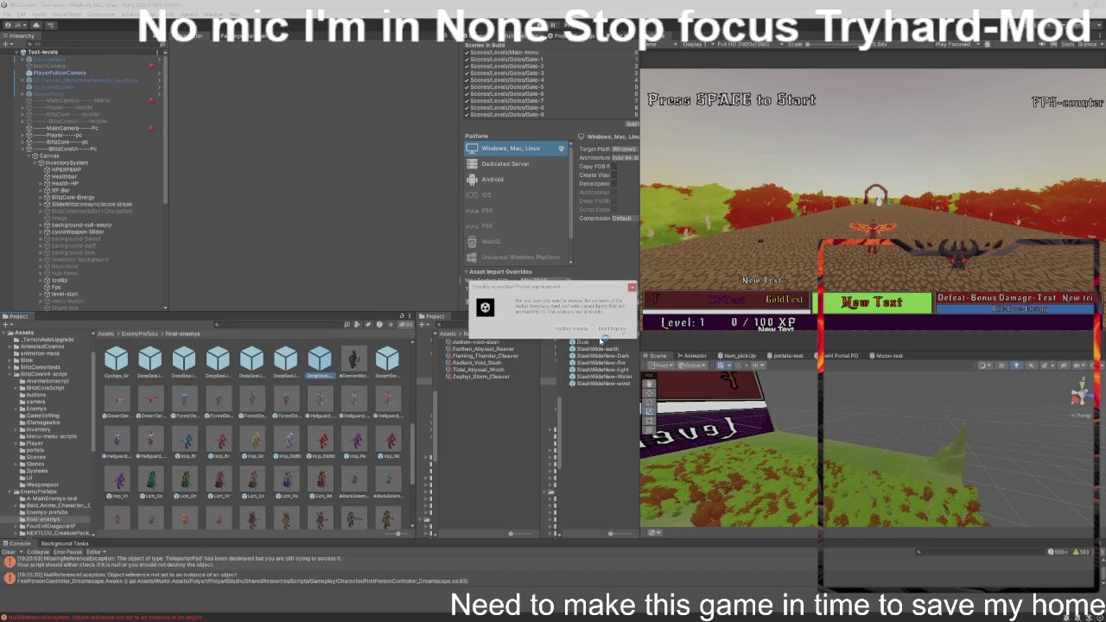
{"action": "left_click", "coordinate": [632, 288]}
{"action": "left_click", "coordinate": [255, 405]}
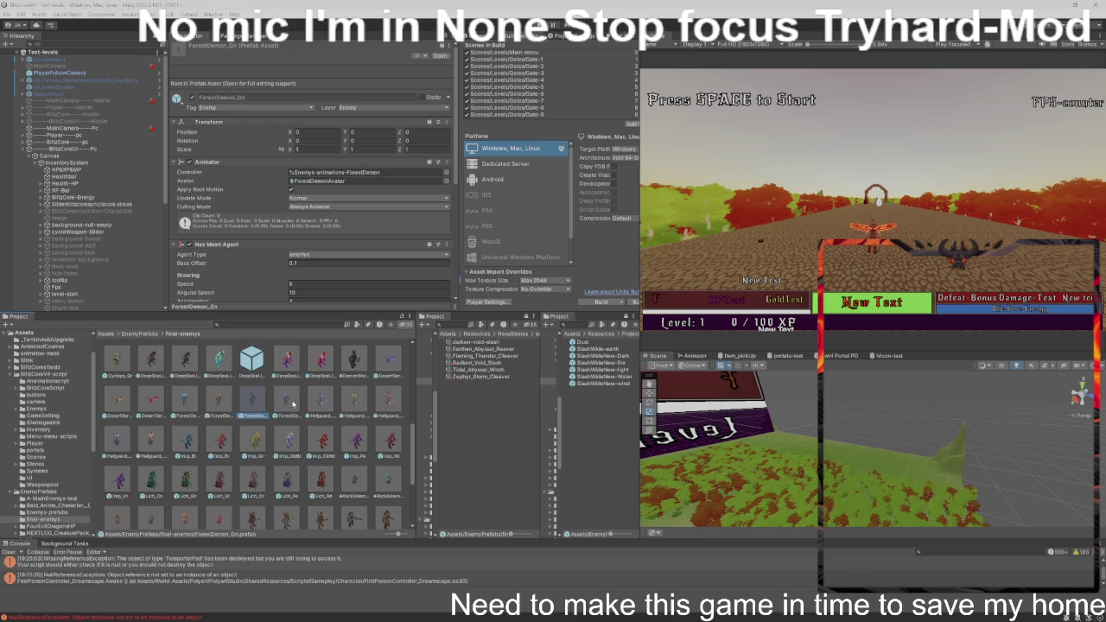
{"action": "left_click", "coordinate": [319, 402]}
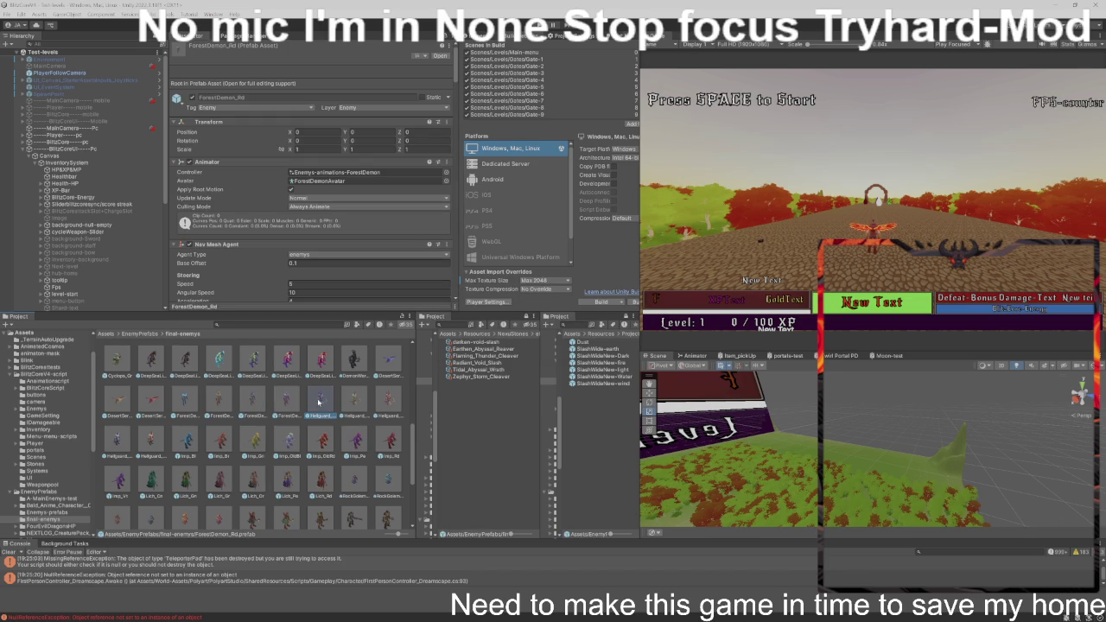
{"action": "left_click", "coordinate": [384, 403]}
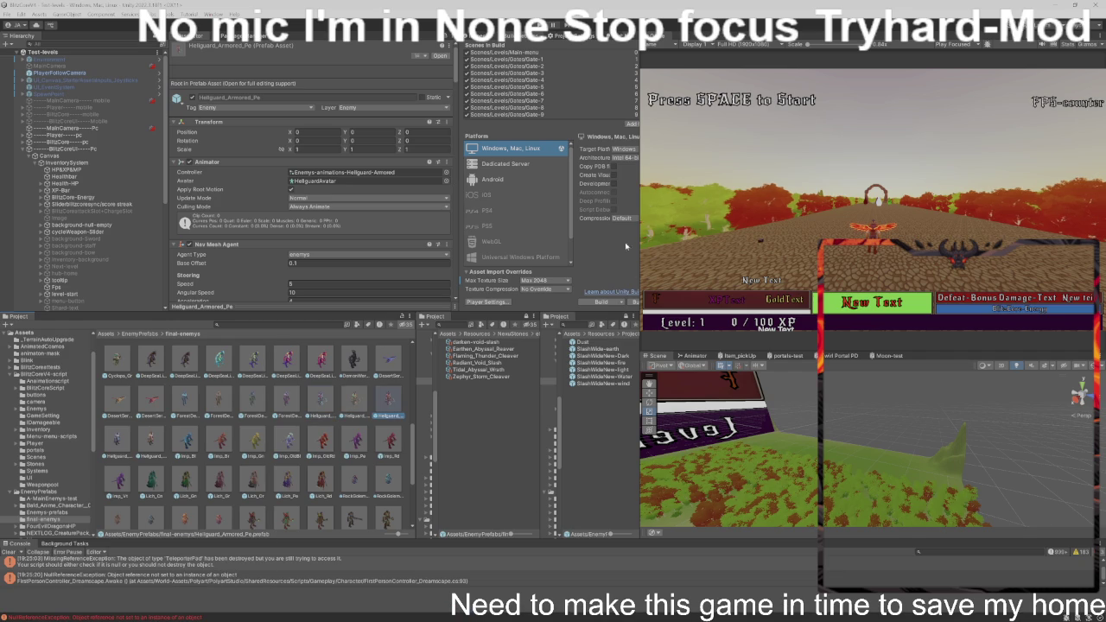
- Shrink the game view to widen panels, select Imp_OldRd, step to Imp_Pe, open Windows search
{"action": "mouse_move", "coordinate": [641, 209]}
{"action": "left_mouse_down"}
{"action": "mouse_move", "coordinate": [959, 242]}
{"action": "mouse_move", "coordinate": [1026, 262]}
{"action": "left_mouse_up"}
{"action": "left_click", "coordinate": [371, 393]}
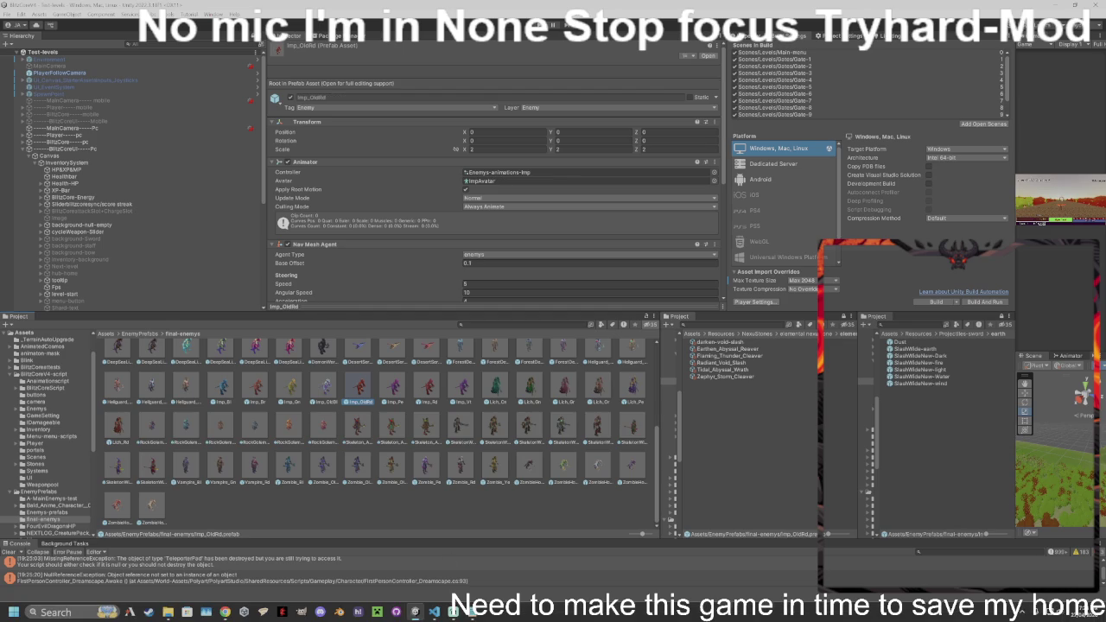
{"action": "key", "text": "Right"}
{"action": "mouse_move", "coordinate": [418, 613]}
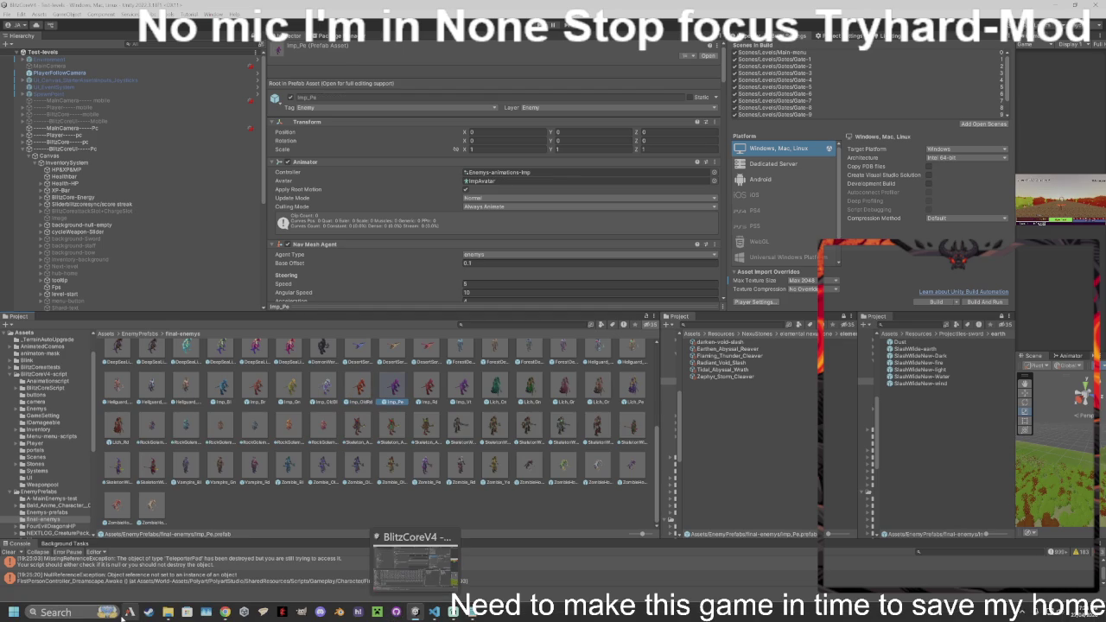
{"action": "left_click", "coordinate": [40, 612]}
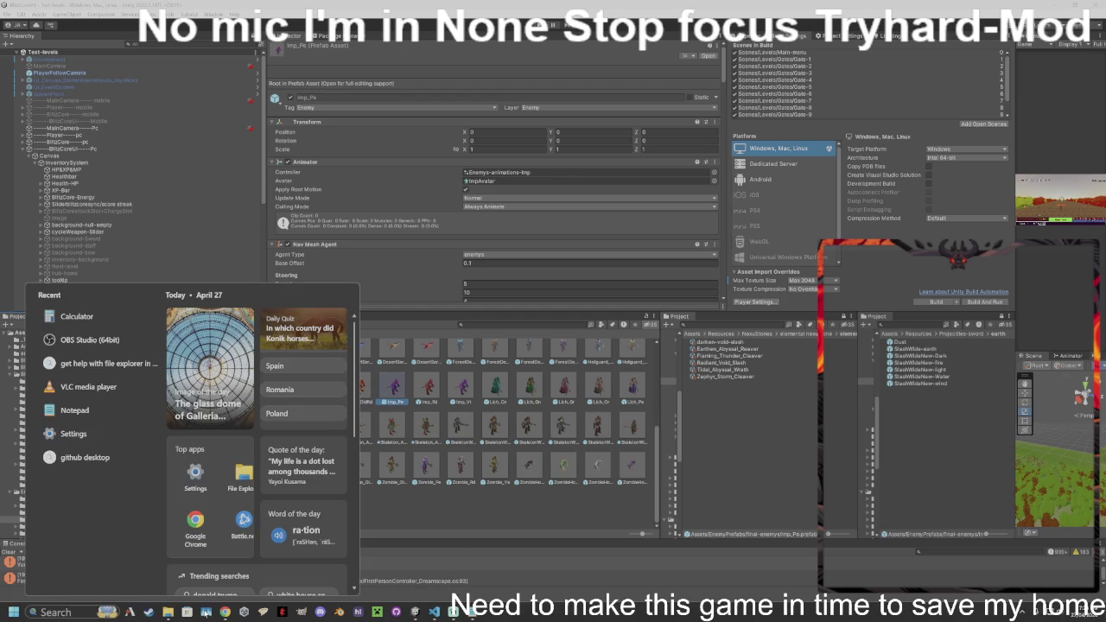
{"action": "left_click", "coordinate": [370, 612]}
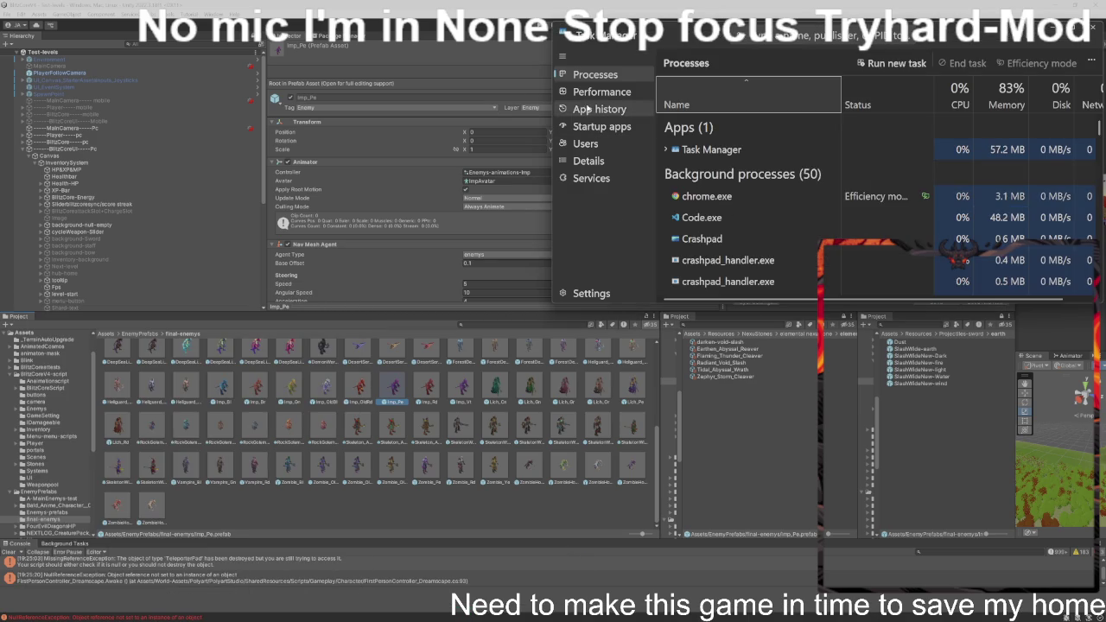
{"action": "left_click", "coordinate": [607, 93]}
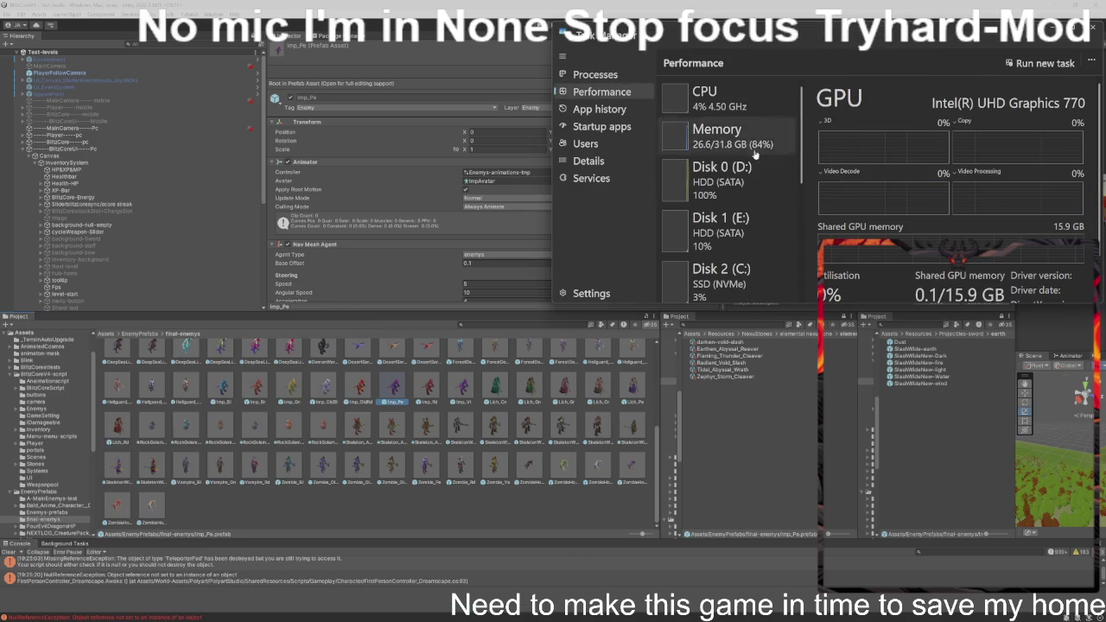
{"action": "scroll", "coordinate": [737, 176], "scroll_direction": "down", "scroll_amount": 1}
{"action": "scroll", "coordinate": [738, 176], "scroll_direction": "down", "scroll_amount": 4}
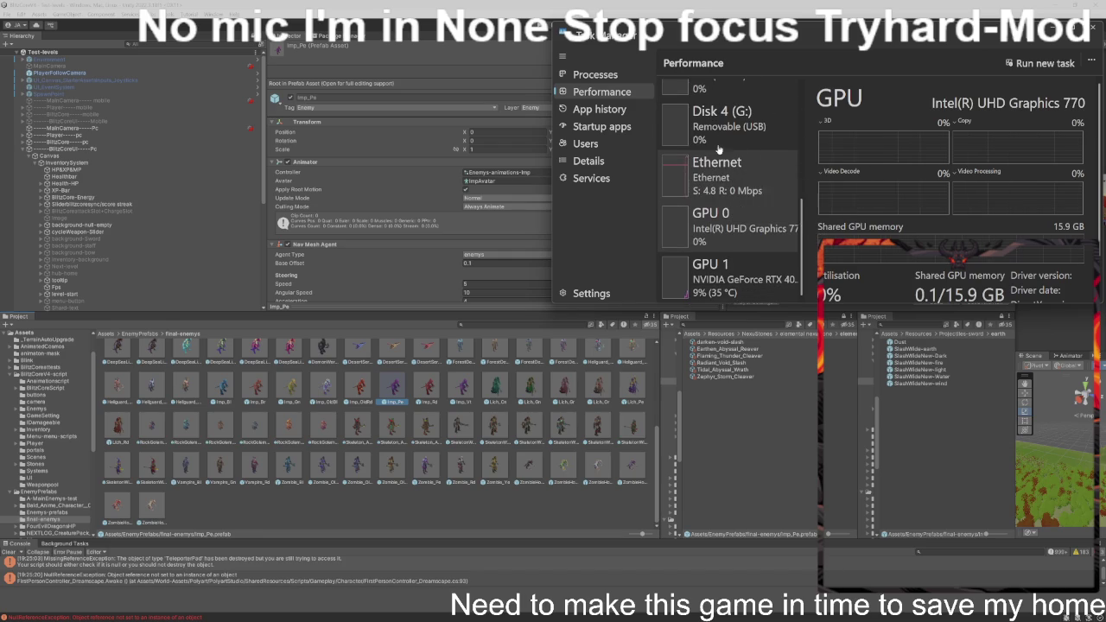
{"action": "key", "text": "super+Up"}
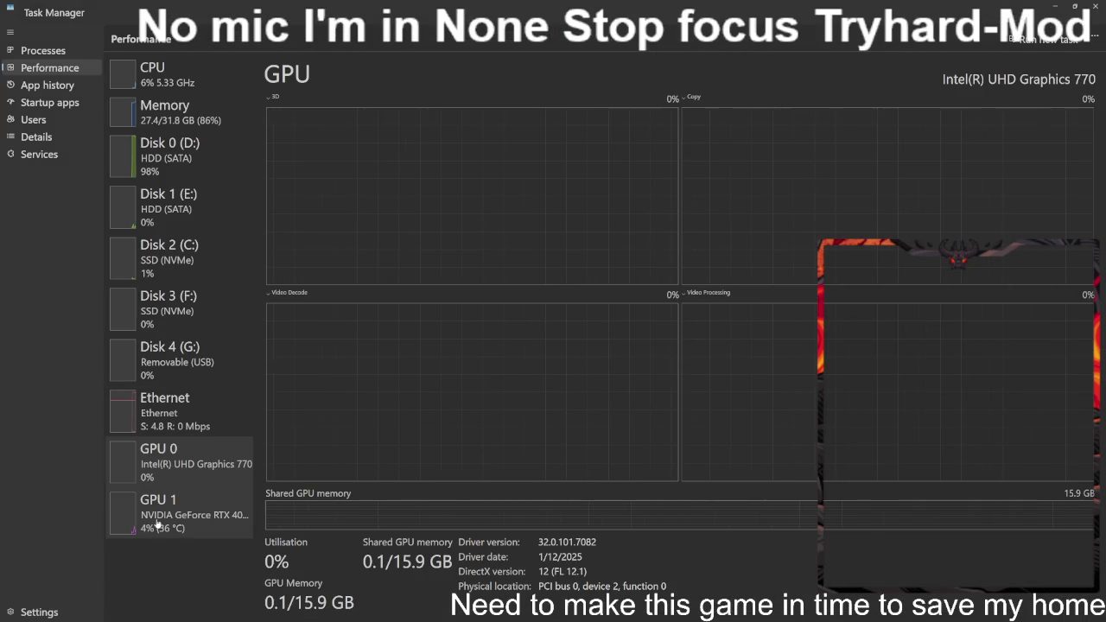
{"action": "left_click", "coordinate": [158, 524]}
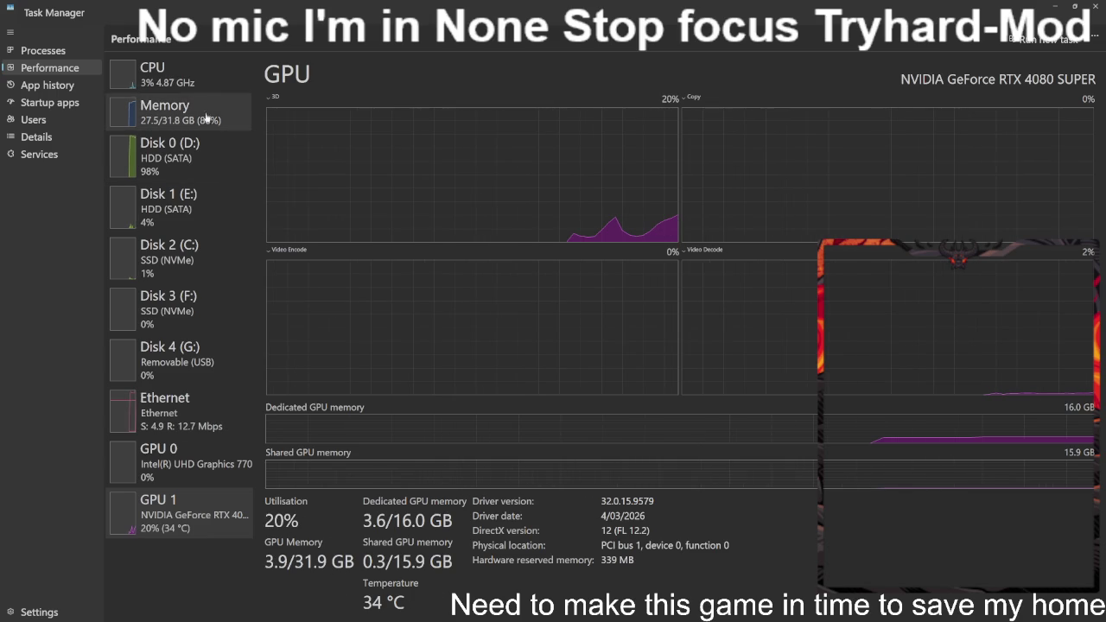
{"action": "left_click", "coordinate": [216, 76]}
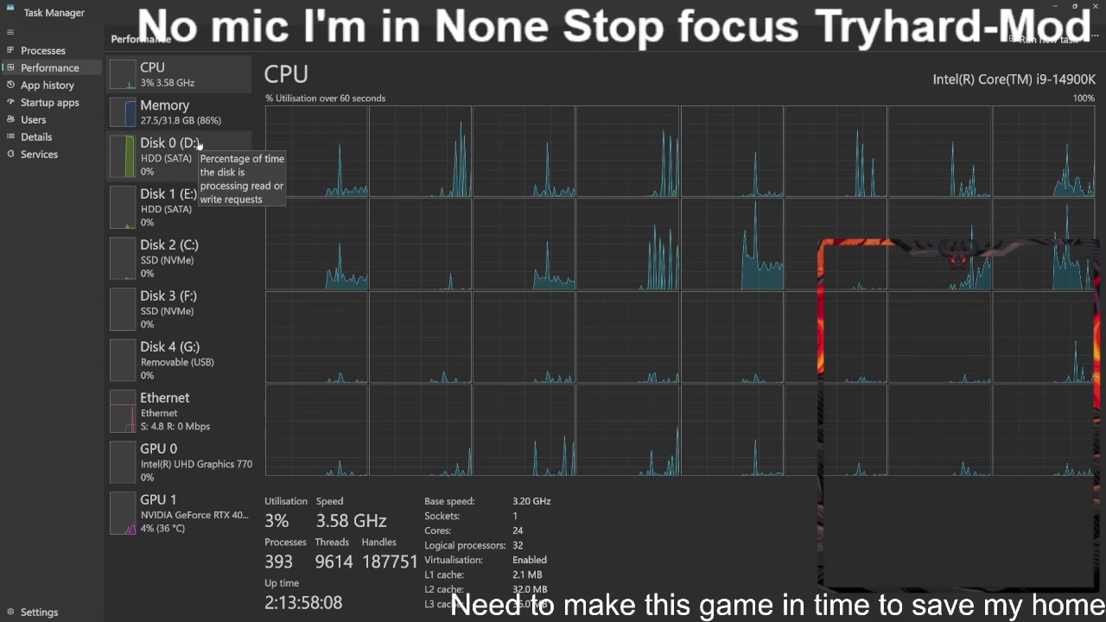
{"action": "left_click", "coordinate": [204, 107]}
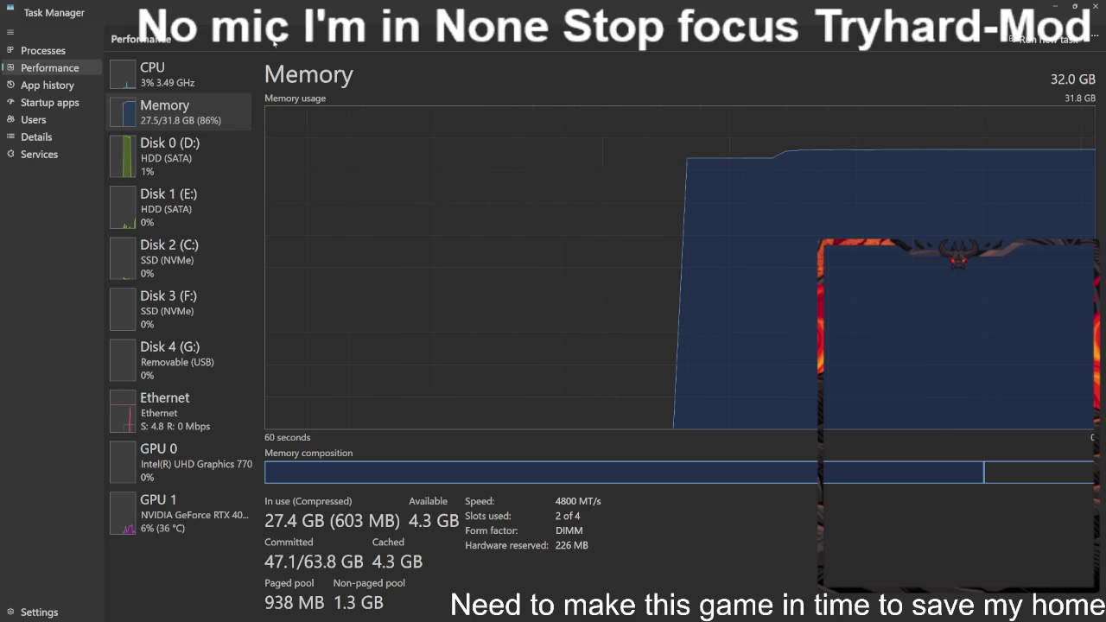
{"action": "key", "text": "super+Down"}
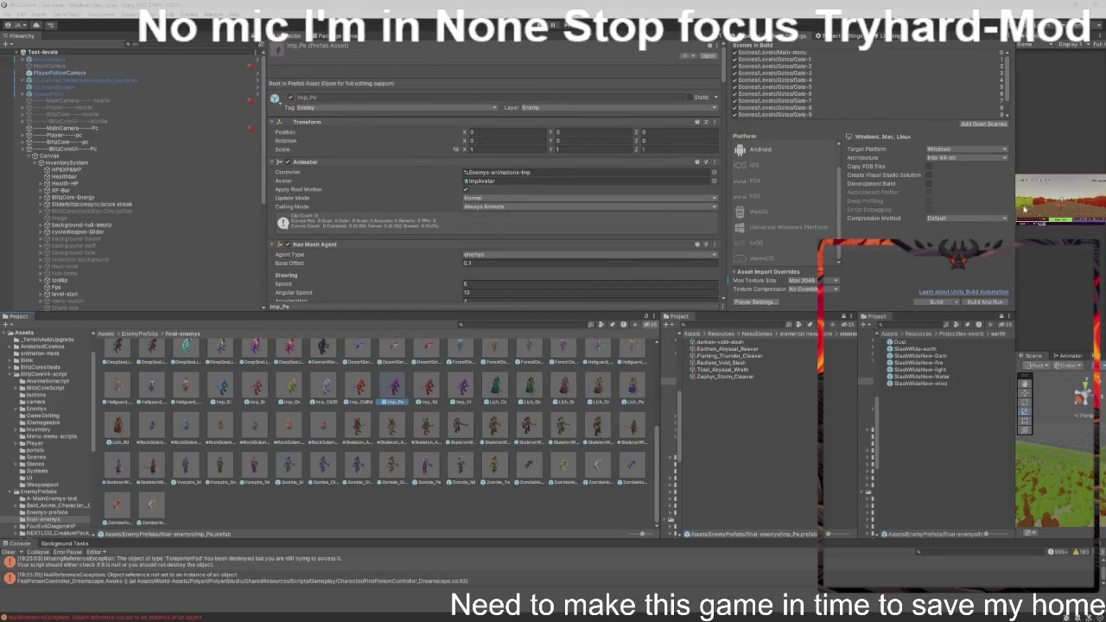
- Widen the project panels and Game/Scene views, heighten the Console, and select the NullReferenceException entry
{"action": "mouse_move", "coordinate": [1014, 460]}
{"action": "left_mouse_down"}
{"action": "mouse_move", "coordinate": [1087, 472]}
{"action": "mouse_move", "coordinate": [804, 477]}
{"action": "left_mouse_up"}
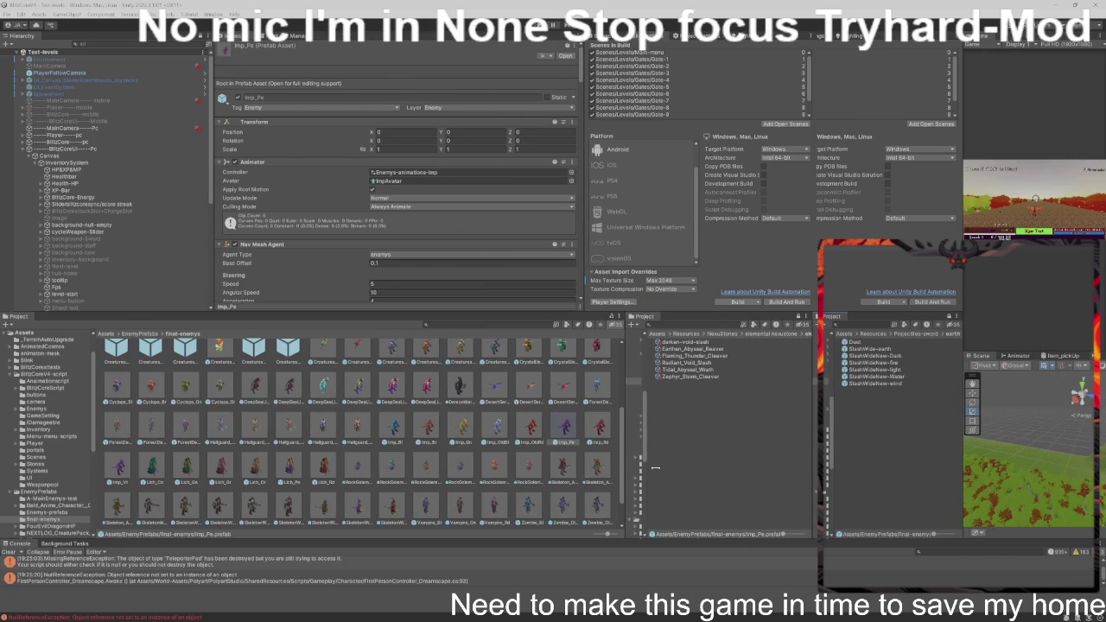
{"action": "left_click_drag", "start_coordinate": [656, 468], "coordinate": [646, 487]}
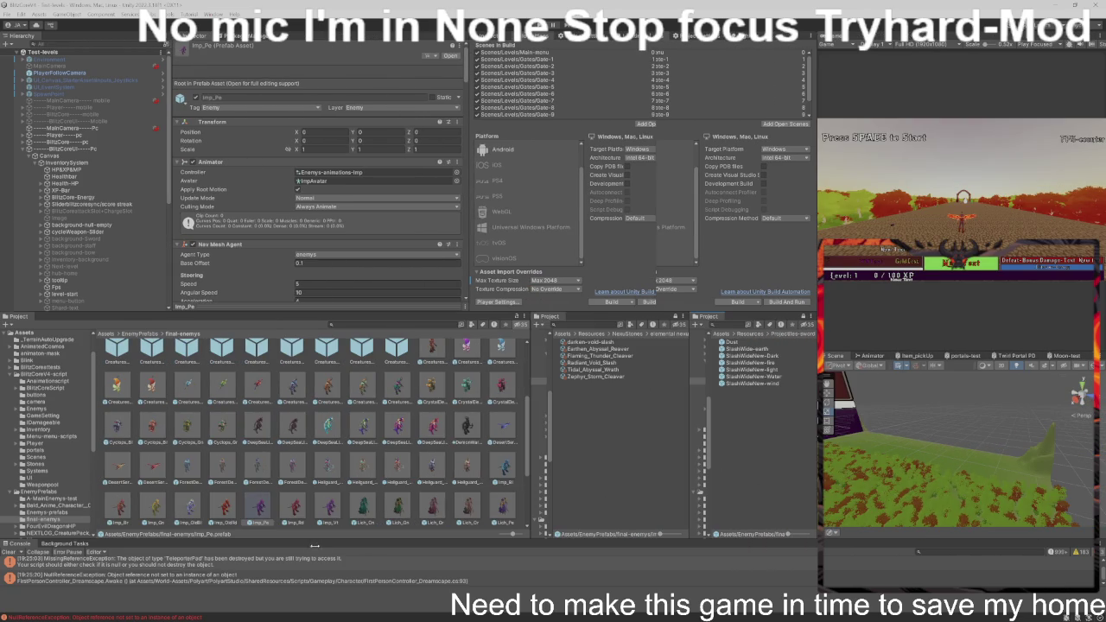
{"action": "mouse_move", "coordinate": [314, 540]}
{"action": "left_mouse_down"}
{"action": "mouse_move", "coordinate": [311, 463]}
{"action": "mouse_move", "coordinate": [87, 474]}
{"action": "left_mouse_up"}
{"action": "left_click", "coordinate": [82, 515]}
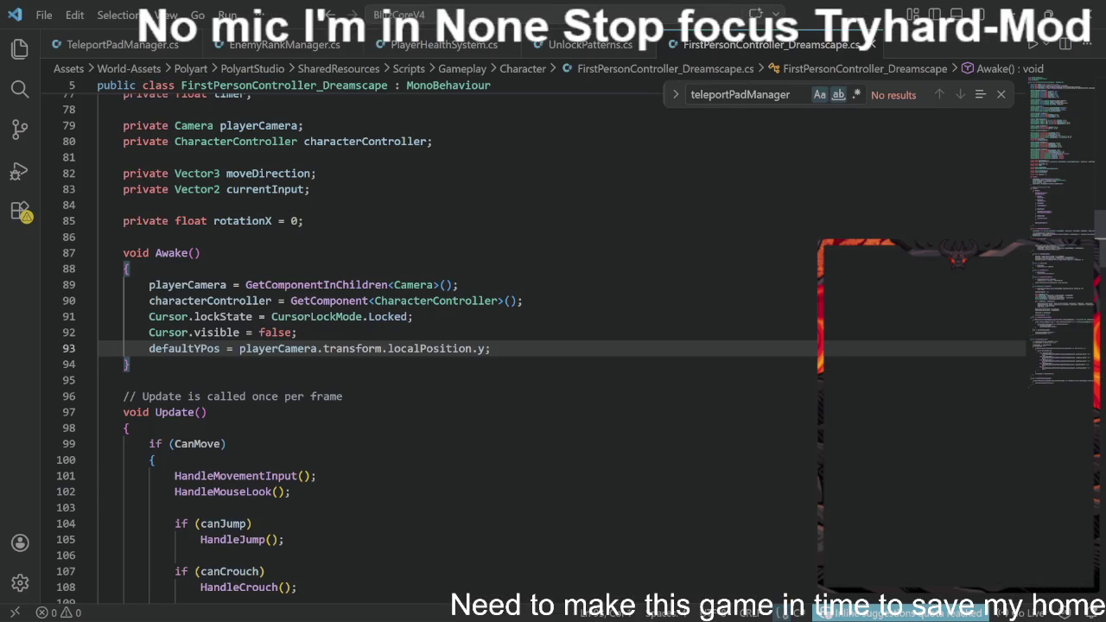
- Comment out line 93's defaultYPos assignment in Awake with Ctrl+/ and return to Unity
{"action": "scroll", "coordinate": [456, 345], "scroll_direction": "up", "scroll_amount": 10}
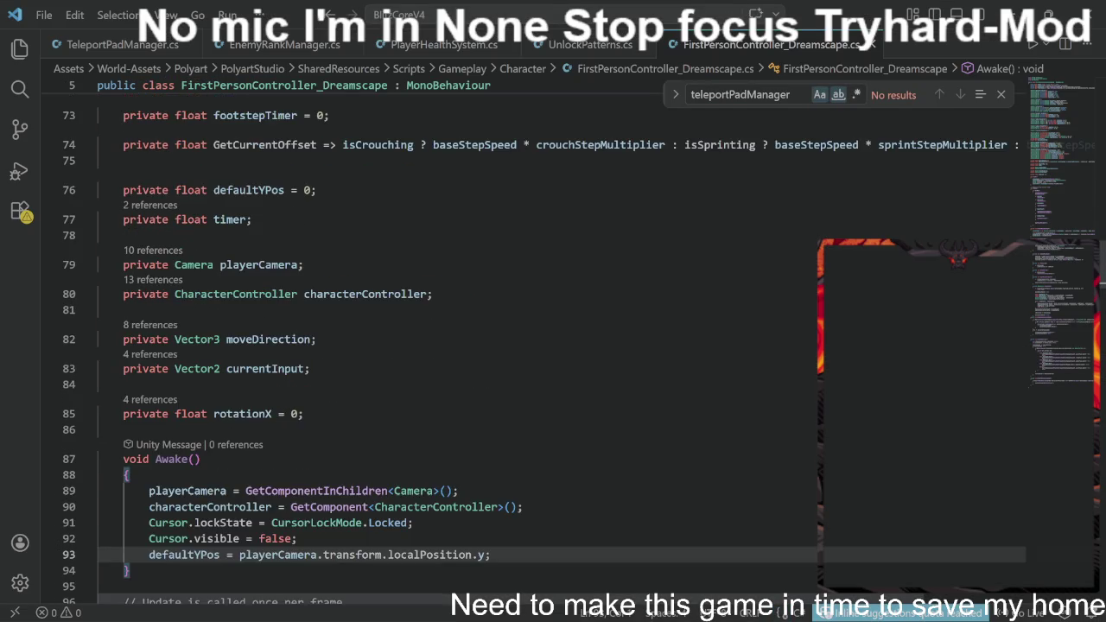
{"action": "scroll", "coordinate": [457, 346], "scroll_direction": "up", "scroll_amount": 14}
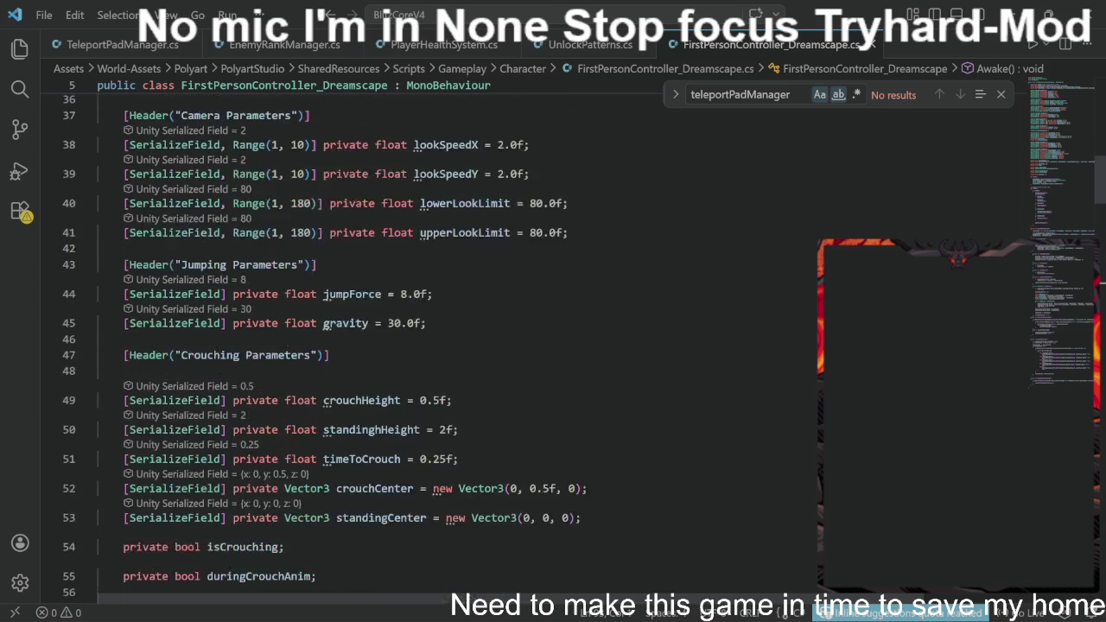
{"action": "scroll", "coordinate": [456, 346], "scroll_direction": "up", "scroll_amount": 2}
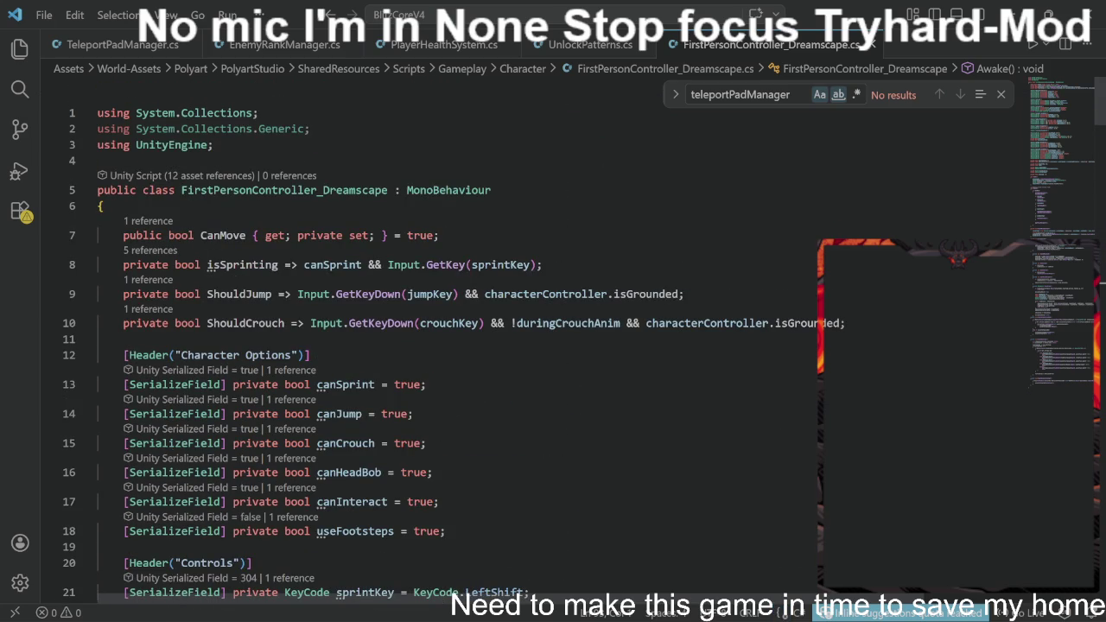
{"action": "scroll", "coordinate": [457, 345], "scroll_direction": "down", "scroll_amount": 16}
{"action": "scroll", "coordinate": [456, 345], "scroll_direction": "down", "scroll_amount": 11}
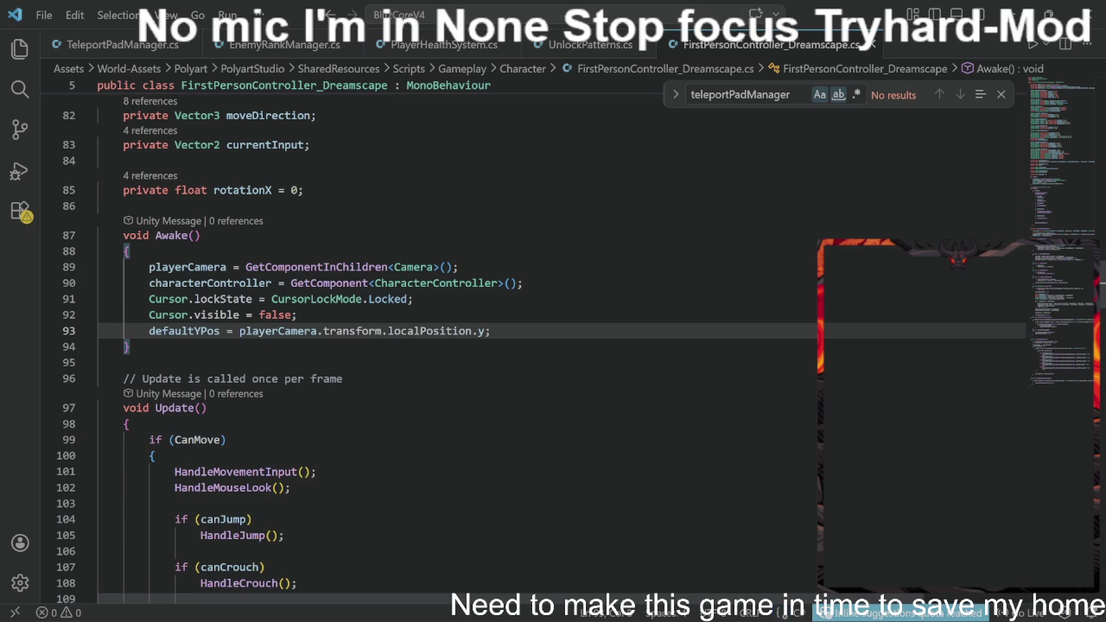
{"action": "key", "text": "ctrl+slash"}
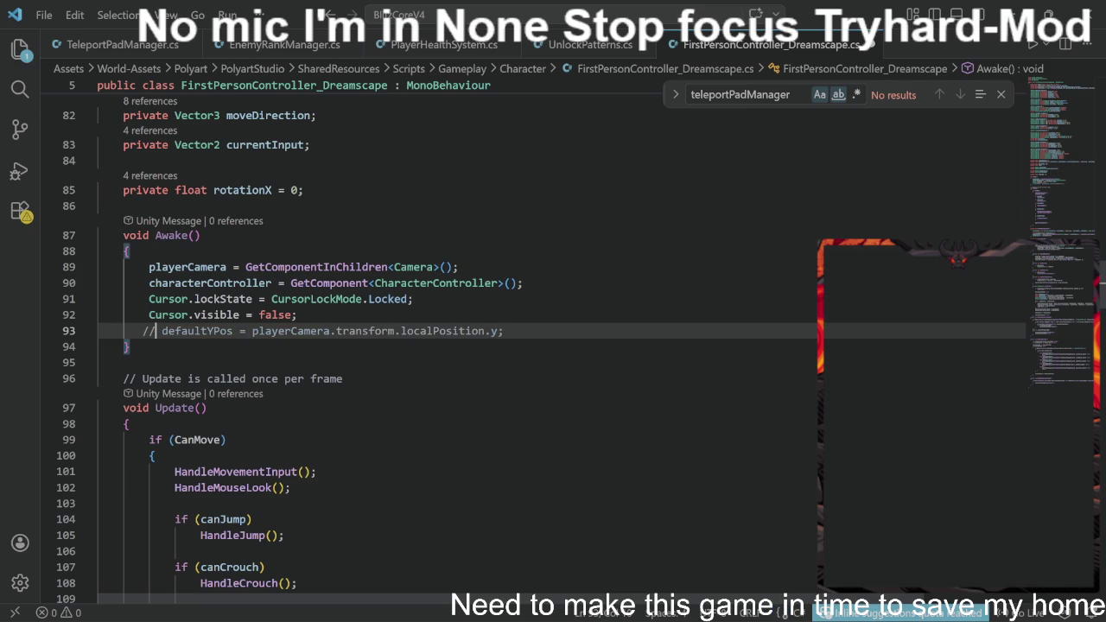
{"action": "key", "text": "alt+Tab"}
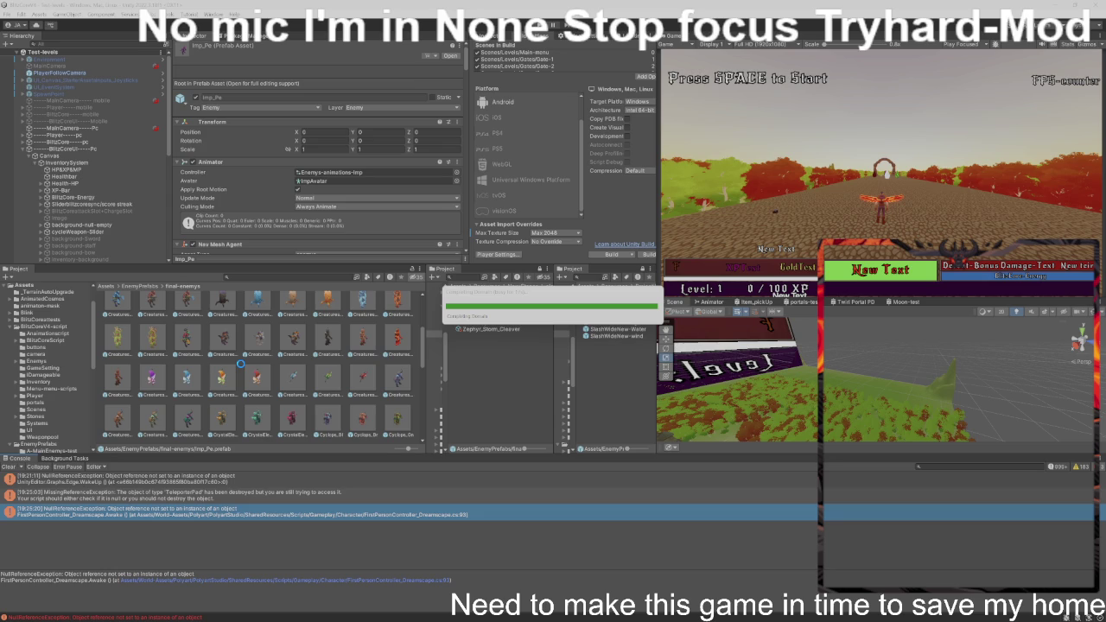
- Check the taskbar window previews while Unity reloads scripts, then close them
{"action": "mouse_move", "coordinate": [336, 617]}
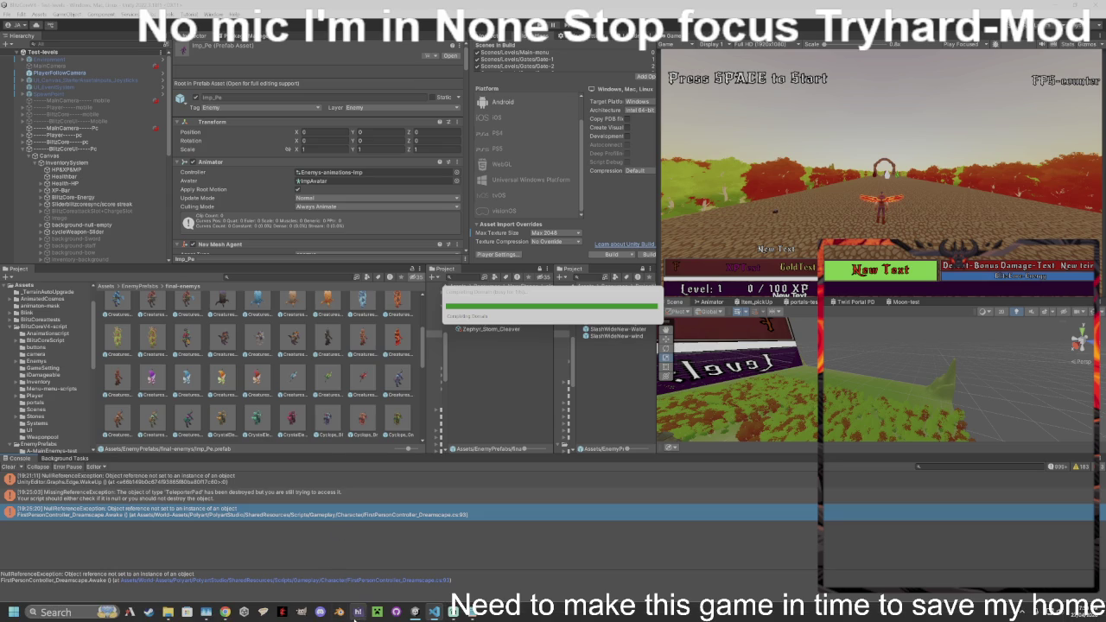
{"action": "mouse_move", "coordinate": [415, 612]}
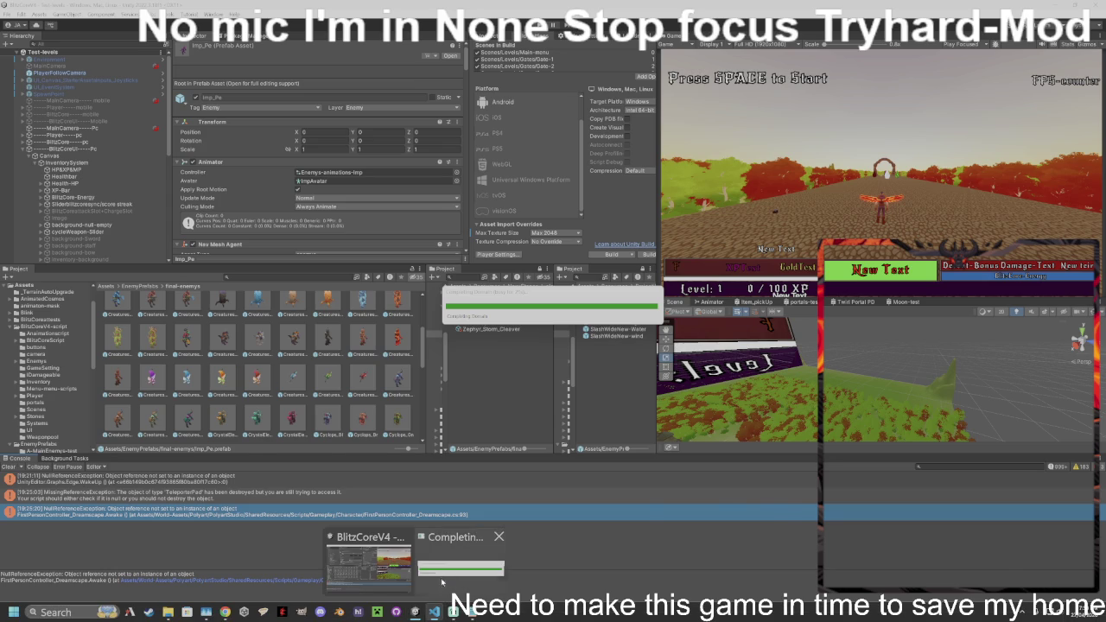
{"action": "mouse_move", "coordinate": [445, 578]}
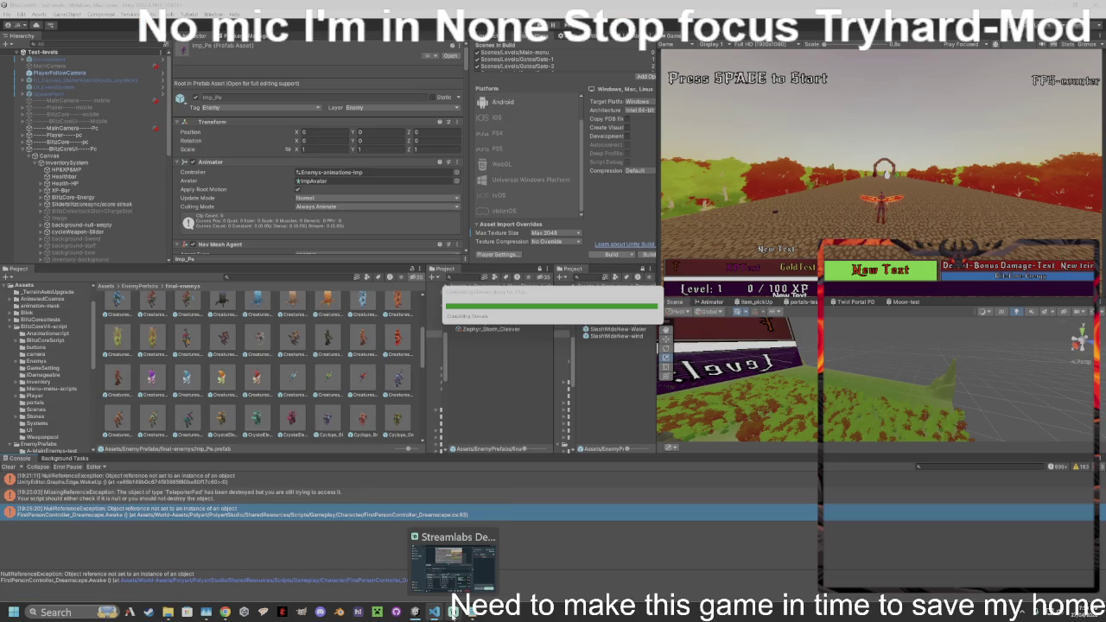
{"action": "mouse_move", "coordinate": [168, 612]}
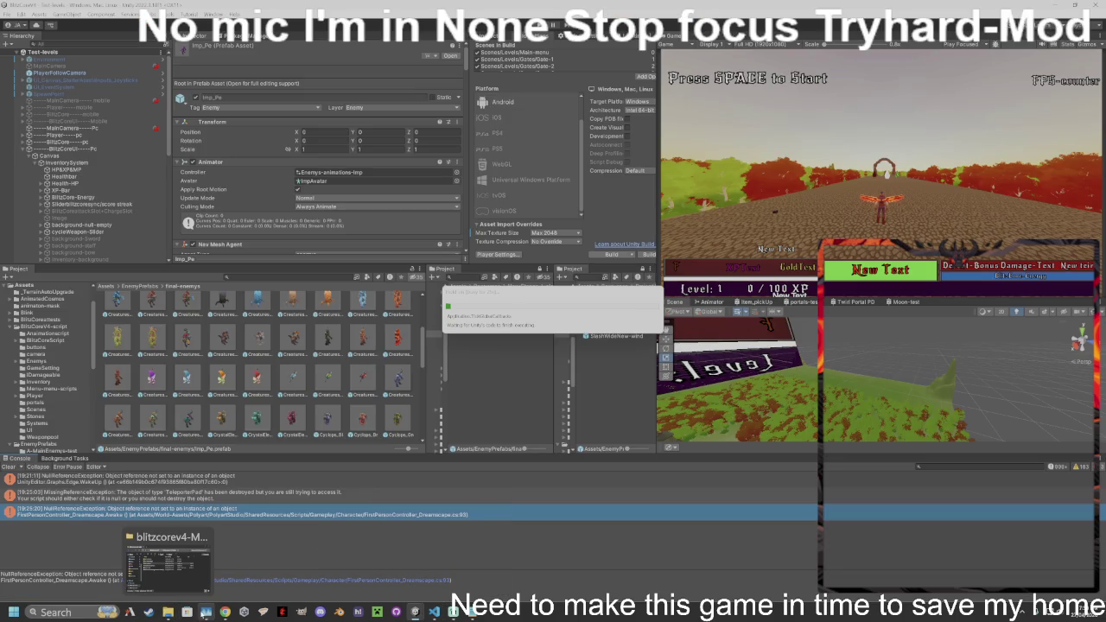
{"action": "mouse_move", "coordinate": [206, 612]}
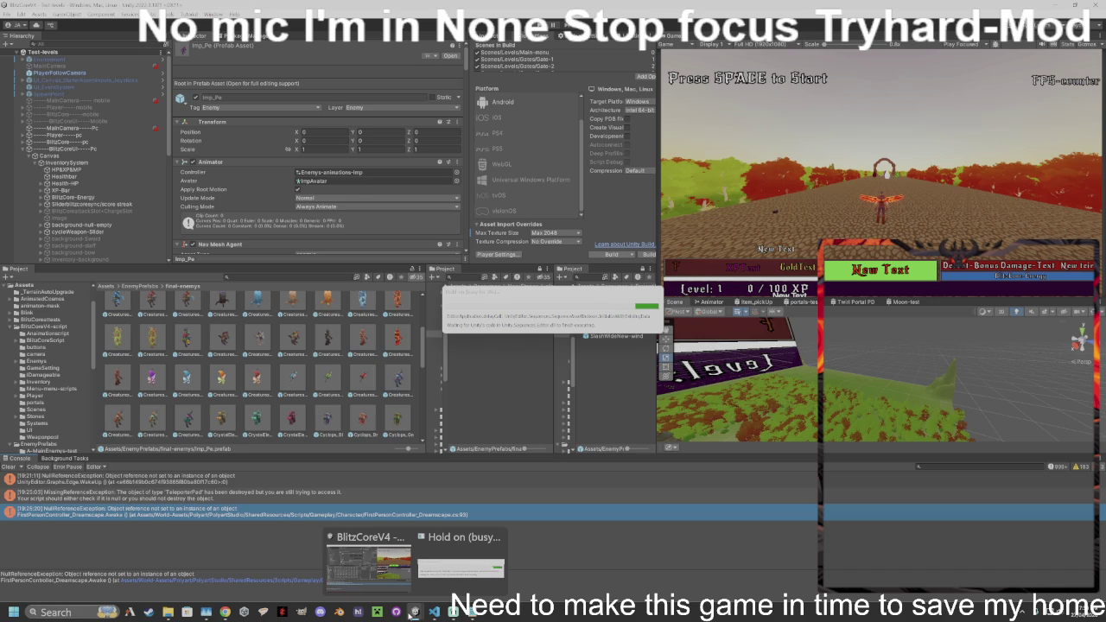
{"action": "left_click", "coordinate": [439, 570]}
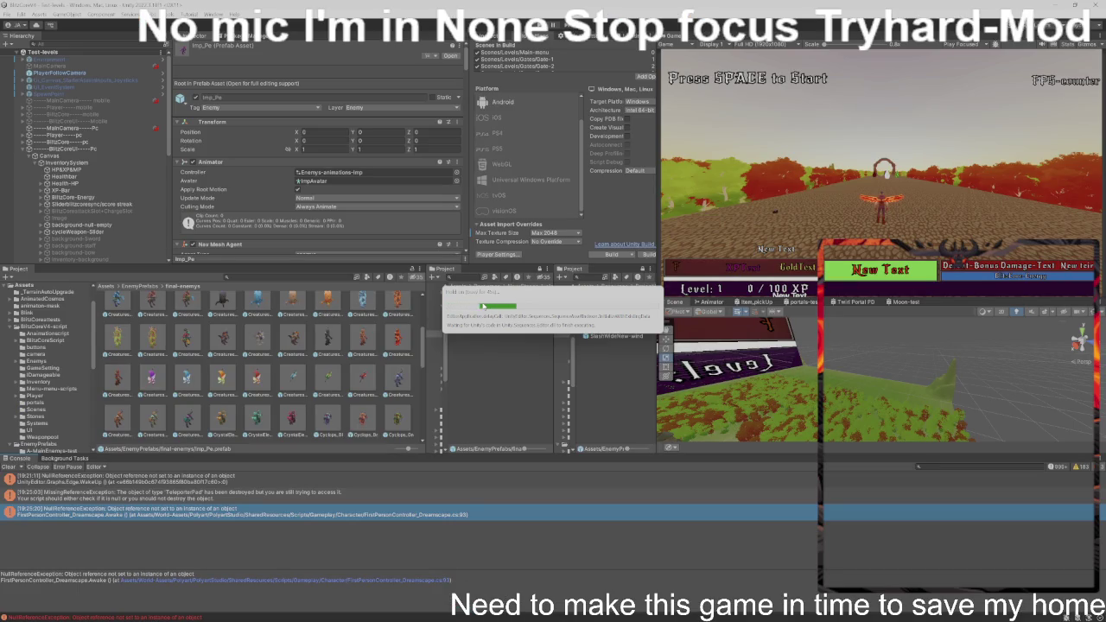
{"action": "mouse_move", "coordinate": [359, 616]}
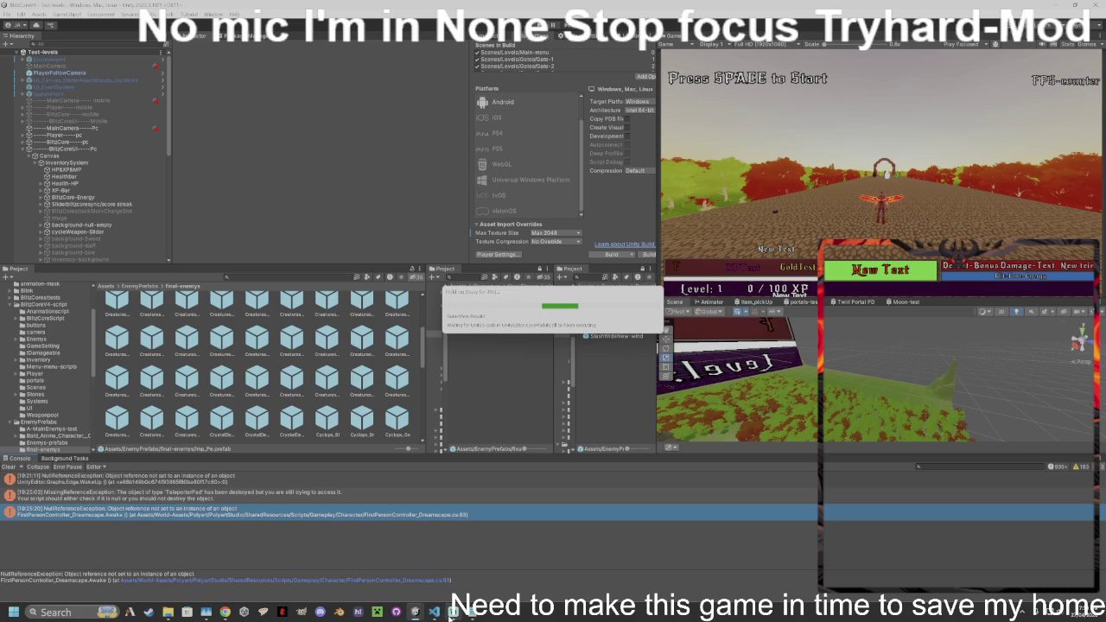
{"action": "mouse_move", "coordinate": [452, 612]}
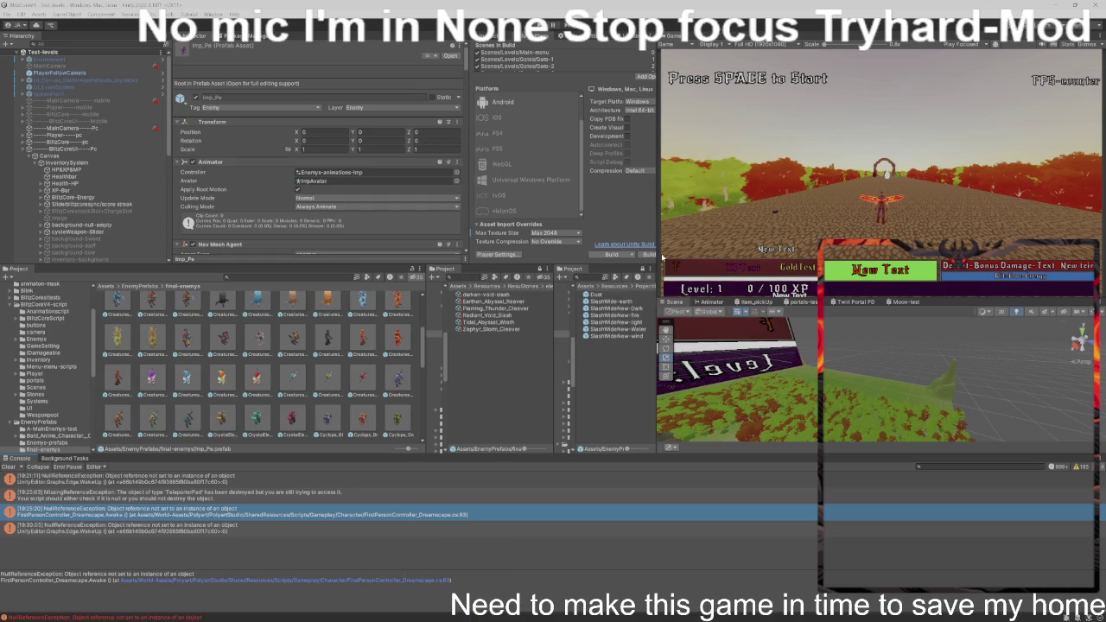
- Scroll through the Imp_Pe Nav Mesh Agent settings in the Inspector
{"action": "scroll", "coordinate": [381, 218], "scroll_direction": "down", "scroll_amount": 5}
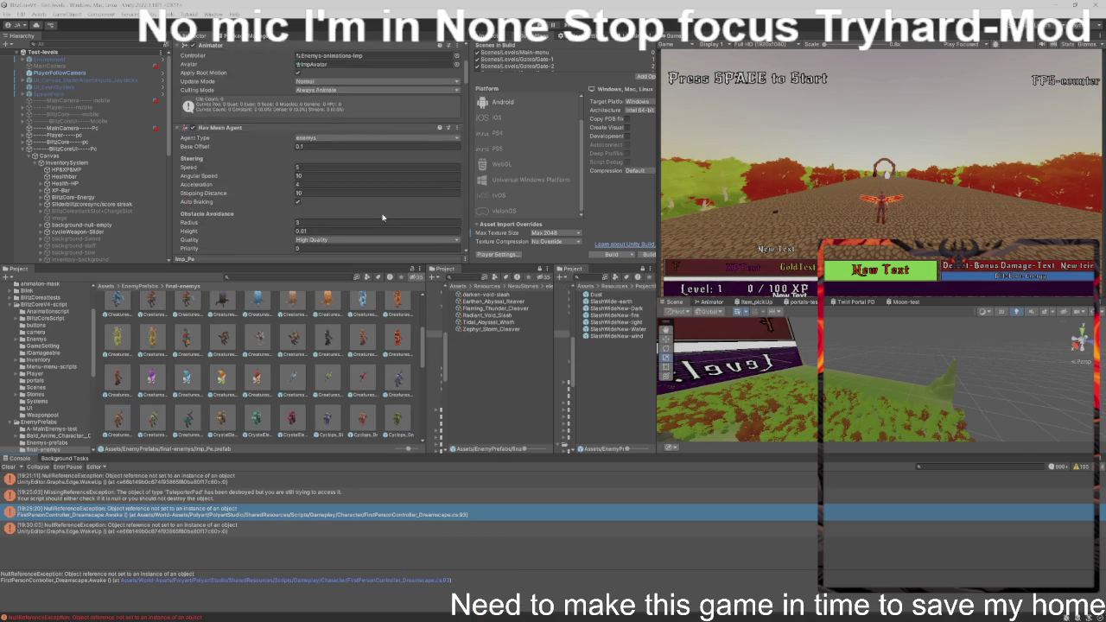
{"action": "scroll", "coordinate": [296, 352], "scroll_direction": "down", "scroll_amount": 2}
{"action": "scroll", "coordinate": [297, 352], "scroll_direction": "up", "scroll_amount": 2}
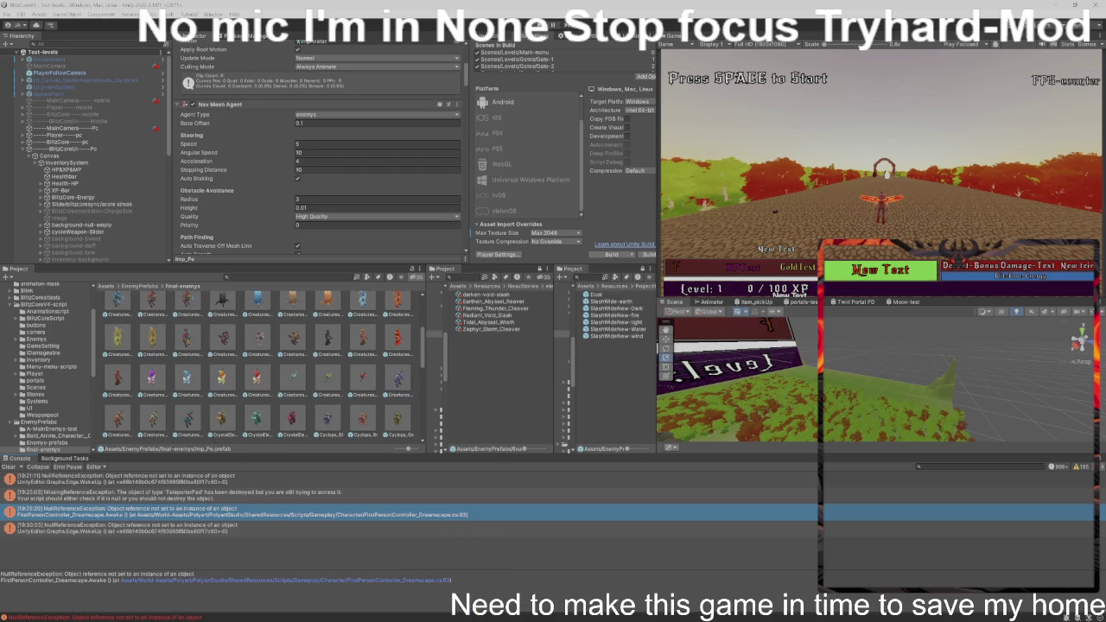
{"action": "scroll", "coordinate": [303, 349], "scroll_direction": "up", "scroll_amount": 2}
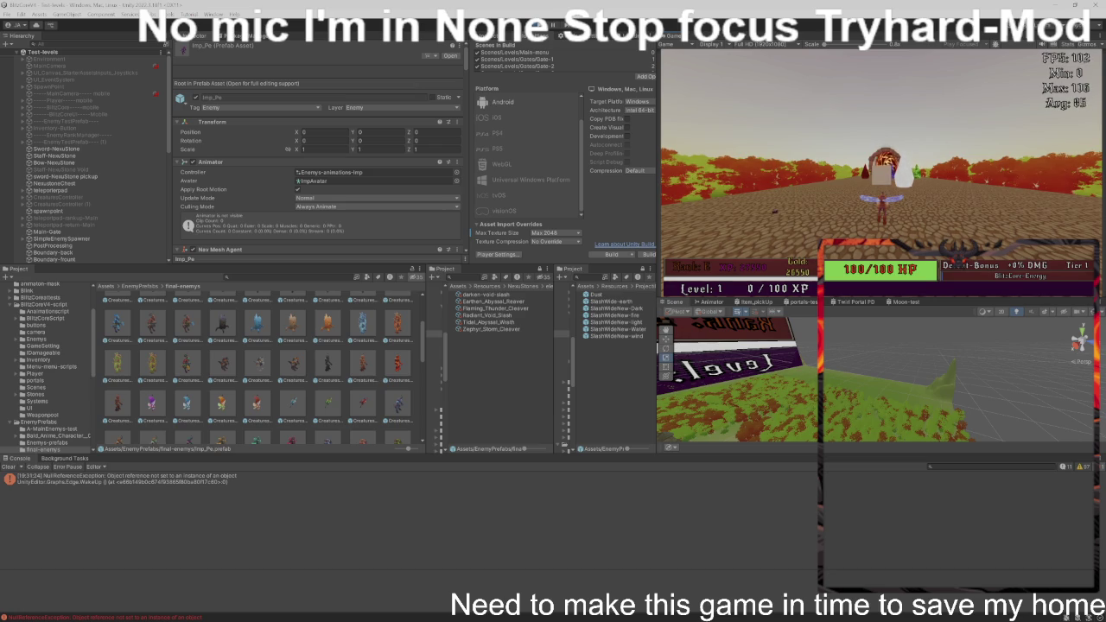
- Leave the Game view resolution unchanged, then open the HandleMouseLook NullReferenceException in the code editor
{"action": "left_click", "coordinate": [750, 43]}
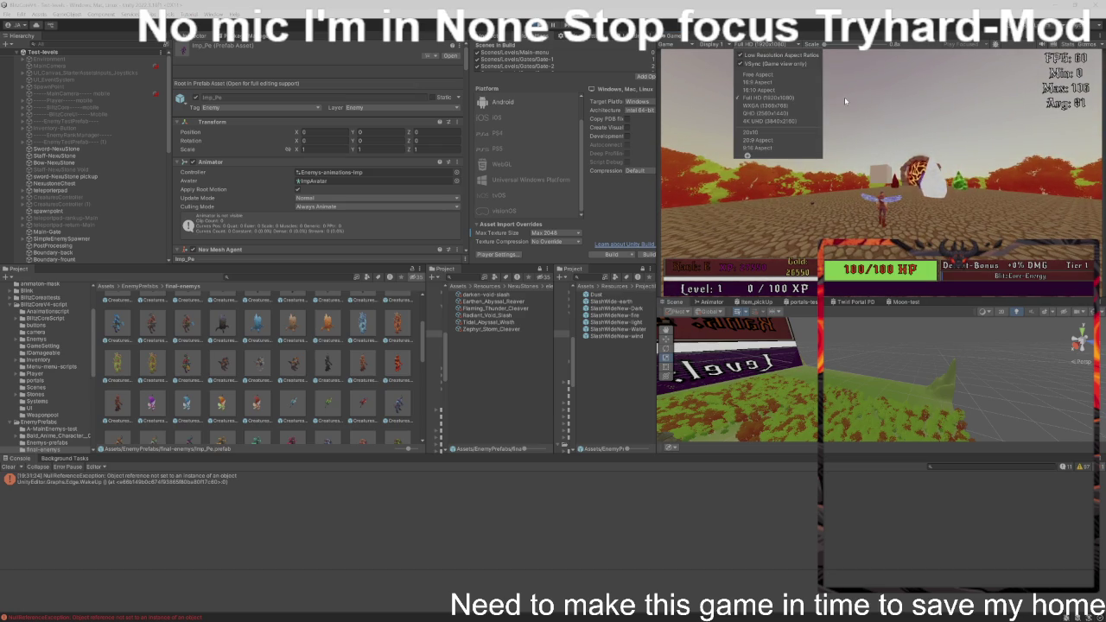
{"action": "left_click", "coordinate": [871, 119]}
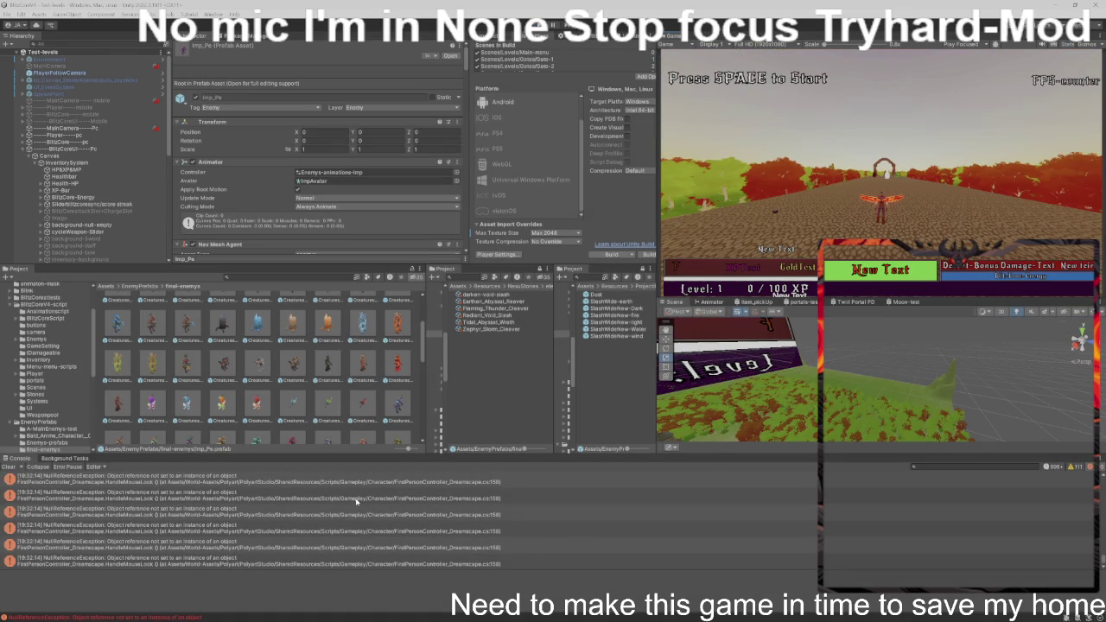
{"action": "left_click", "coordinate": [357, 499]}
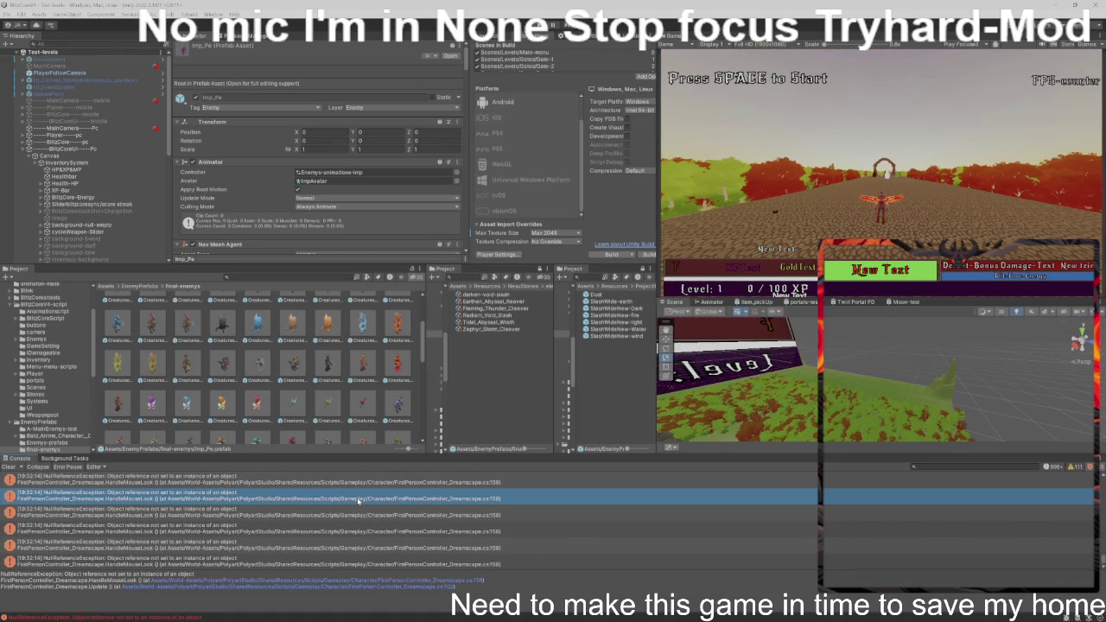
{"action": "double_click", "coordinate": [358, 499]}
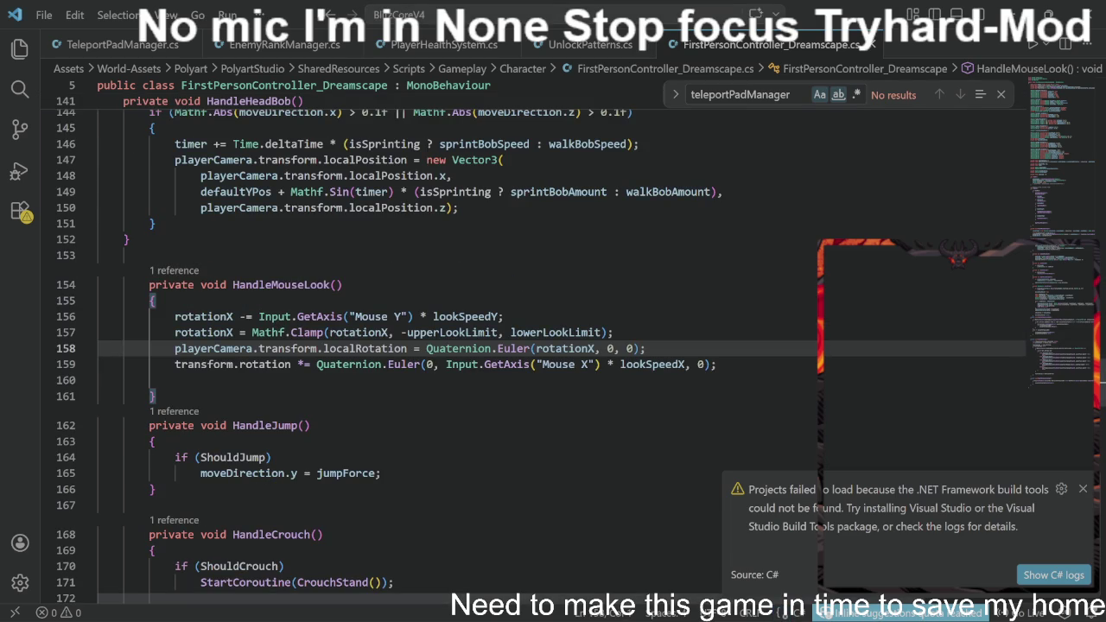
- Uncomment line 93's defaultYPos = playerCamera.transform.localPosition.y in Awake and return to Unity
{"action": "scroll", "coordinate": [432, 346], "scroll_direction": "up", "scroll_amount": 3}
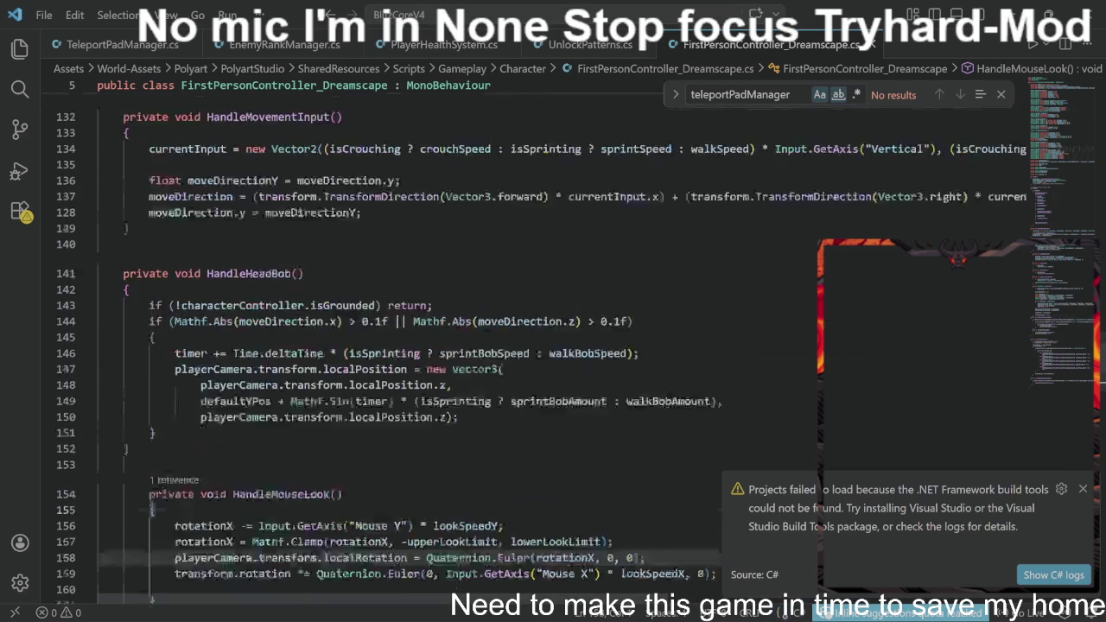
{"action": "scroll", "coordinate": [432, 346], "scroll_direction": "up", "scroll_amount": 10}
{"action": "scroll", "coordinate": [432, 345], "scroll_direction": "down", "scroll_amount": 5}
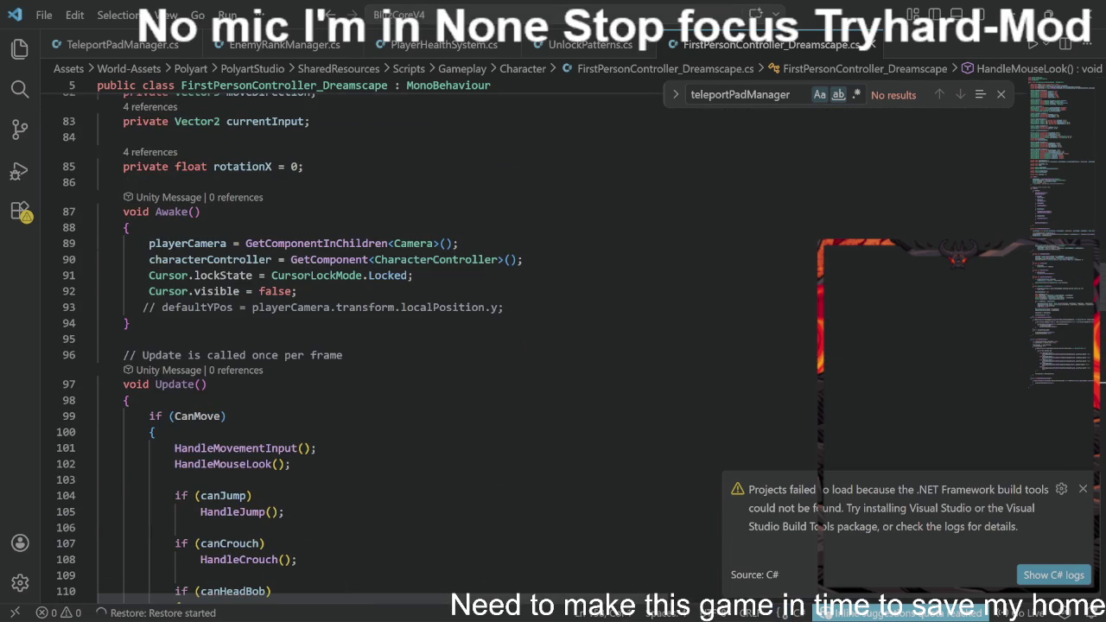
{"action": "left_click", "coordinate": [157, 307]}
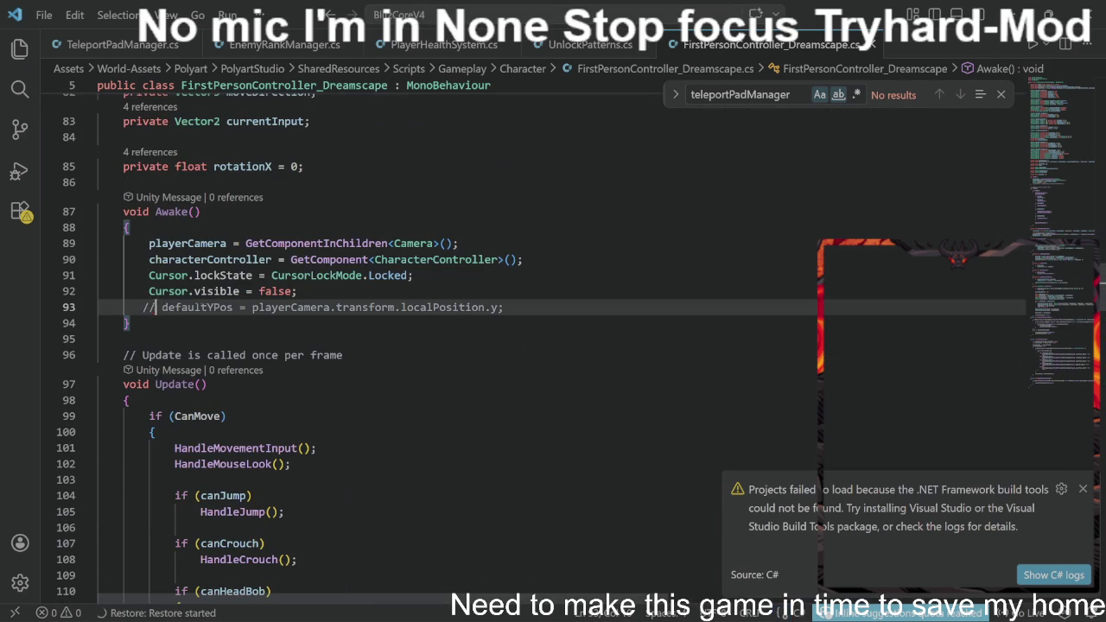
{"action": "key", "text": "ctrl+slash"}
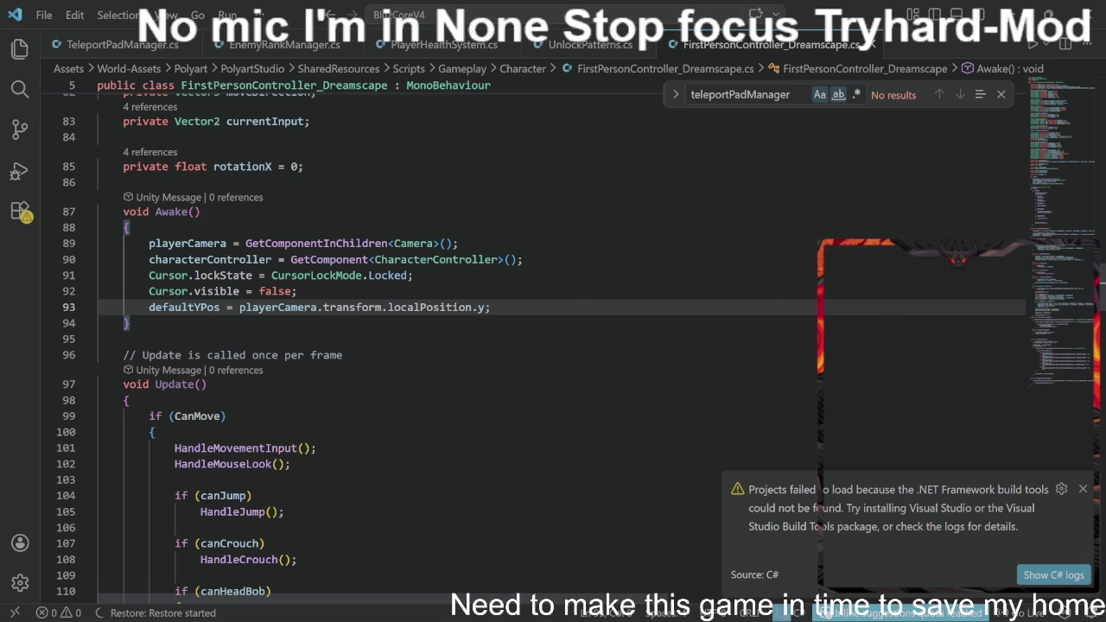
{"action": "key", "text": "alt+Tab"}
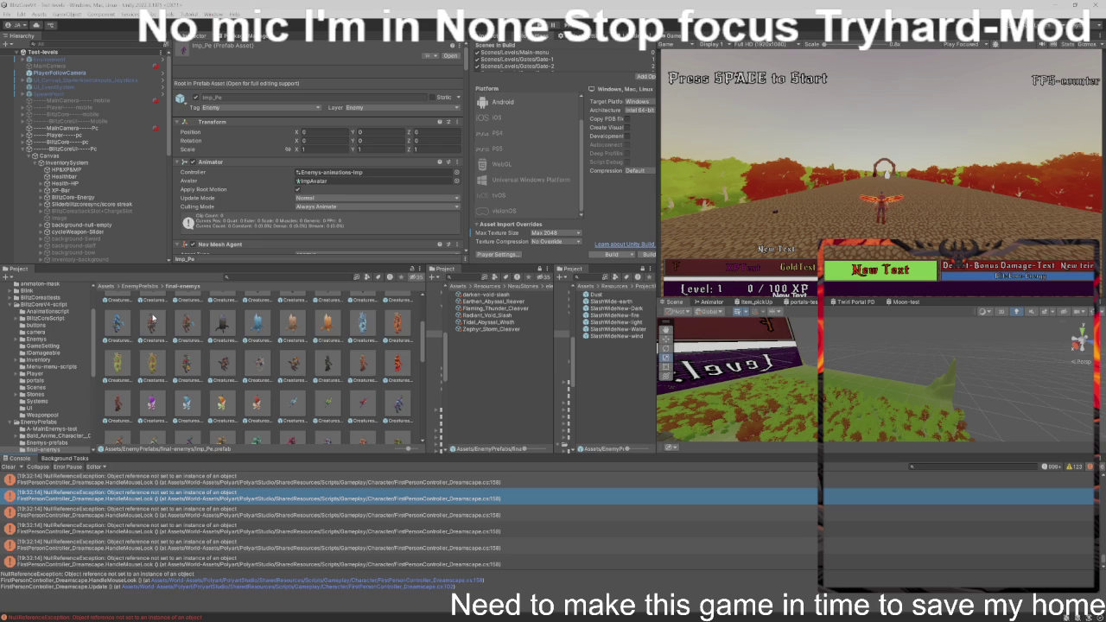
- Browse the Project panel from Assets into Scenes > Levels > Gates > Gate-2
{"action": "scroll", "coordinate": [263, 136], "scroll_direction": "down", "scroll_amount": 15}
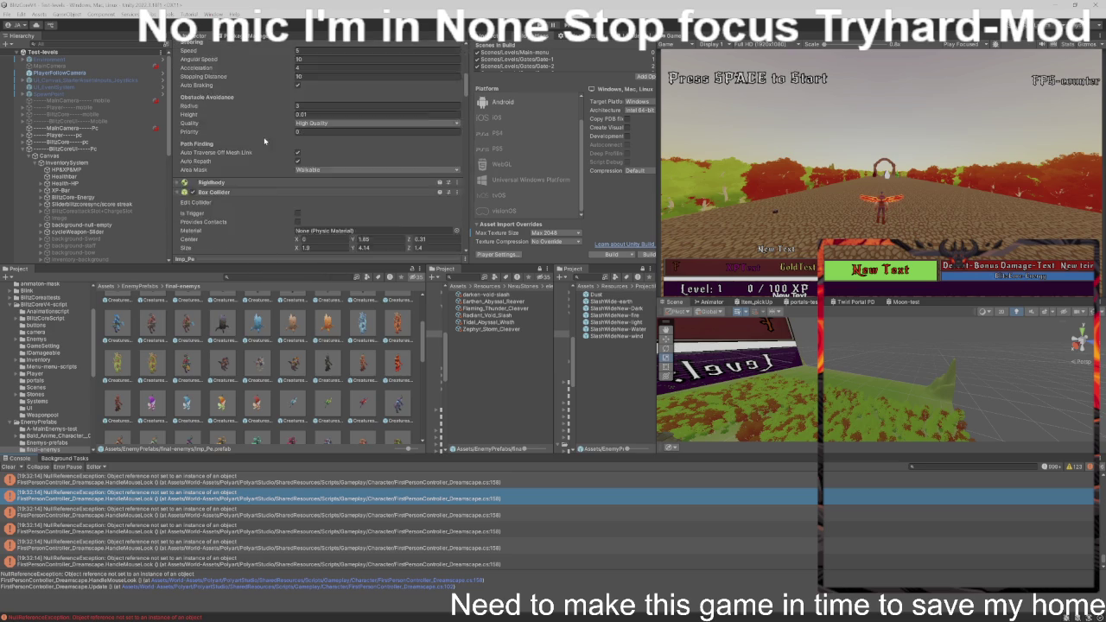
{"action": "scroll", "coordinate": [286, 125], "scroll_direction": "down", "scroll_amount": 15}
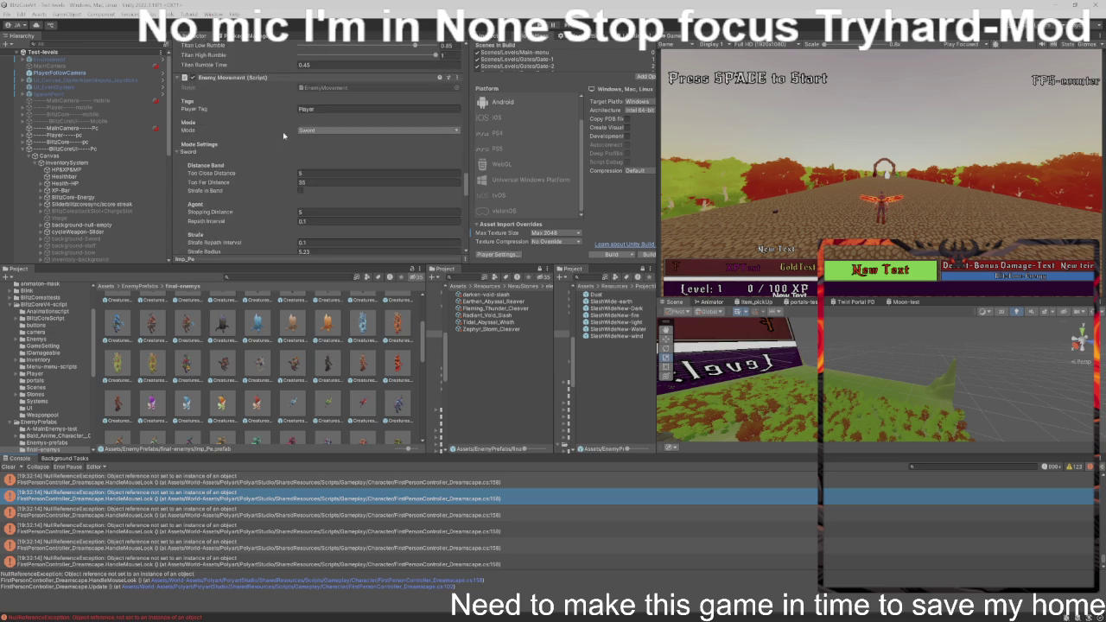
{"action": "scroll", "coordinate": [108, 164], "scroll_direction": "down", "scroll_amount": 5}
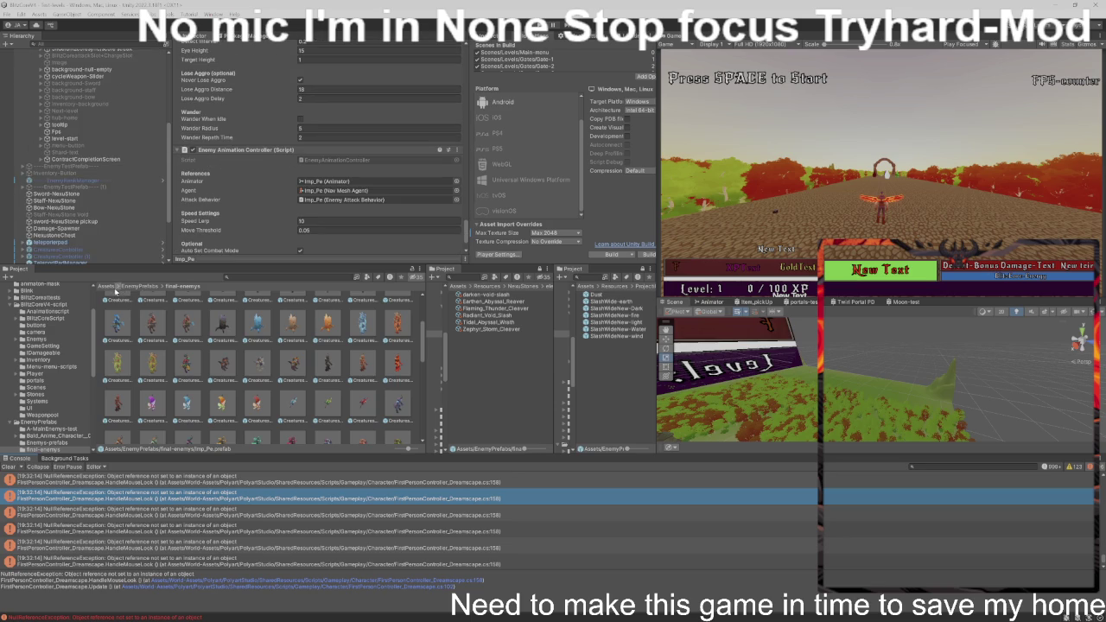
{"action": "left_click", "coordinate": [106, 286]}
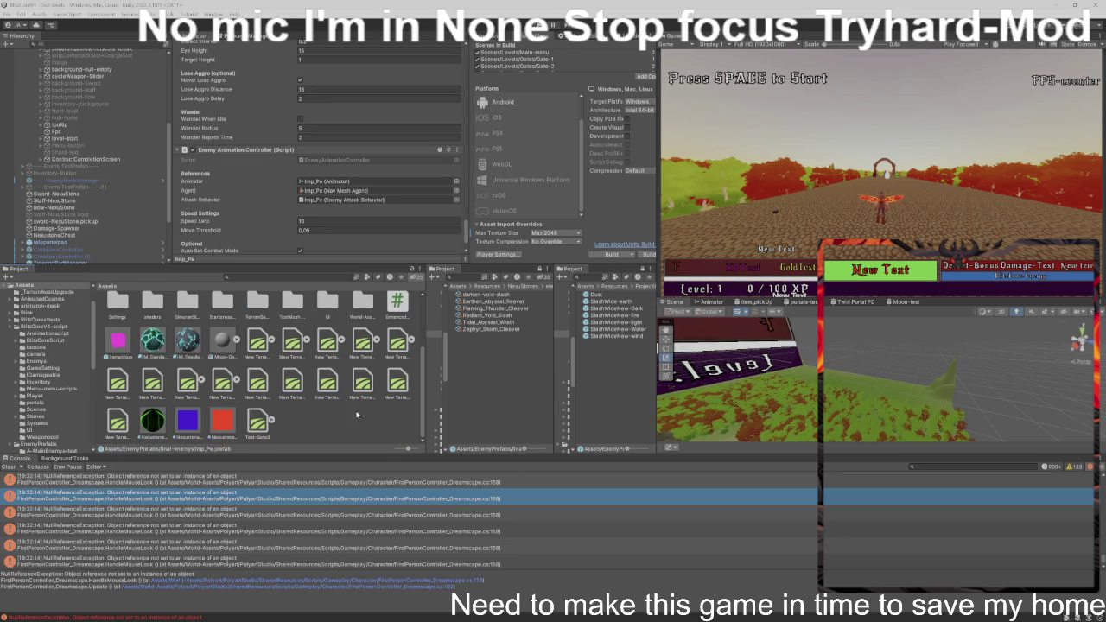
{"action": "scroll", "coordinate": [356, 415], "scroll_direction": "up", "scroll_amount": 1}
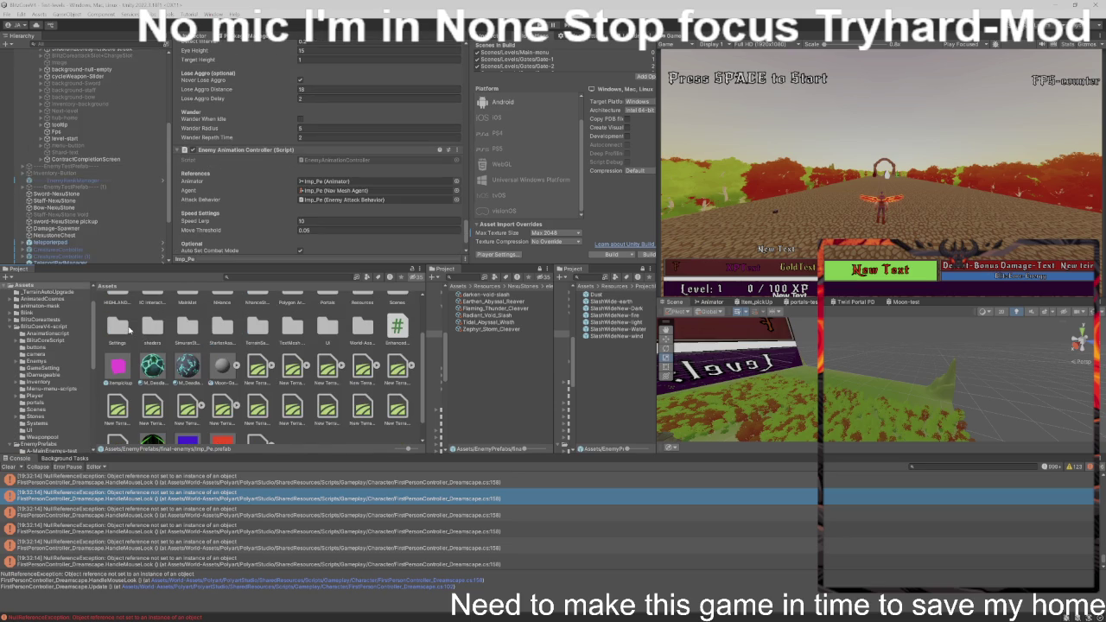
{"action": "scroll", "coordinate": [161, 337], "scroll_direction": "up", "scroll_amount": 1}
{"action": "double_click", "coordinate": [396, 313]}
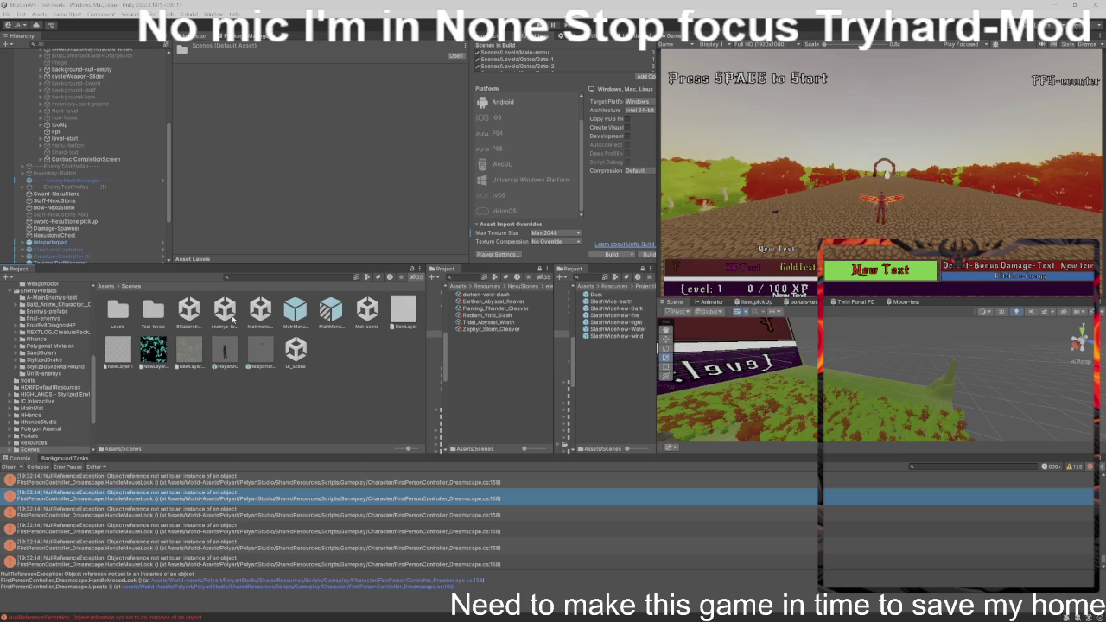
{"action": "double_click", "coordinate": [117, 312]}
{"action": "key", "text": "Right"}
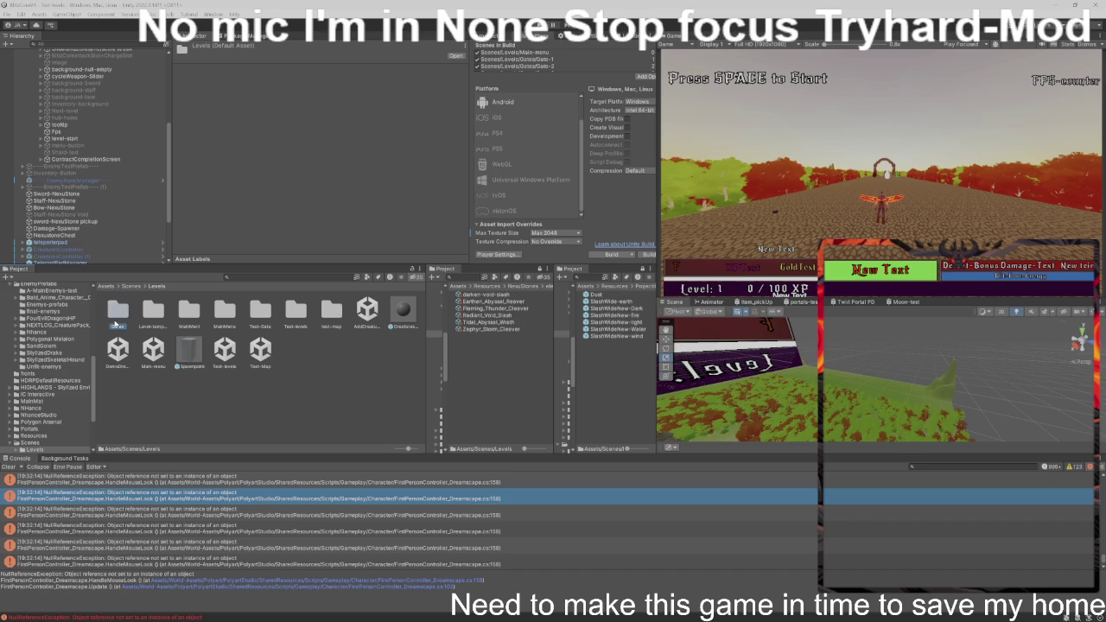
{"action": "key", "text": "Return"}
{"action": "double_click", "coordinate": [123, 316]}
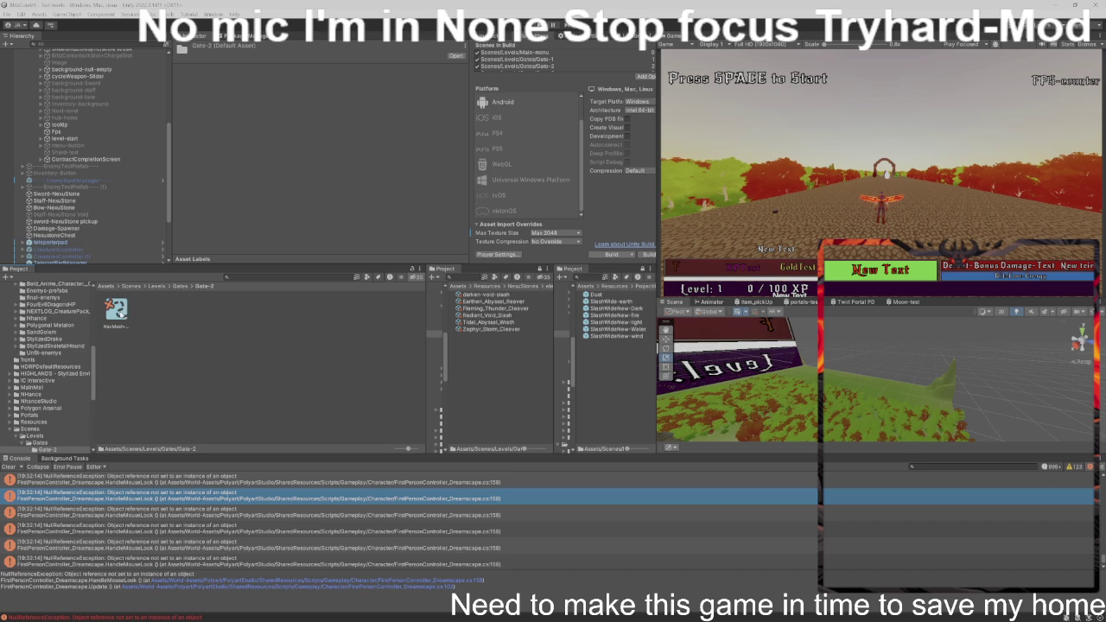
- Open the Gate-1 scene, then the Gate-2 scene, and select its EnemyRankManager object
{"action": "left_click", "coordinate": [181, 288]}
{"action": "left_click", "coordinate": [118, 350]}
{"action": "double_click", "coordinate": [118, 350]}
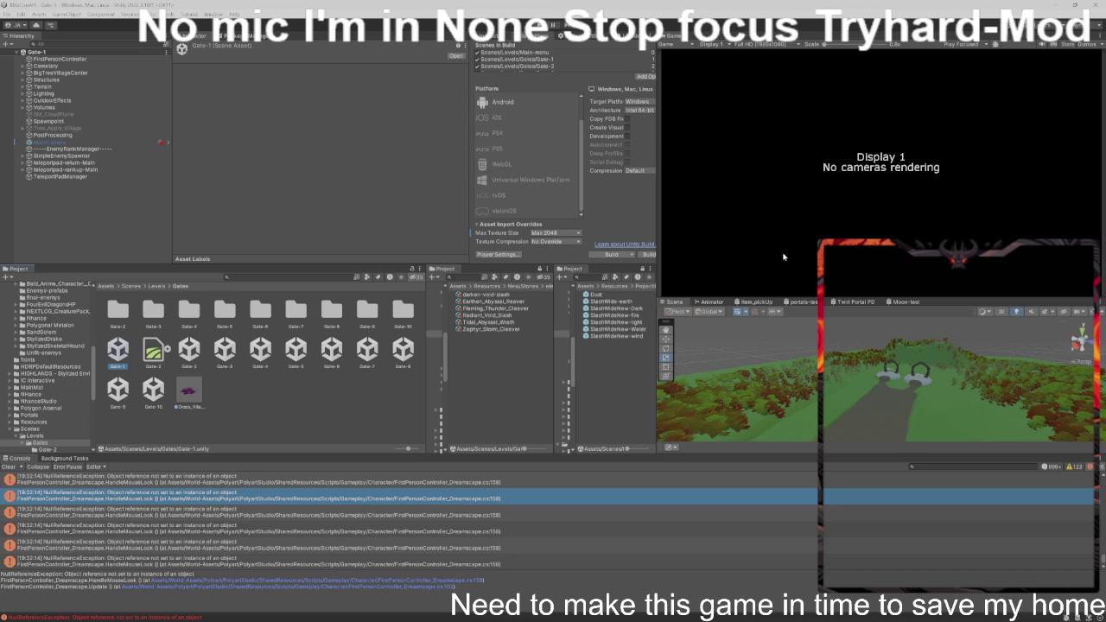
{"action": "left_click", "coordinate": [189, 349]}
{"action": "double_click", "coordinate": [189, 349]}
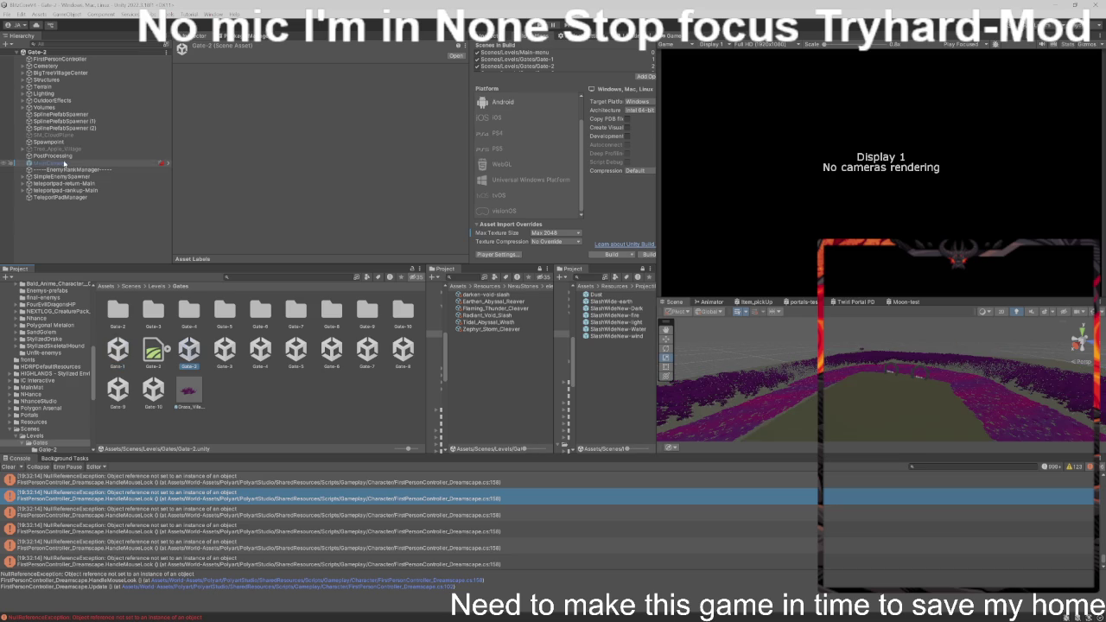
{"action": "left_click", "coordinate": [100, 169]}
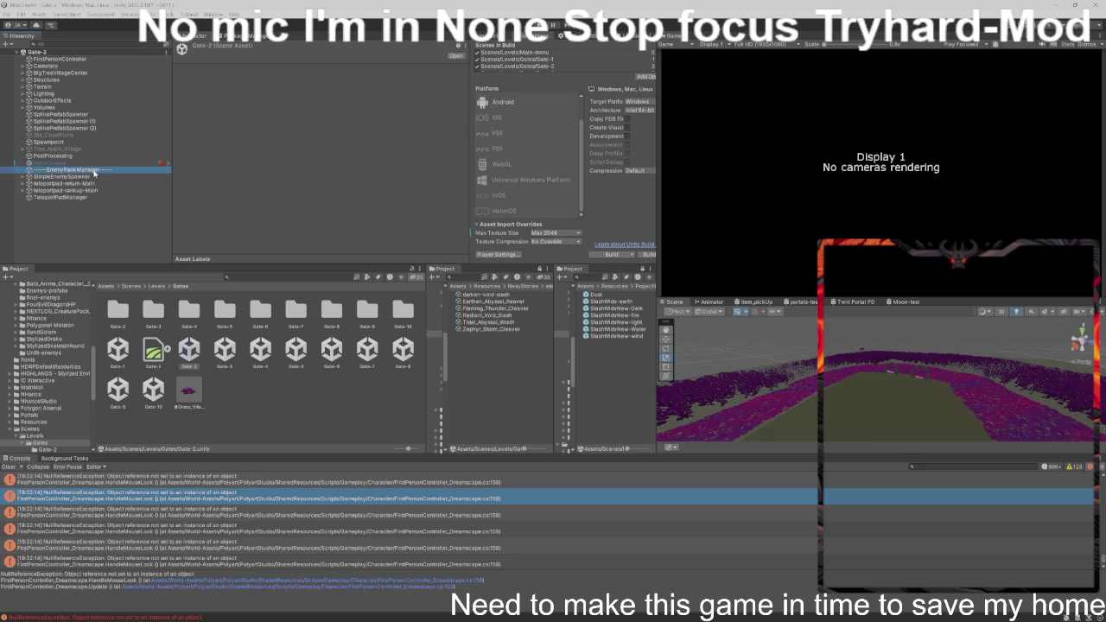
- Remove Imp_Vt and Zombie_Pe from Enemies F, leaving only Imp_Pe
{"action": "scroll", "coordinate": [344, 182], "scroll_direction": "down", "scroll_amount": 10}
{"action": "left_click", "coordinate": [328, 150]}
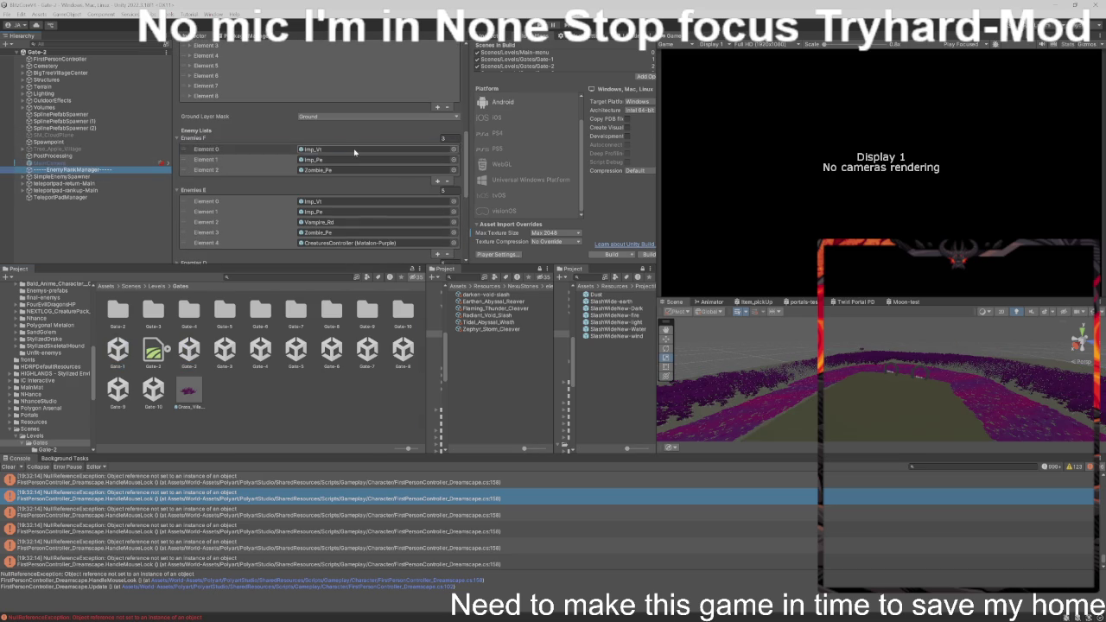
{"action": "left_click", "coordinate": [447, 180]}
{"action": "left_click", "coordinate": [413, 161]}
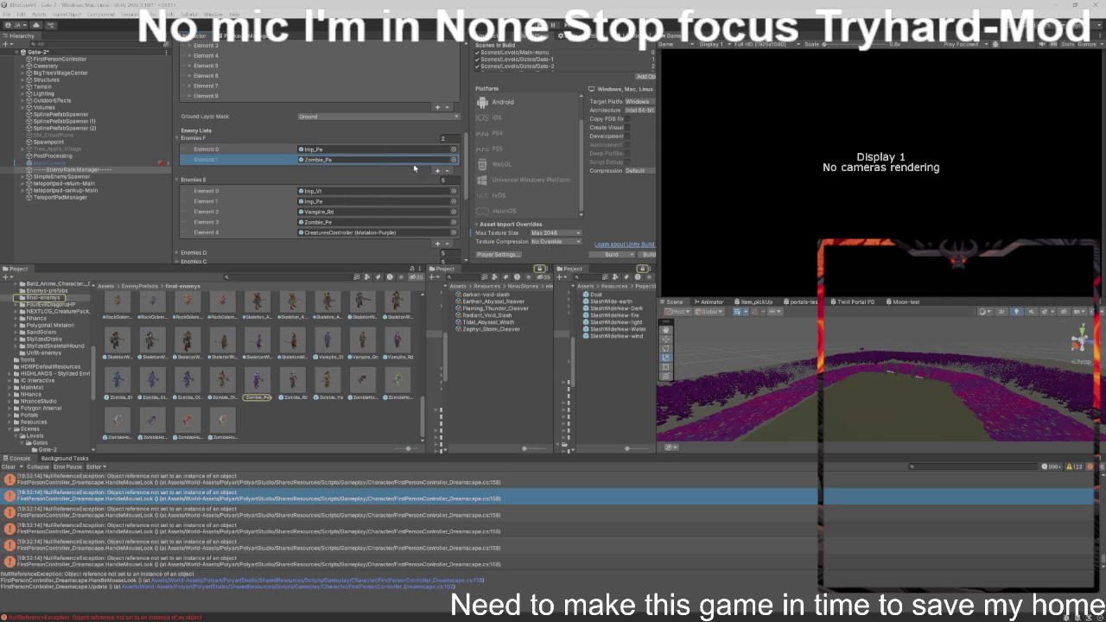
{"action": "left_click", "coordinate": [448, 171]}
- Remove Imp_Pe, Zombie_Pe and the purple Matalon from Enemies E, keeping Imp_Vt and Vampire_Rd
{"action": "left_click", "coordinate": [386, 182]}
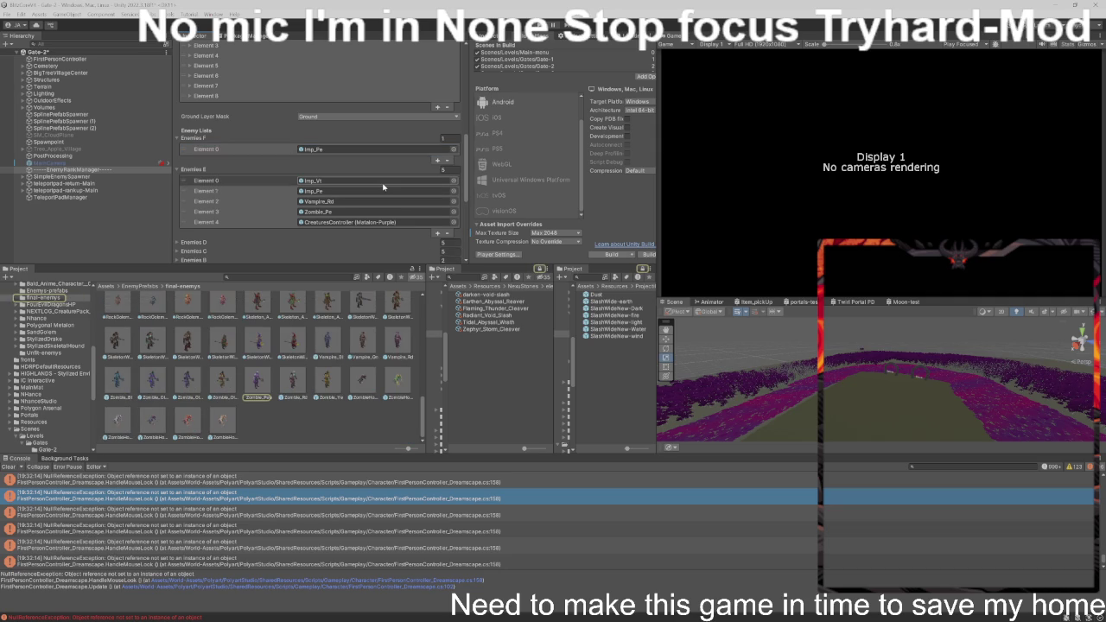
{"action": "left_click", "coordinate": [383, 184]}
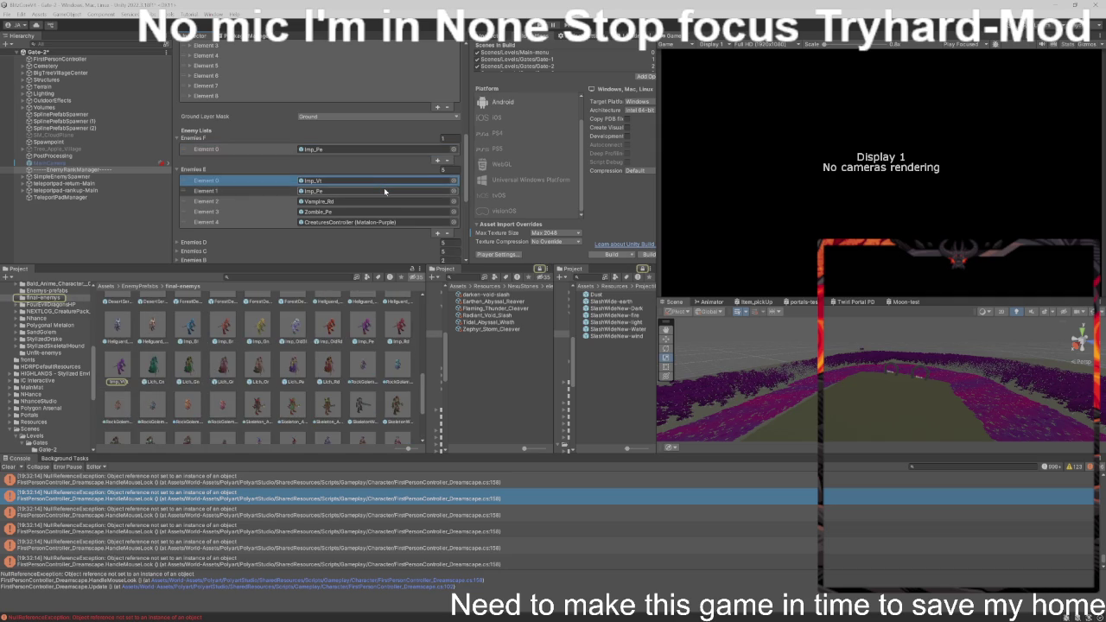
{"action": "left_click", "coordinate": [385, 191]}
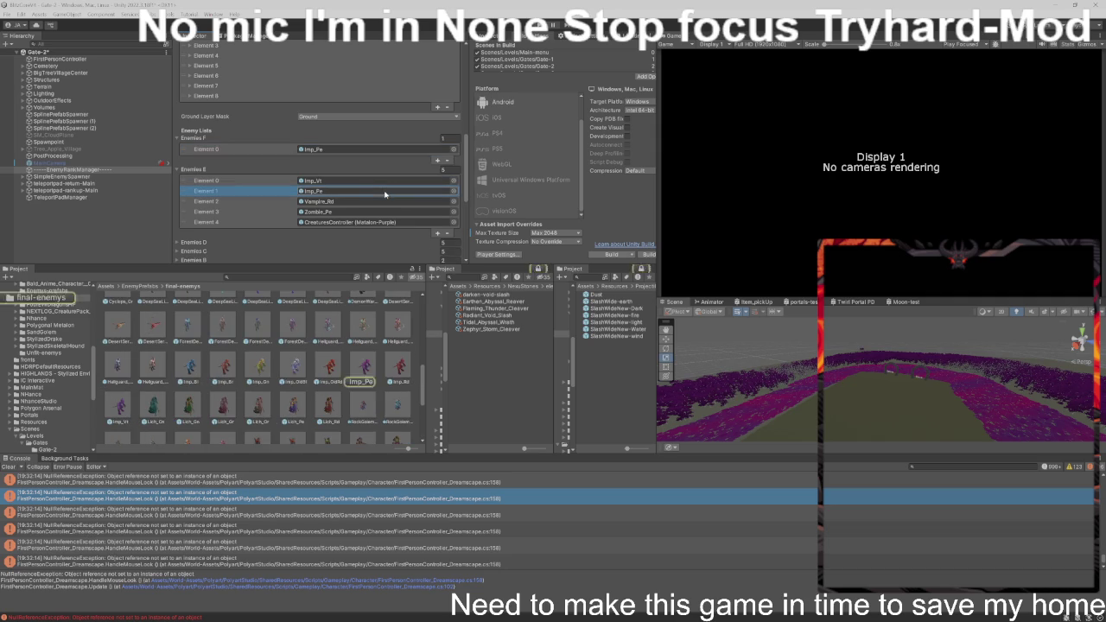
{"action": "key", "text": "Delete"}
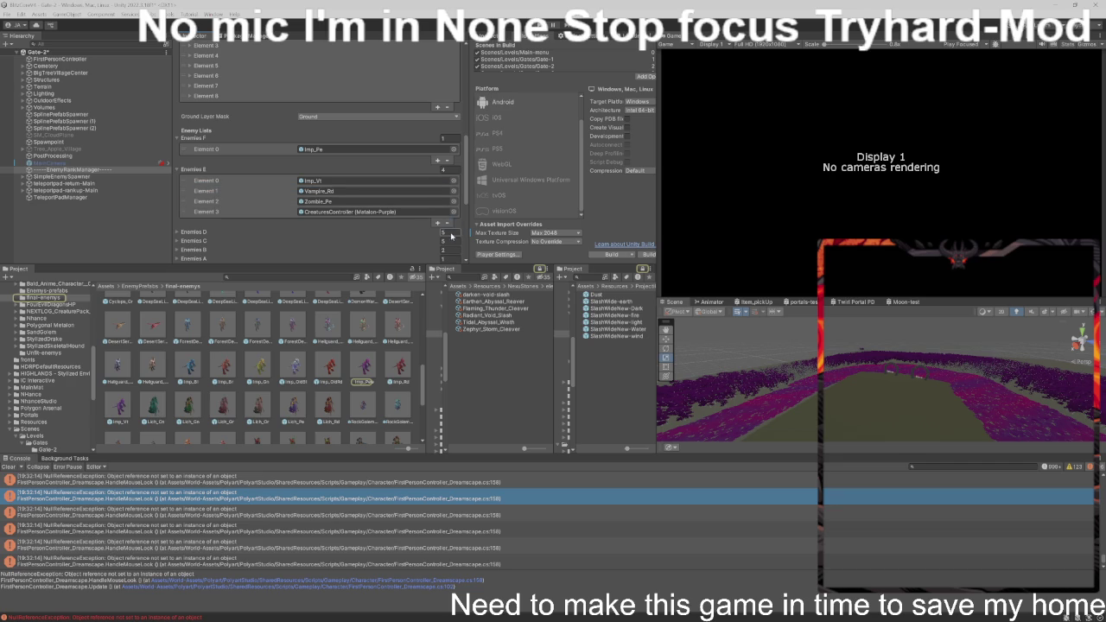
{"action": "left_click", "coordinate": [402, 204]}
{"action": "left_click", "coordinate": [445, 222]}
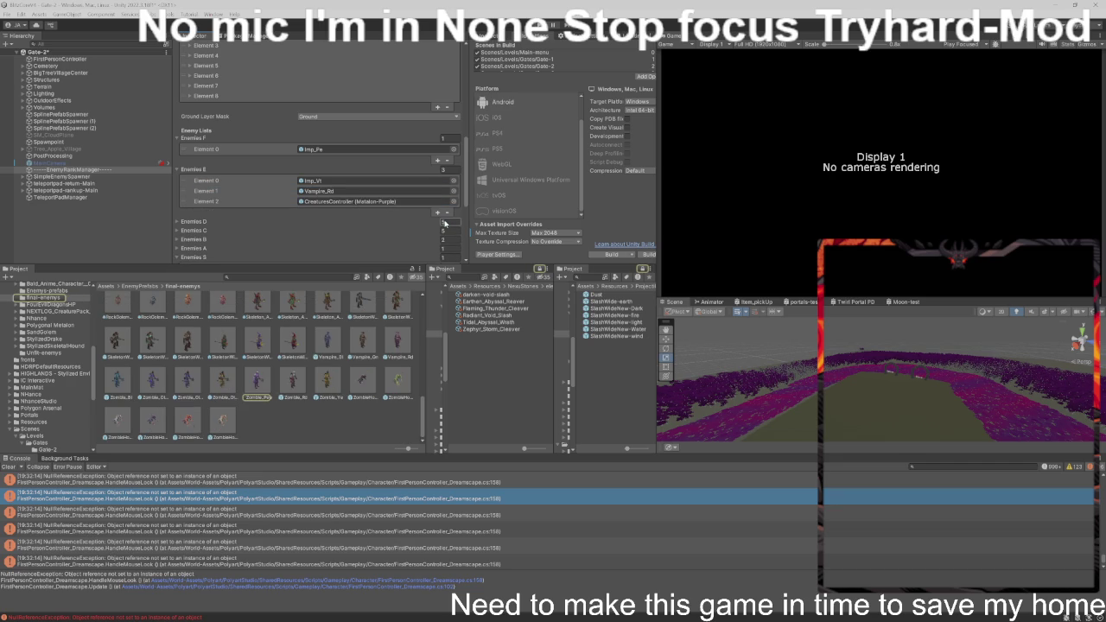
{"action": "left_click", "coordinate": [411, 204]}
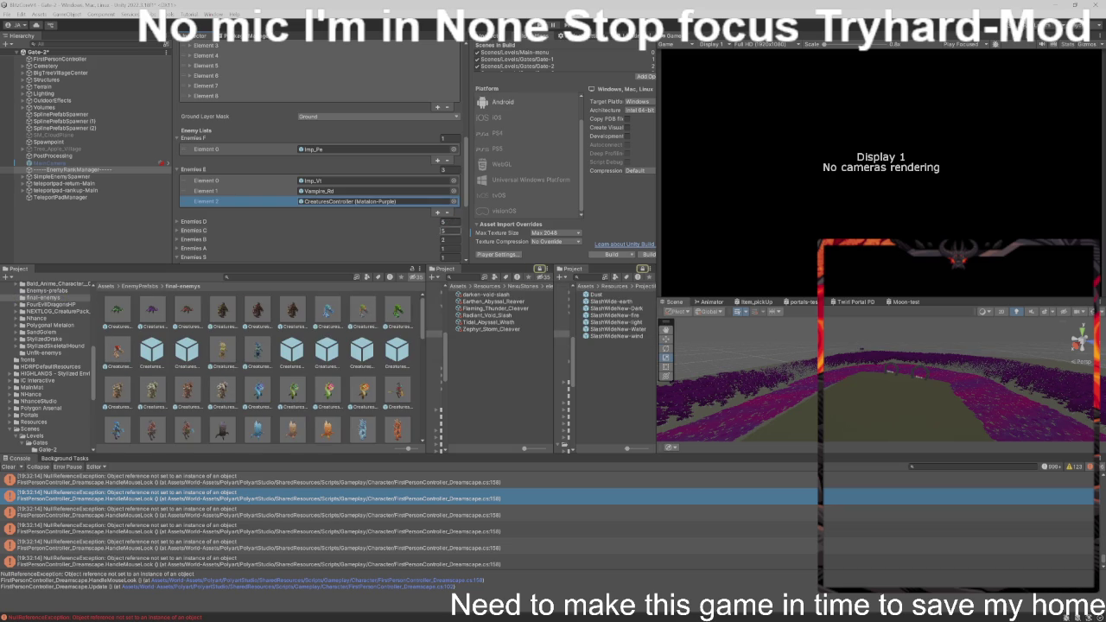
{"action": "left_click", "coordinate": [447, 212]}
- Expand Enemies D and remove Imp_Pe and CreaturesController, leaving Imp_Vt, Vampire_Rd and Zombie_Pe
{"action": "scroll", "coordinate": [428, 222], "scroll_direction": "down", "scroll_amount": 2}
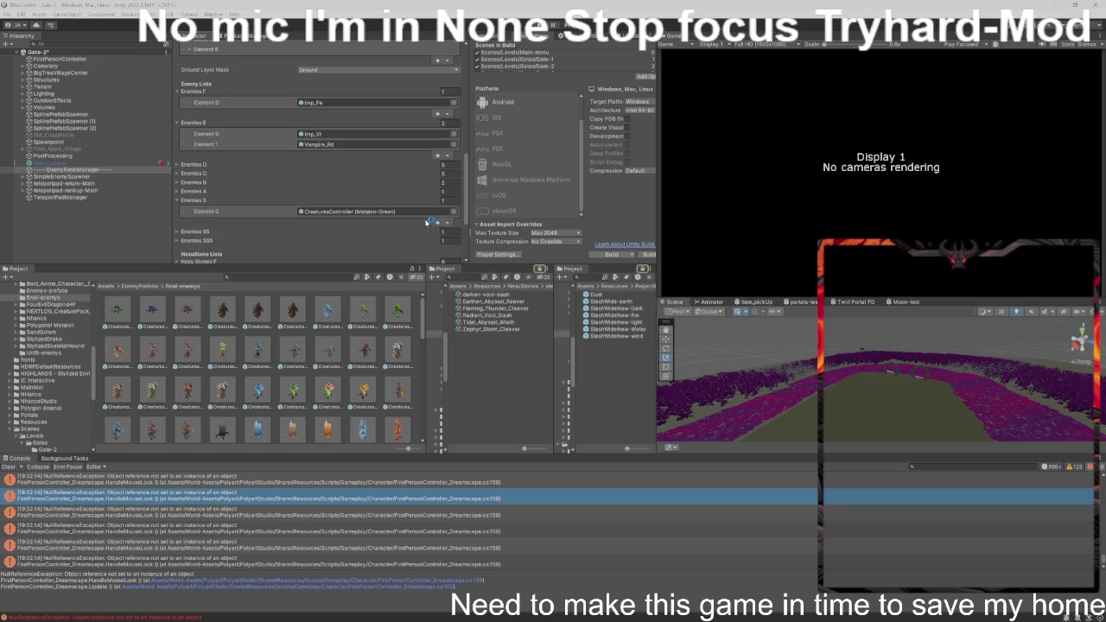
{"action": "left_click", "coordinate": [408, 165]}
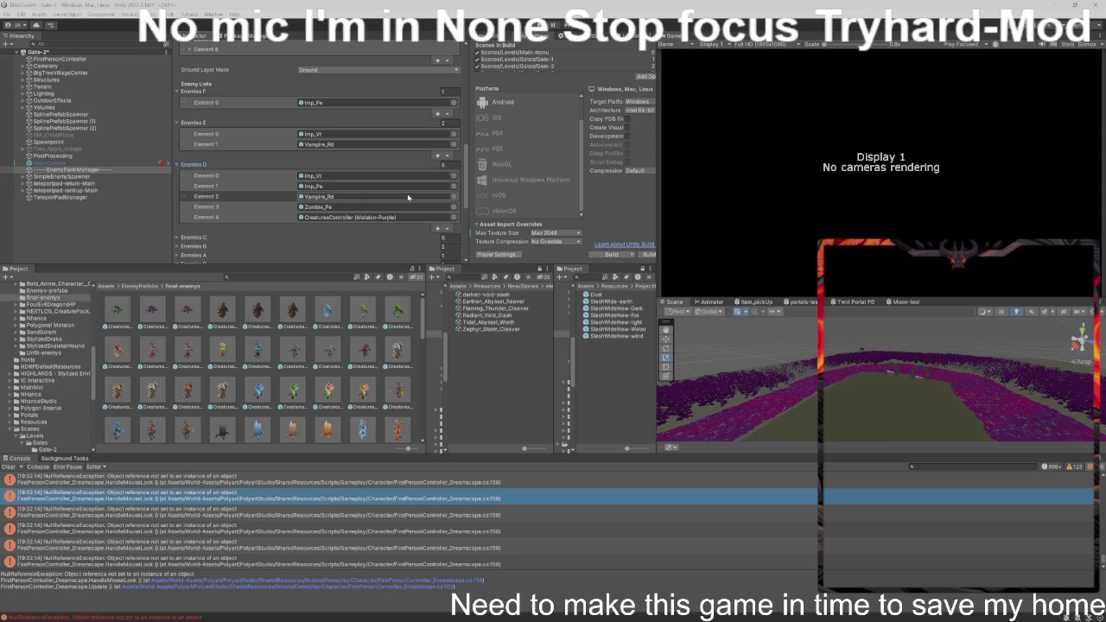
{"action": "left_click", "coordinate": [402, 189]}
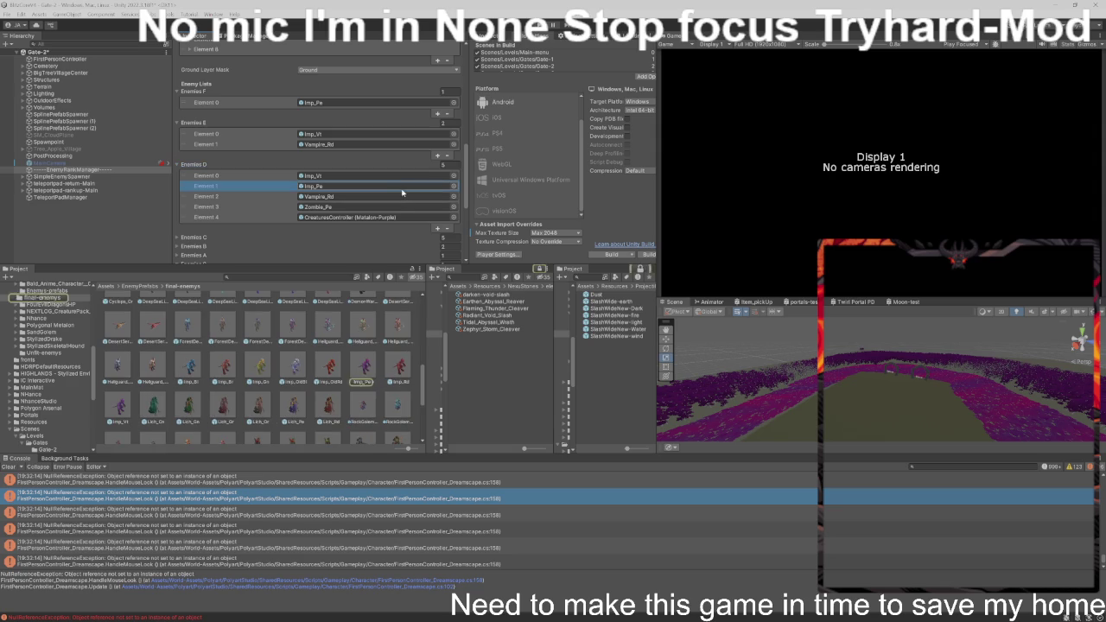
{"action": "left_click", "coordinate": [447, 228]}
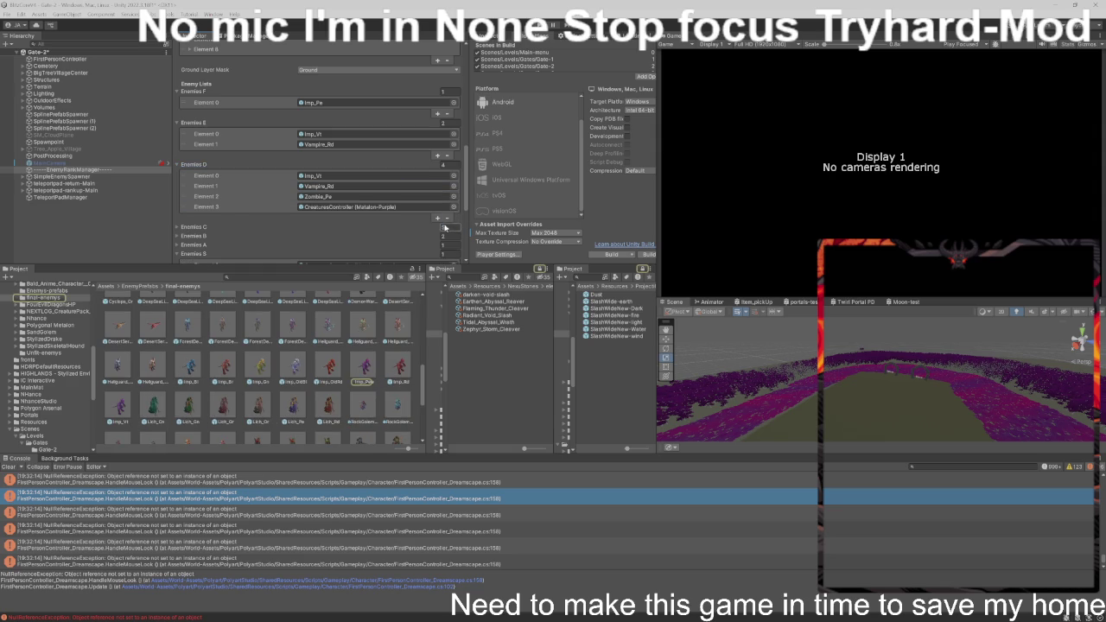
{"action": "left_click", "coordinate": [421, 209]}
{"action": "left_click", "coordinate": [447, 218]}
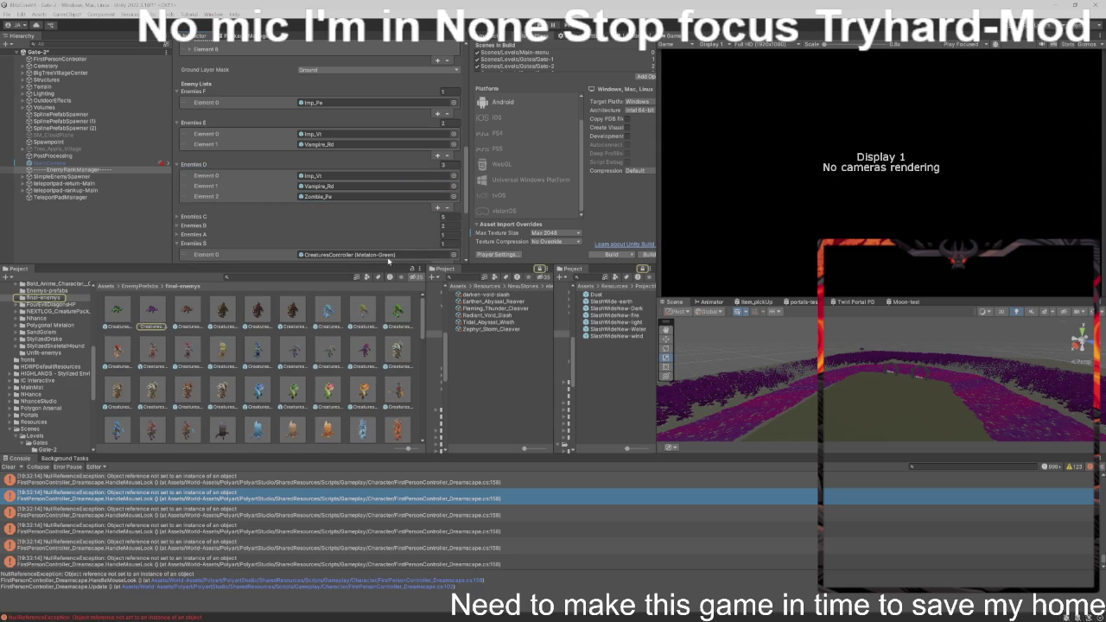
{"action": "scroll", "coordinate": [346, 344], "scroll_direction": "down", "scroll_amount": 2}
{"action": "scroll", "coordinate": [352, 155], "scroll_direction": "down", "scroll_amount": 2}
{"action": "left_click", "coordinate": [353, 125]}
{"action": "key", "text": "ctrl+z"}
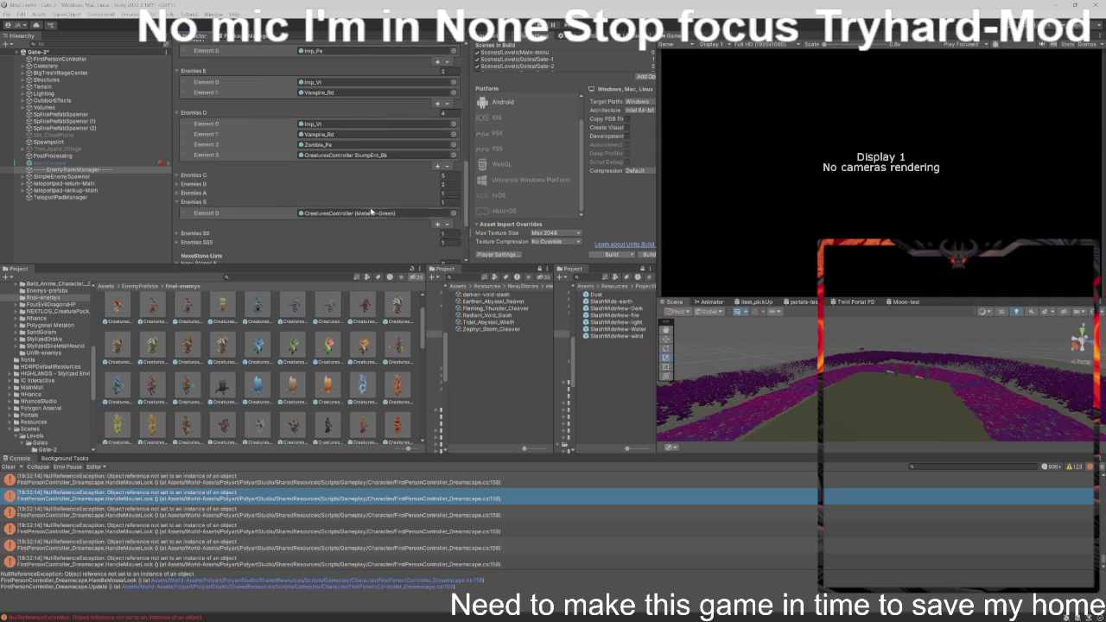
{"action": "scroll", "coordinate": [350, 319], "scroll_direction": "down", "scroll_amount": 1}
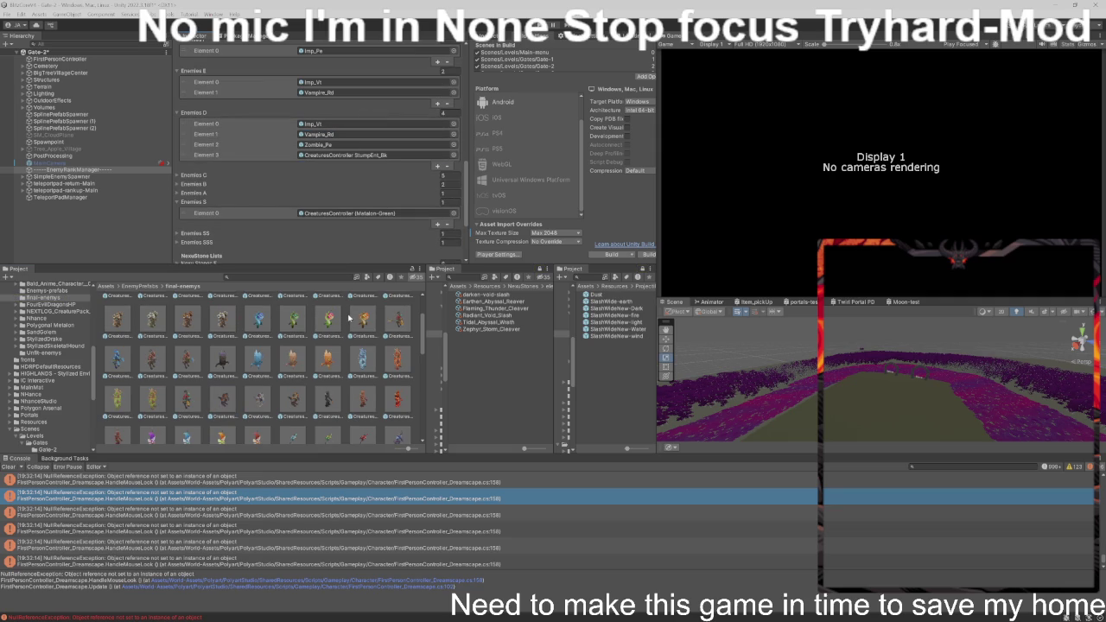
{"action": "scroll", "coordinate": [350, 319], "scroll_direction": "up", "scroll_amount": 1}
{"action": "scroll", "coordinate": [341, 249], "scroll_direction": "up", "scroll_amount": 1}
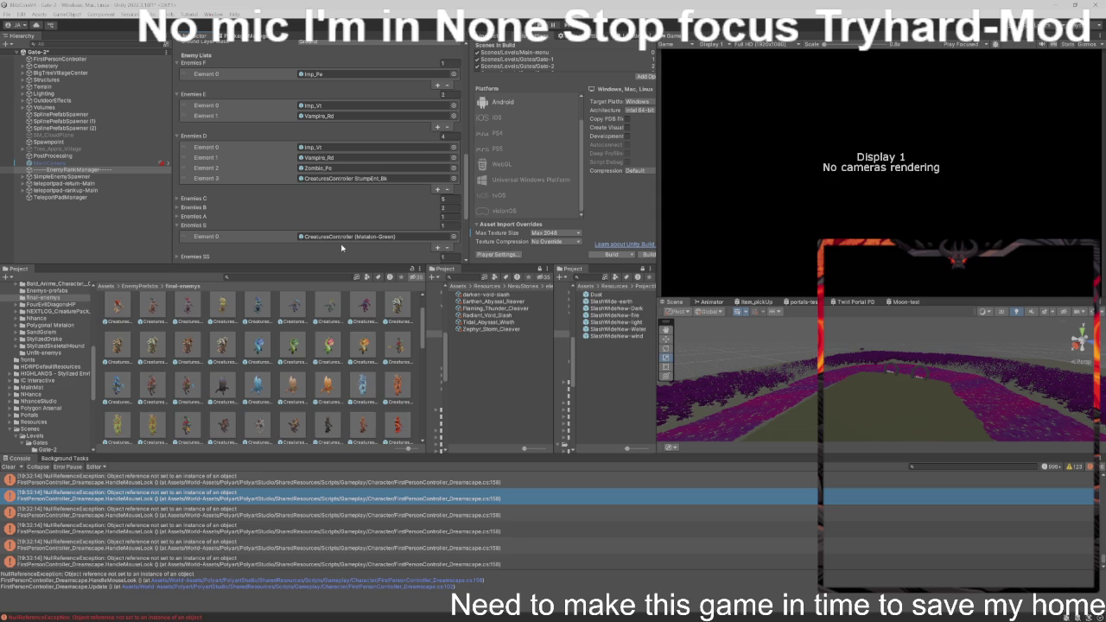
{"action": "left_click", "coordinate": [400, 181]}
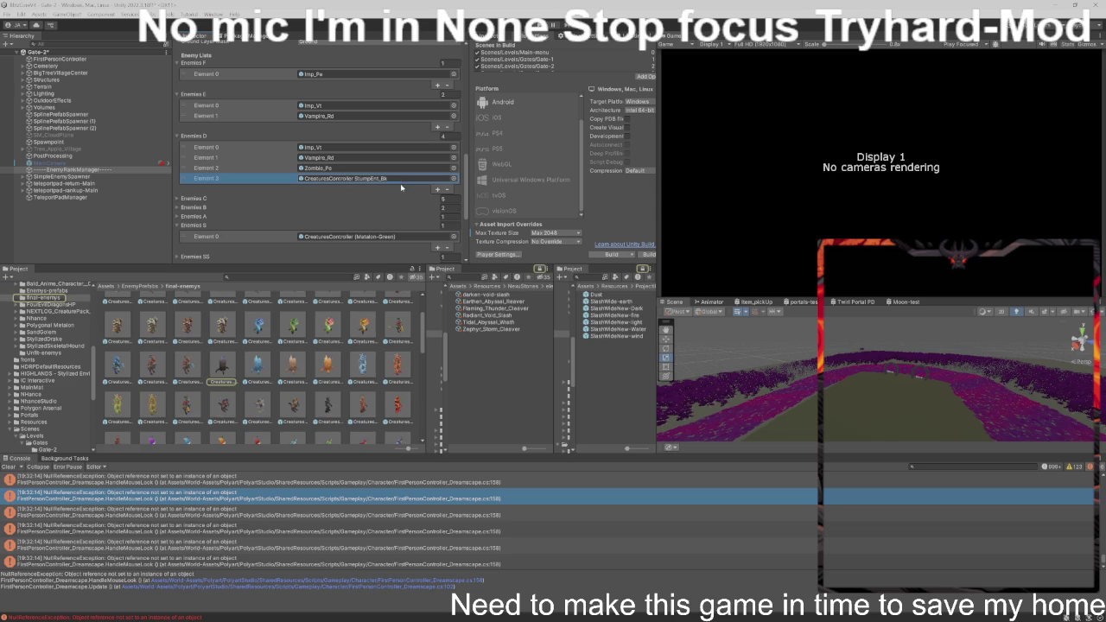
{"action": "left_click", "coordinate": [448, 189]}
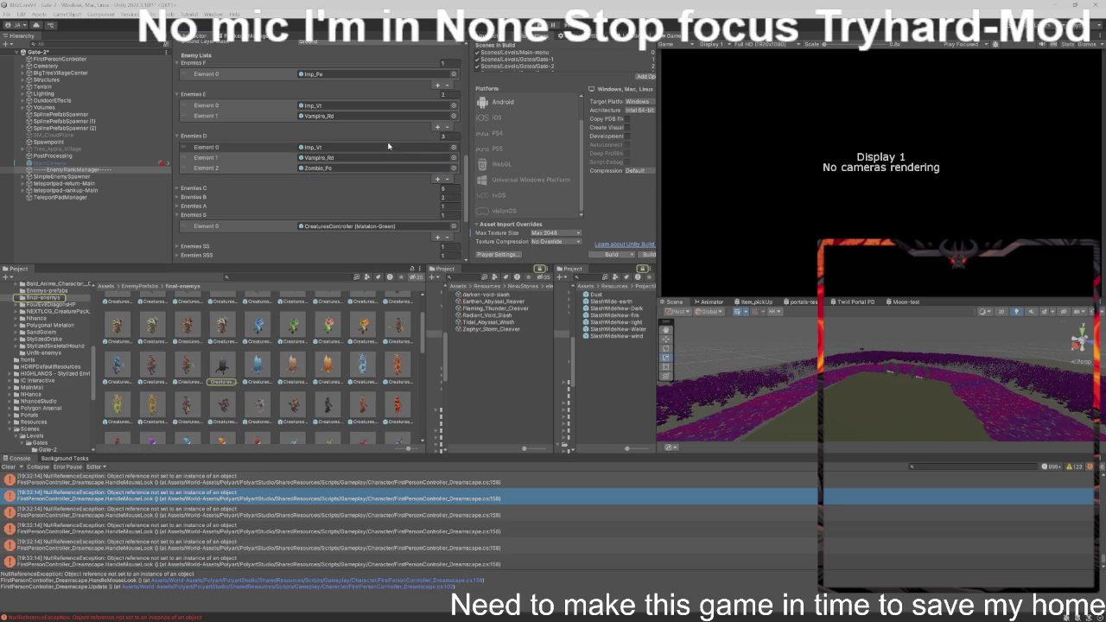
{"action": "left_click", "coordinate": [394, 189]}
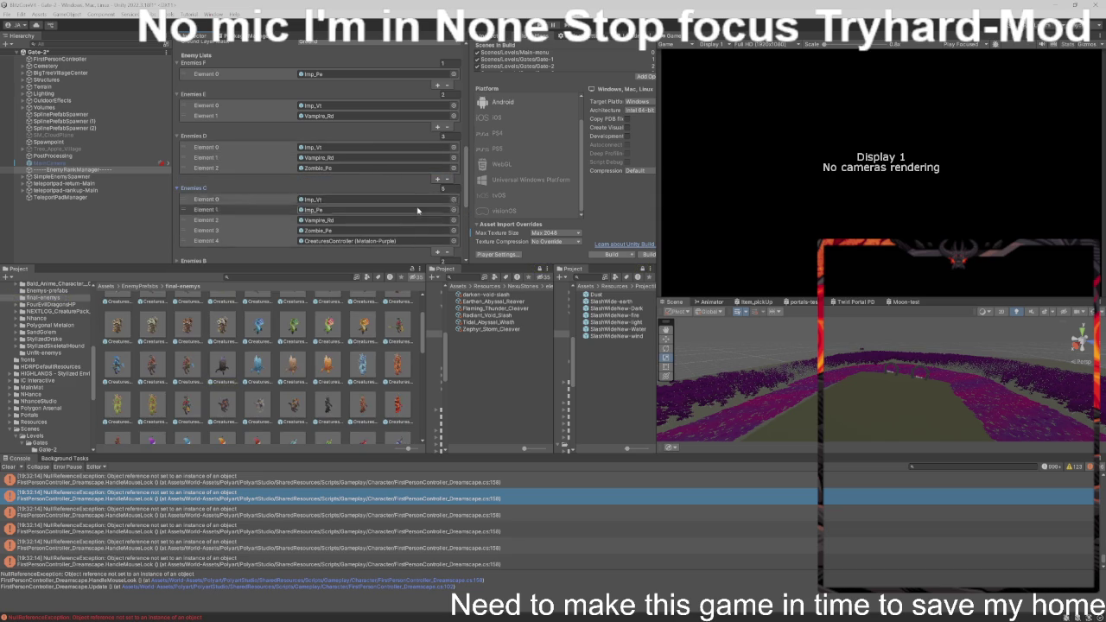
{"action": "left_click", "coordinate": [423, 240]}
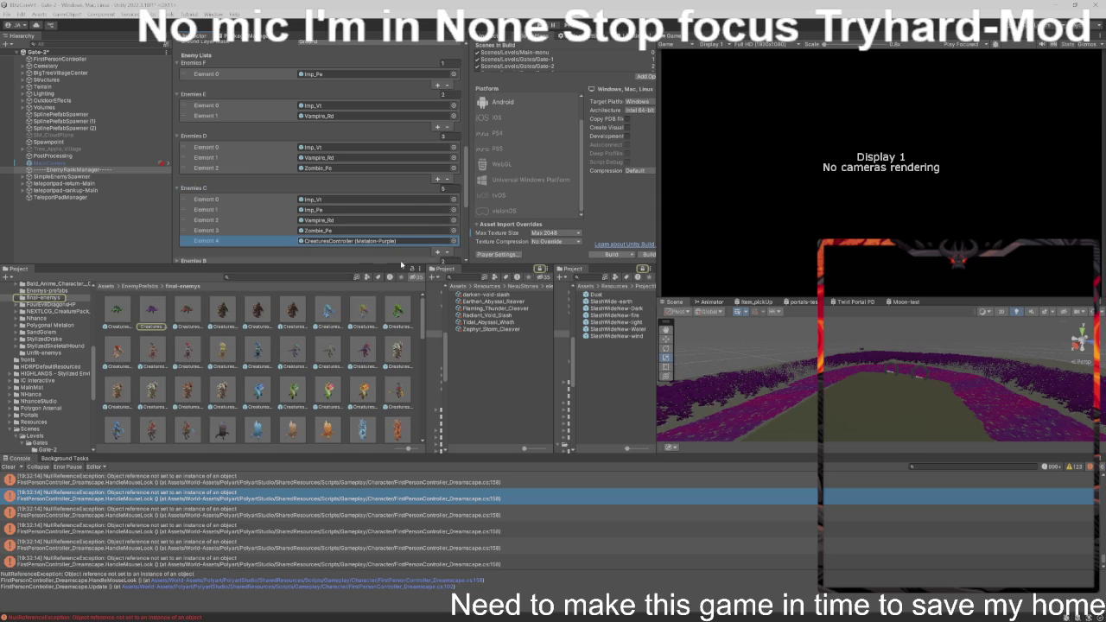
{"action": "scroll", "coordinate": [276, 329], "scroll_direction": "down", "scroll_amount": 1}
{"action": "mouse_move", "coordinate": [216, 407]}
{"action": "left_mouse_down"}
{"action": "mouse_move", "coordinate": [354, 241]}
{"action": "mouse_move", "coordinate": [346, 244]}
{"action": "left_mouse_up"}
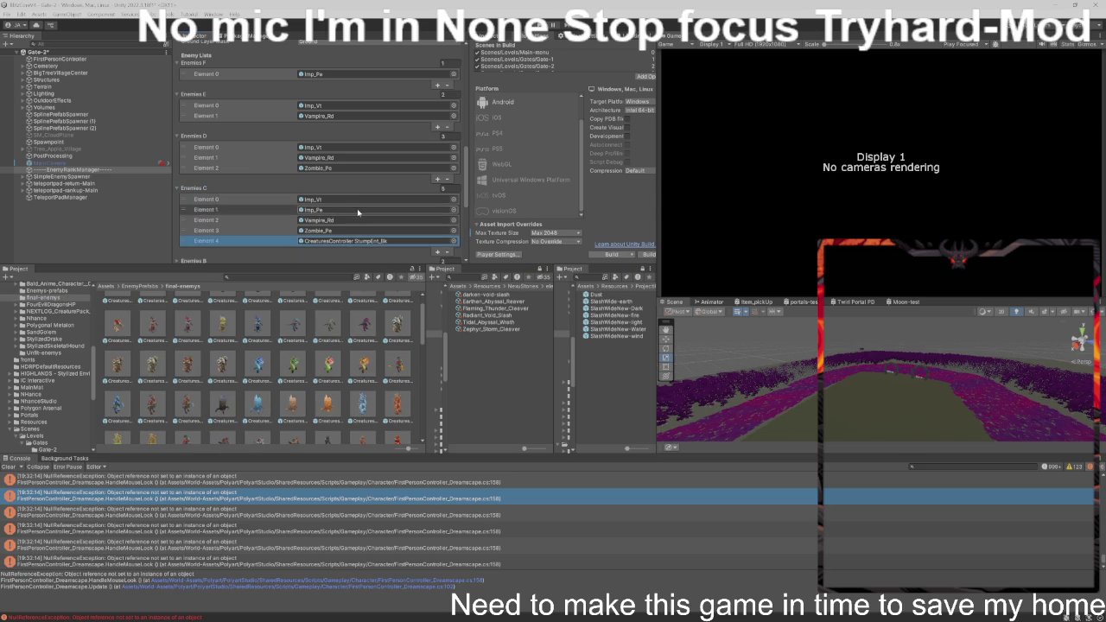
{"action": "left_click", "coordinate": [357, 209]}
{"action": "scroll", "coordinate": [448, 228], "scroll_direction": "down", "scroll_amount": 1}
{"action": "left_click", "coordinate": [448, 228]}
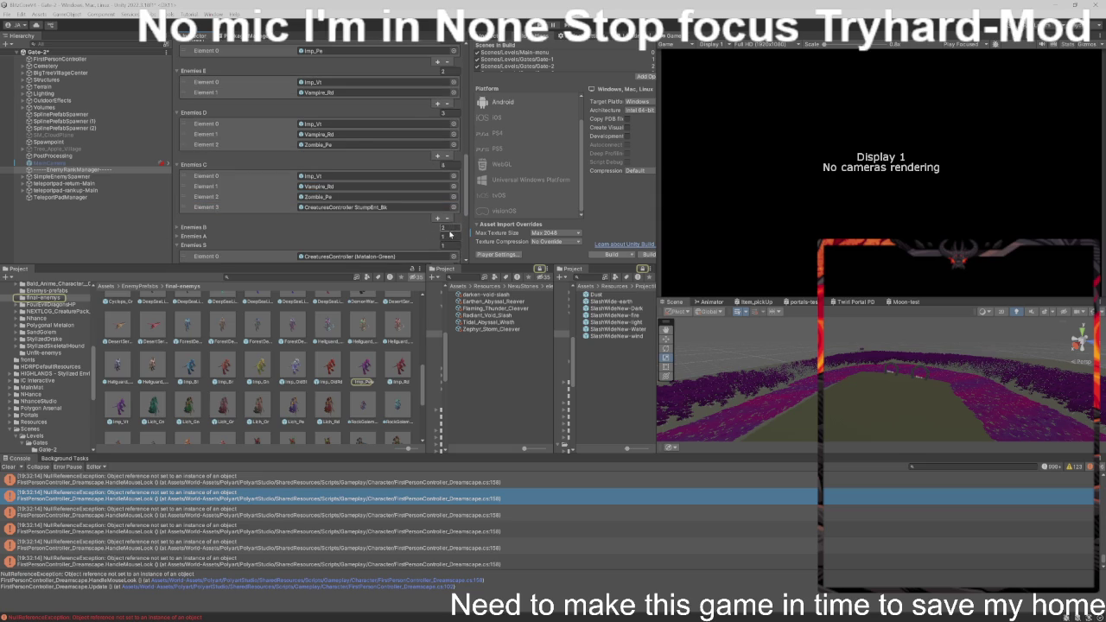
{"action": "left_click", "coordinate": [363, 211]}
{"action": "scroll", "coordinate": [363, 211], "scroll_direction": "down", "scroll_amount": 1}
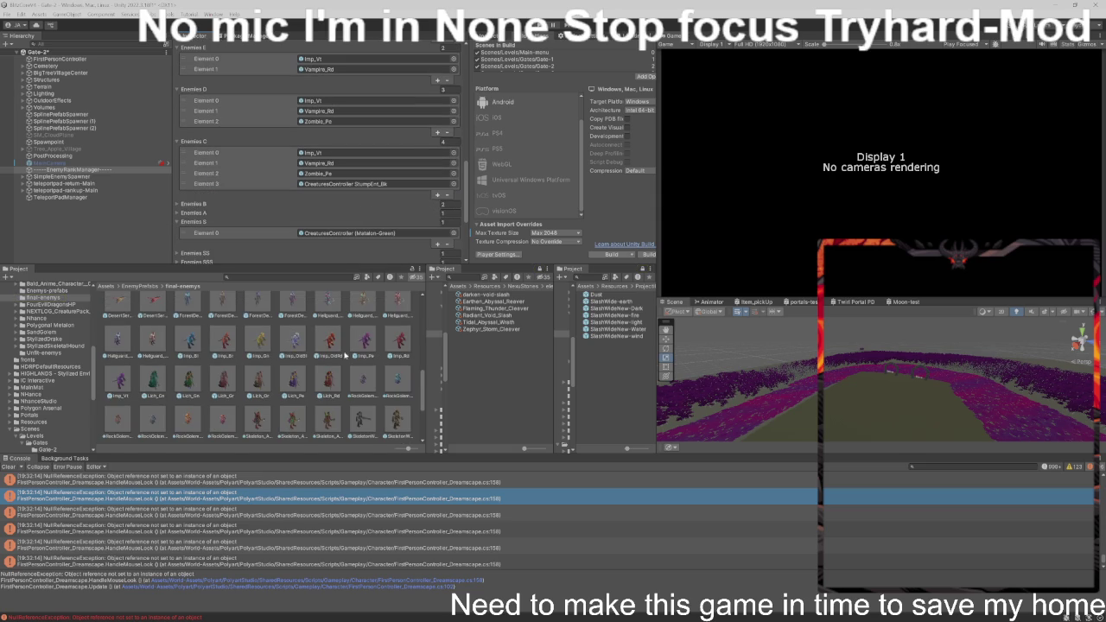
{"action": "scroll", "coordinate": [341, 353], "scroll_direction": "down", "scroll_amount": 2}
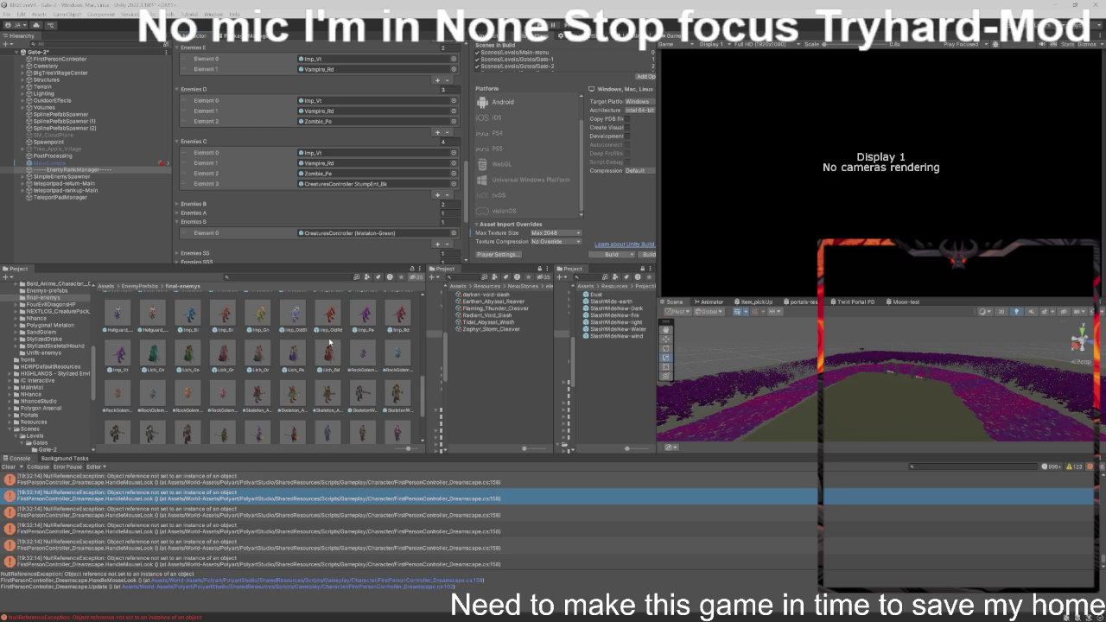
{"action": "scroll", "coordinate": [386, 320], "scroll_direction": "down", "scroll_amount": 2}
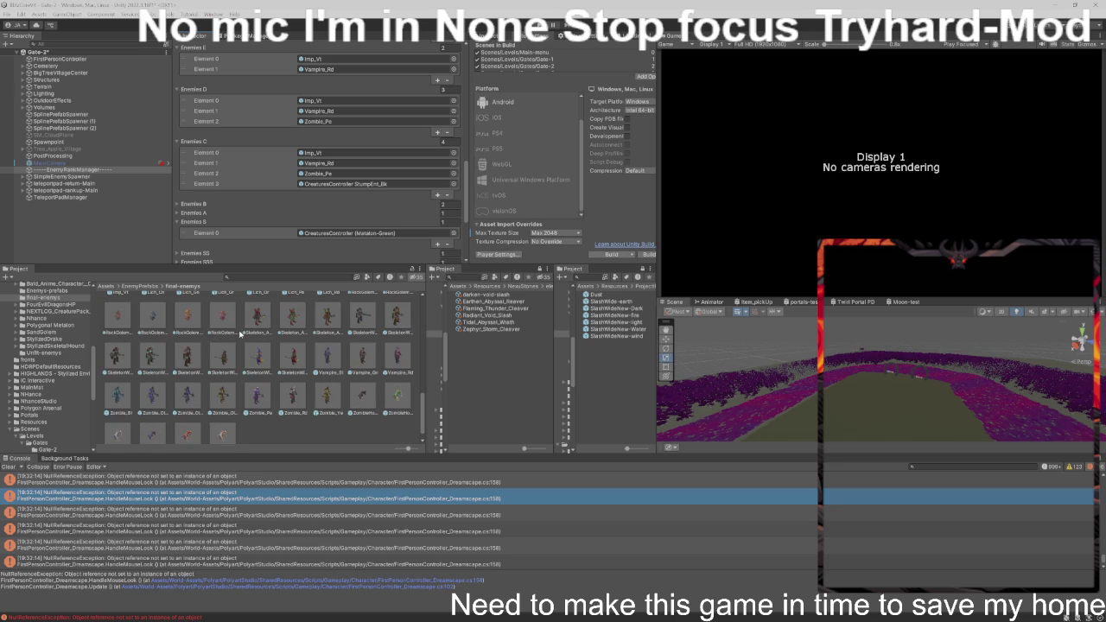
{"action": "scroll", "coordinate": [242, 333], "scroll_direction": "down", "scroll_amount": 1}
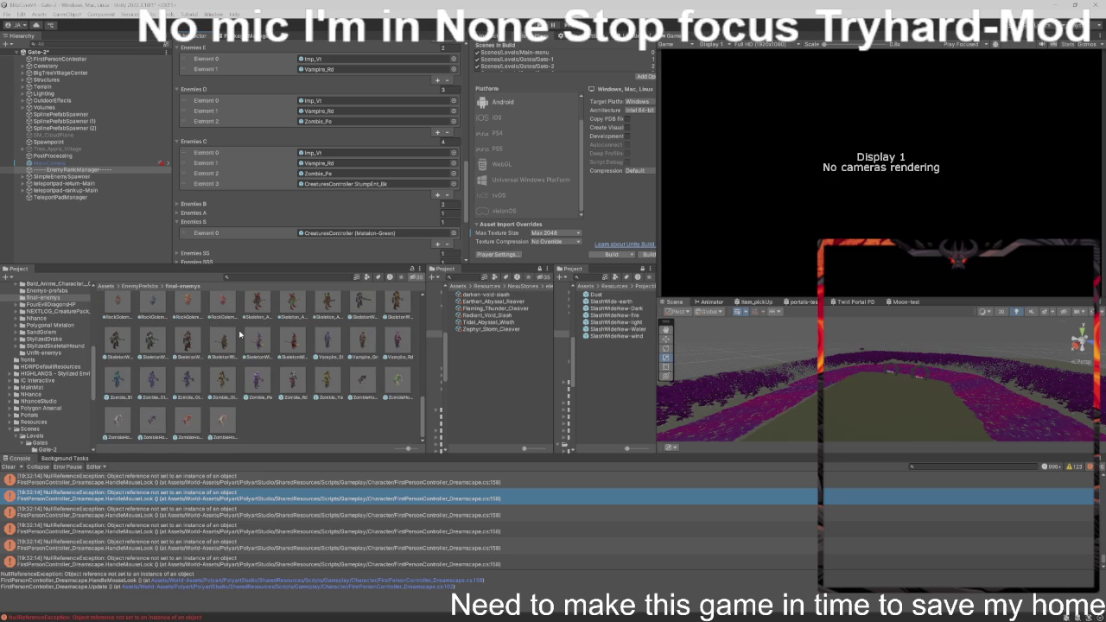
{"action": "scroll", "coordinate": [241, 335], "scroll_direction": "up", "scroll_amount": 1}
{"action": "scroll", "coordinate": [241, 335], "scroll_direction": "up", "scroll_amount": 1}
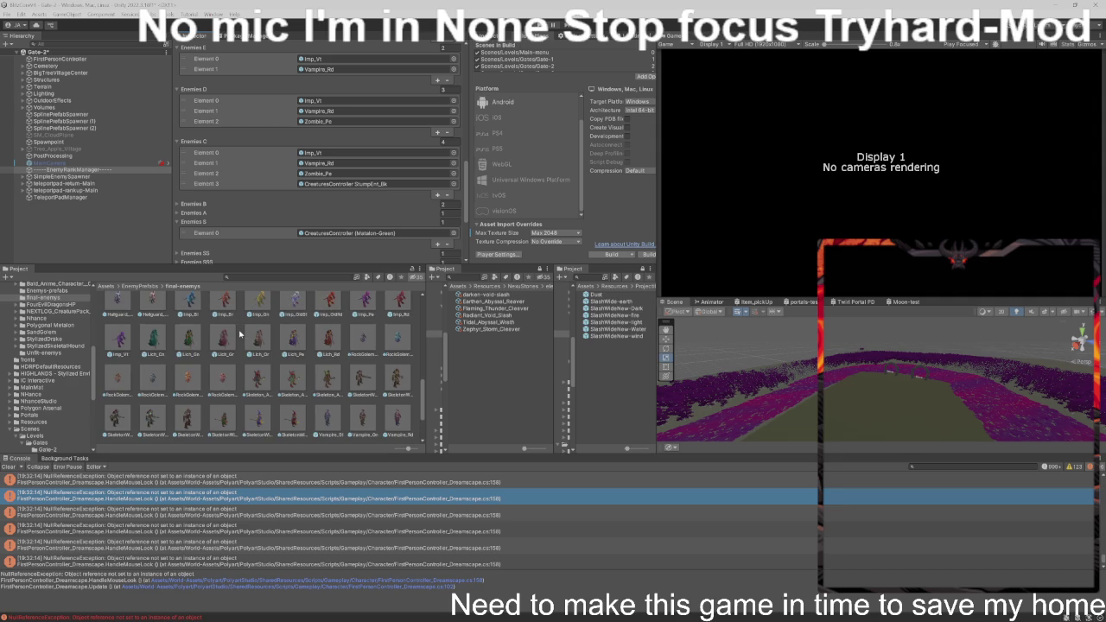
{"action": "scroll", "coordinate": [238, 329], "scroll_direction": "up", "scroll_amount": 1}
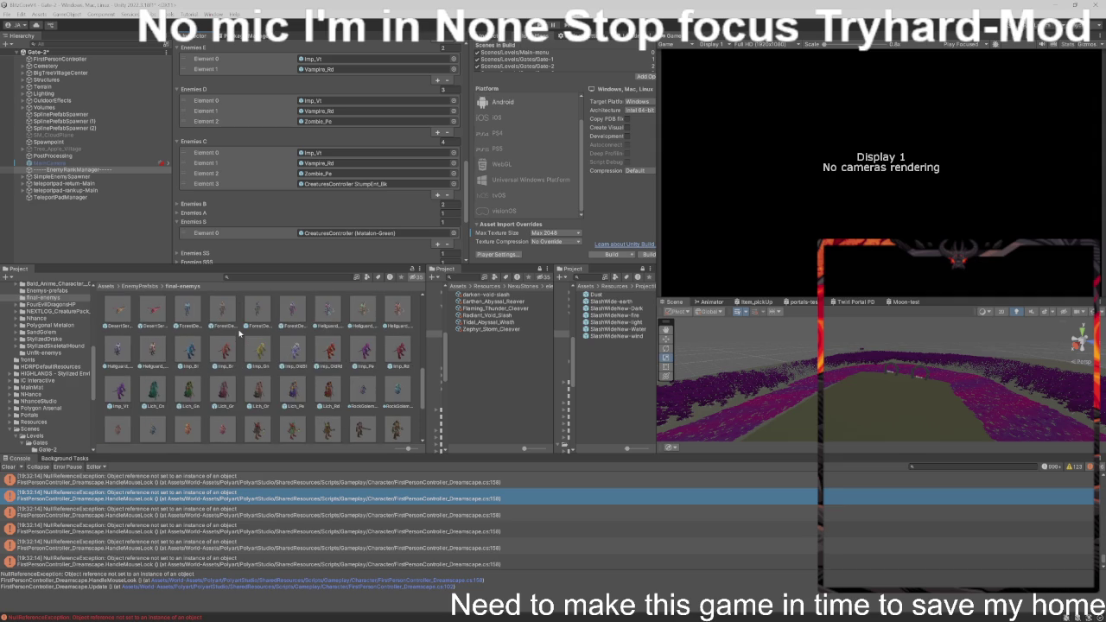
{"action": "scroll", "coordinate": [238, 329], "scroll_direction": "up", "scroll_amount": 2}
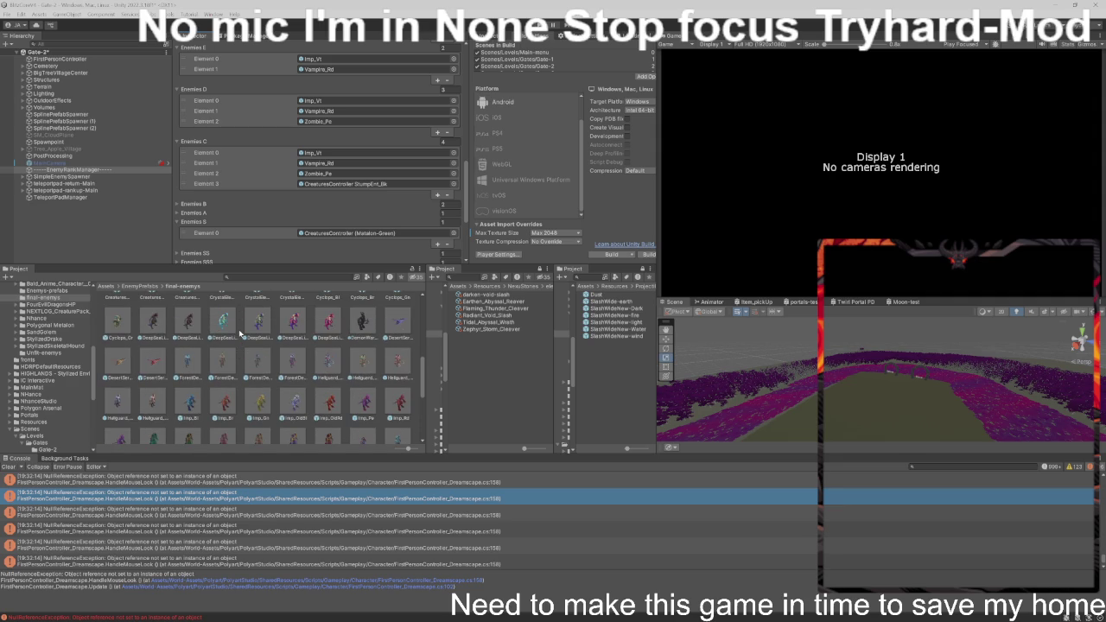
{"action": "scroll", "coordinate": [241, 334], "scroll_direction": "up", "scroll_amount": 1}
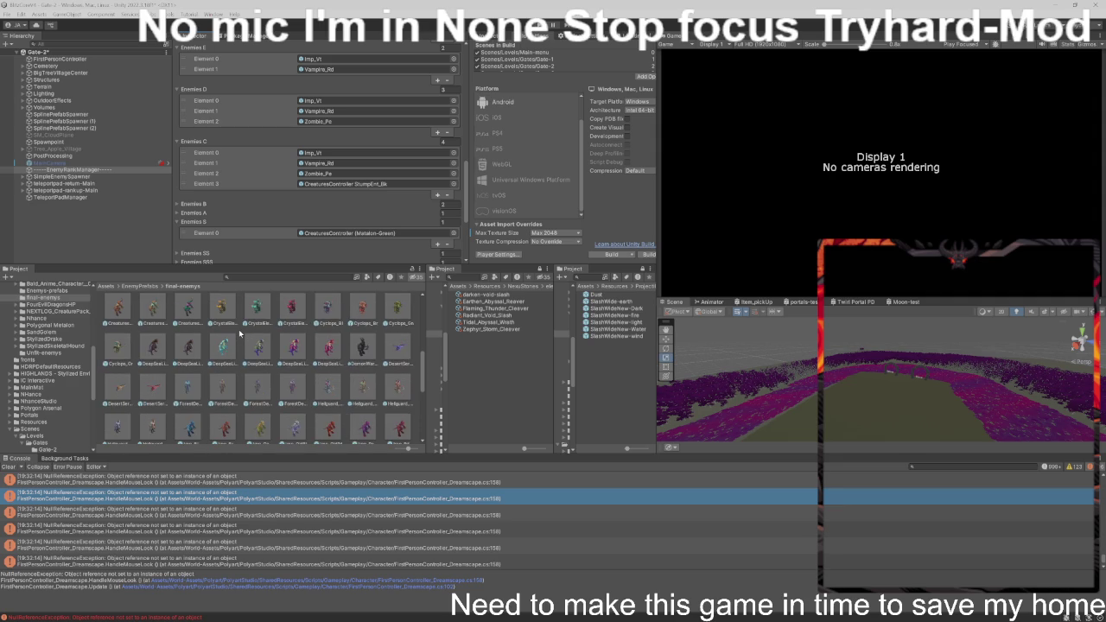
{"action": "scroll", "coordinate": [242, 334], "scroll_direction": "up", "scroll_amount": 1}
{"action": "scroll", "coordinate": [240, 333], "scroll_direction": "up", "scroll_amount": 1}
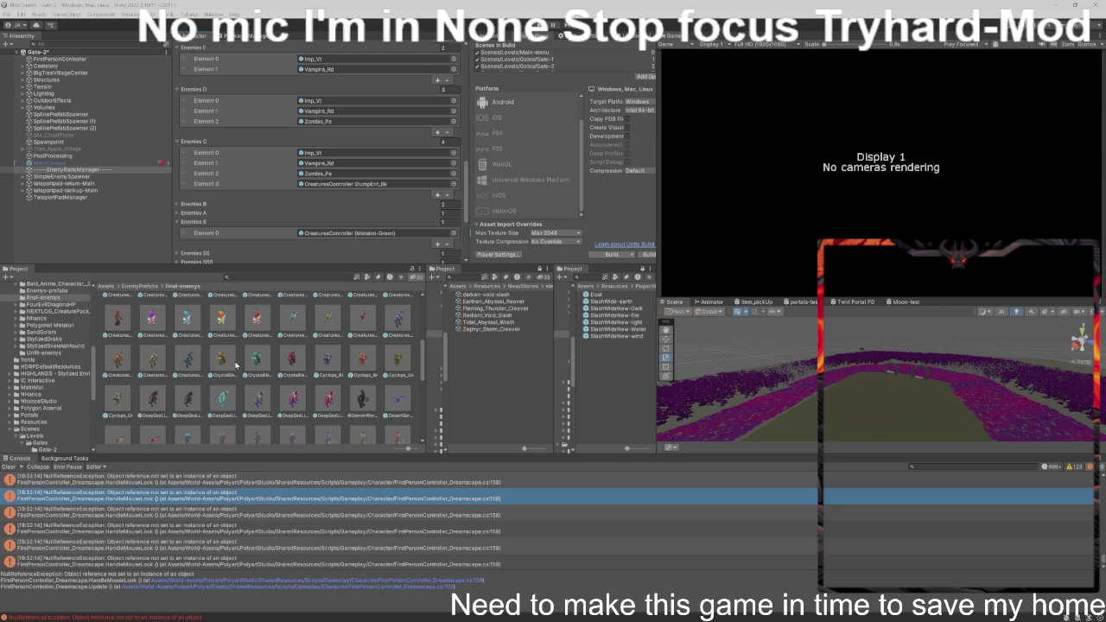
{"action": "scroll", "coordinate": [238, 367], "scroll_direction": "up", "scroll_amount": 3}
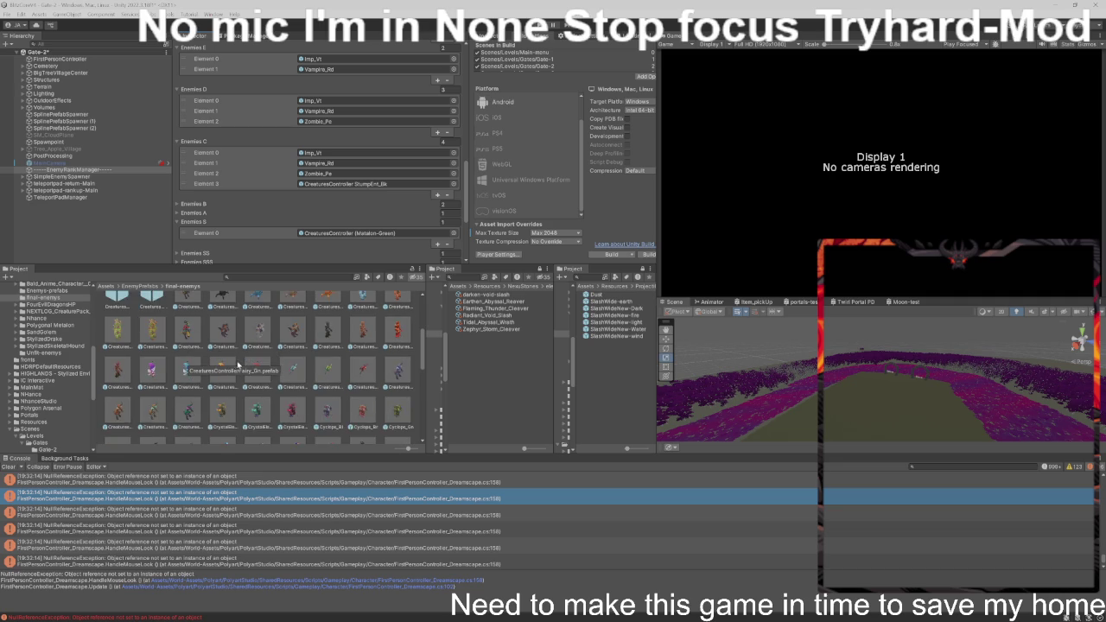
{"action": "scroll", "coordinate": [242, 366], "scroll_direction": "up", "scroll_amount": 3}
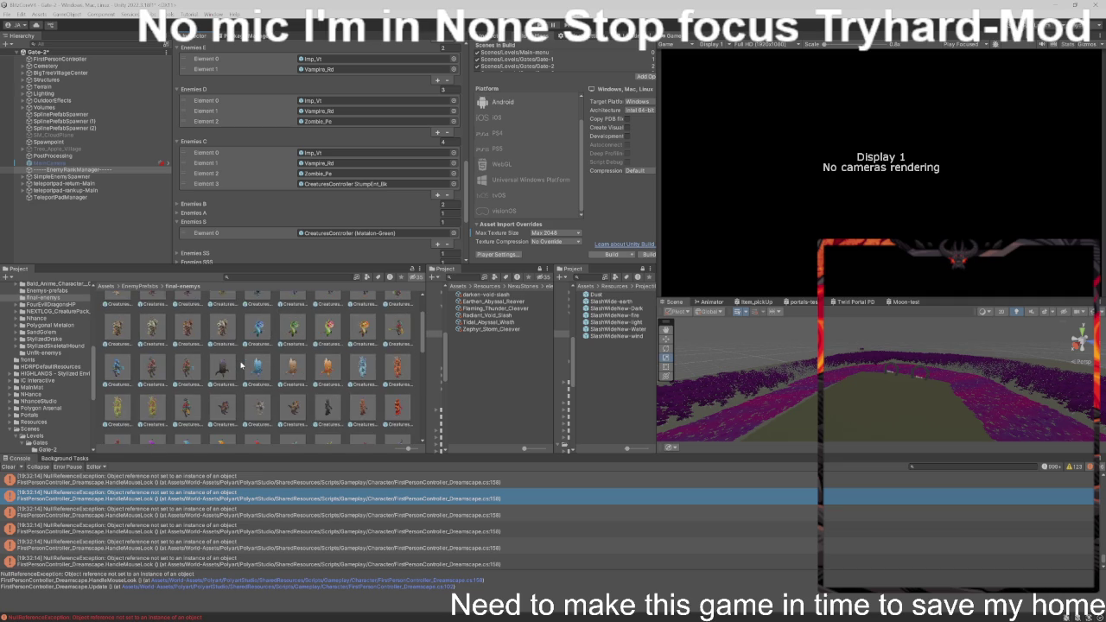
{"action": "scroll", "coordinate": [242, 366], "scroll_direction": "up", "scroll_amount": 1}
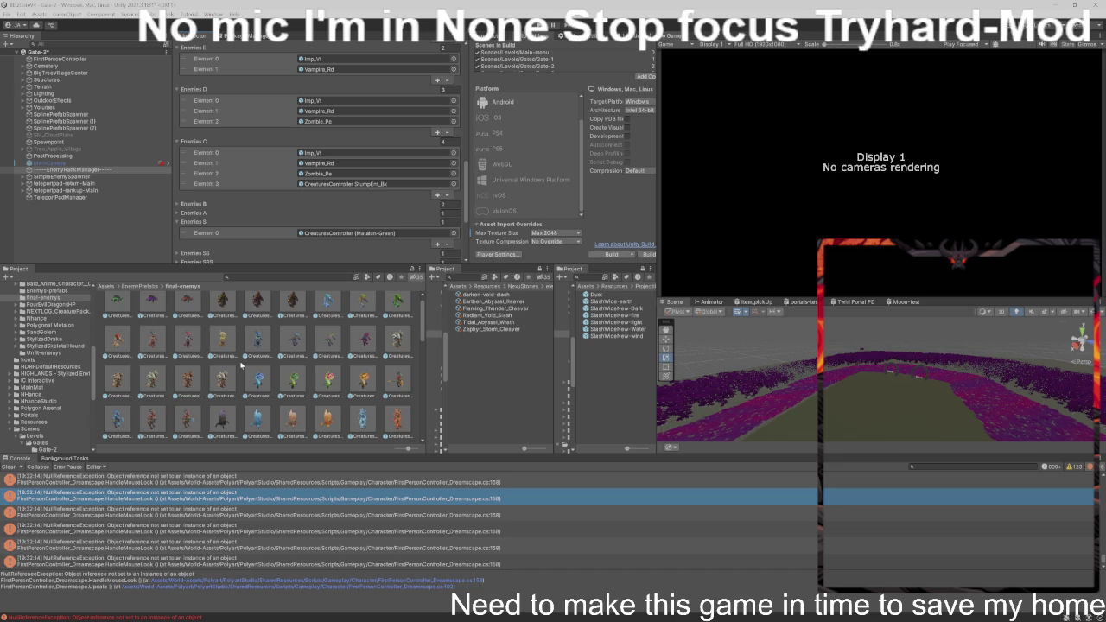
{"action": "scroll", "coordinate": [241, 366], "scroll_direction": "up", "scroll_amount": 1}
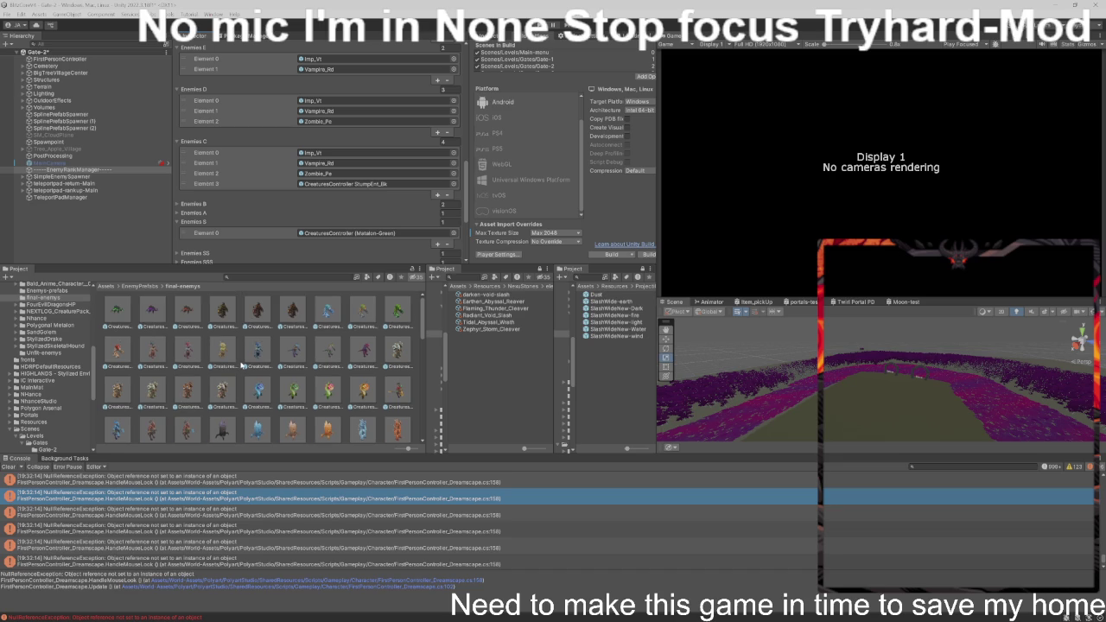
{"action": "scroll", "coordinate": [302, 230], "scroll_direction": "down", "scroll_amount": 5}
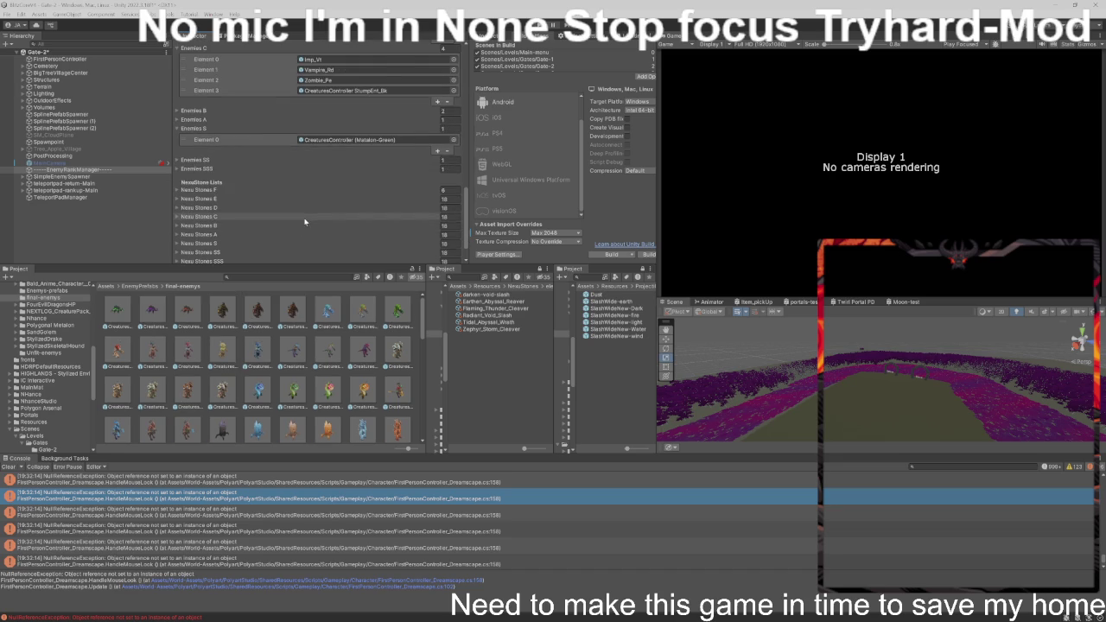
- Expand and collapse the Nexu Stones F list to check its entries
{"action": "left_click", "coordinate": [309, 167]}
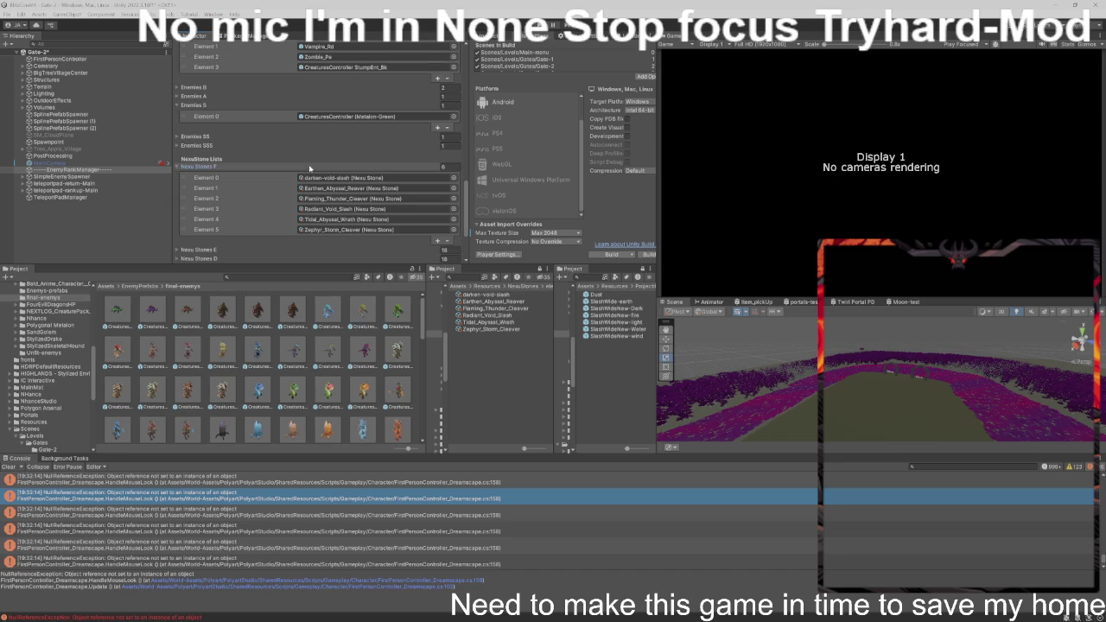
{"action": "left_click", "coordinate": [309, 168]}
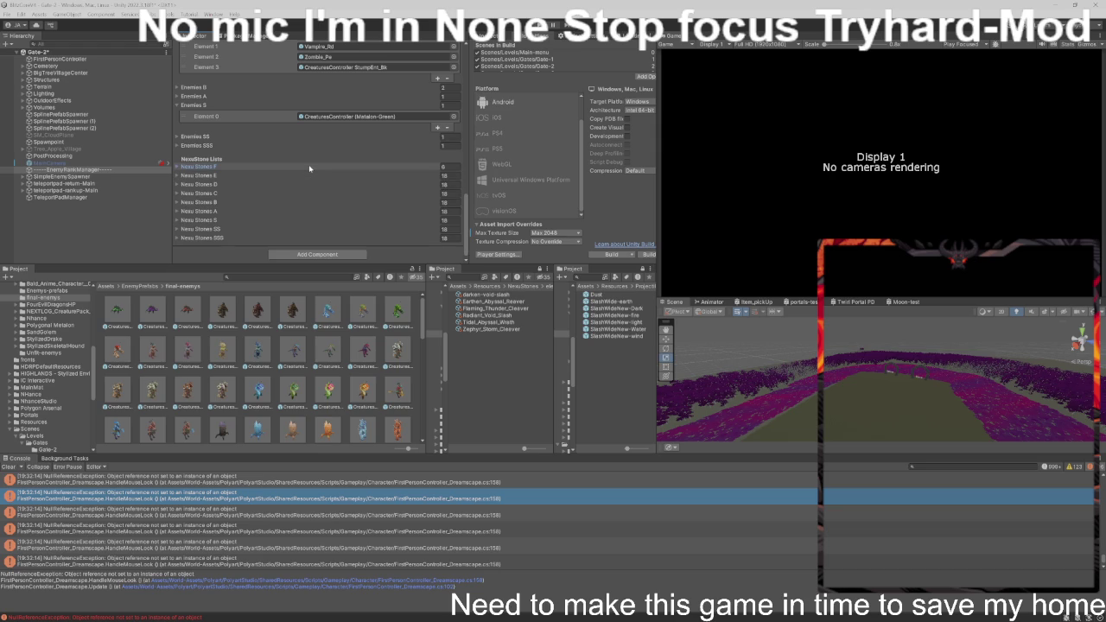
{"action": "scroll", "coordinate": [307, 169], "scroll_direction": "up", "scroll_amount": 1}
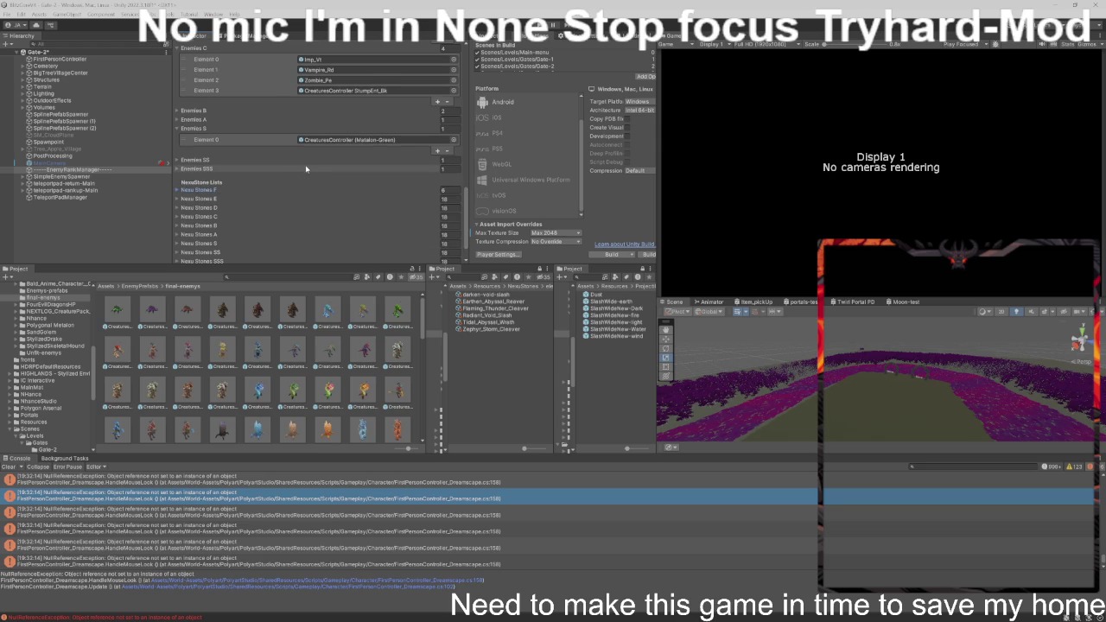
{"action": "scroll", "coordinate": [306, 169], "scroll_direction": "up", "scroll_amount": 1}
{"action": "scroll", "coordinate": [306, 168], "scroll_direction": "down", "scroll_amount": 1}
{"action": "scroll", "coordinate": [300, 364], "scroll_direction": "down", "scroll_amount": 3}
{"action": "scroll", "coordinate": [300, 365], "scroll_direction": "down", "scroll_amount": 3}
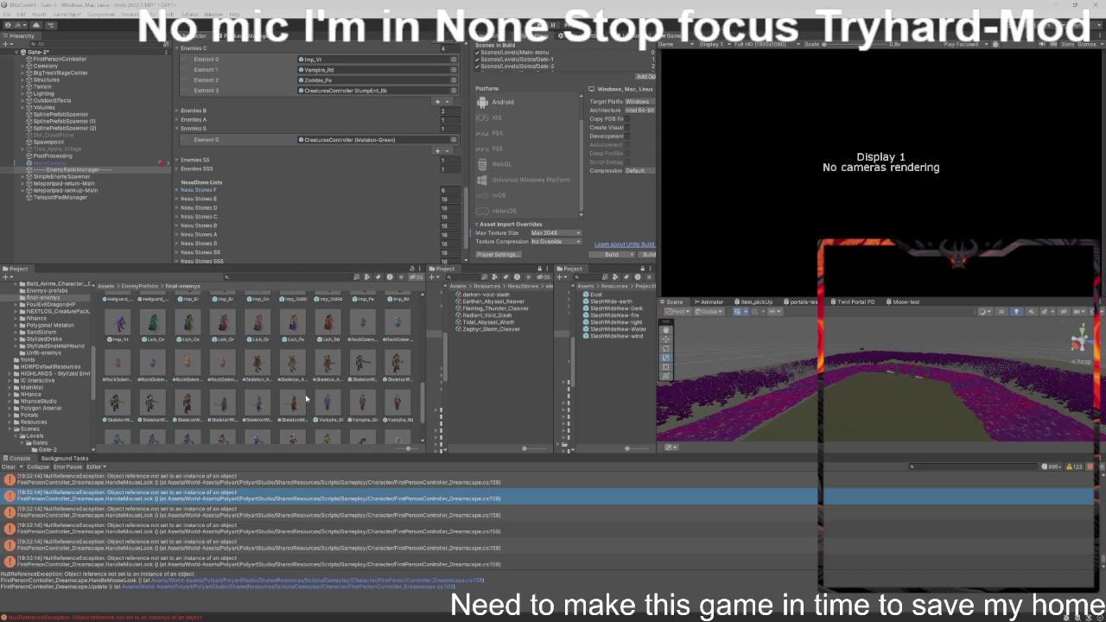
- Drag the Project panel splitter wider and scroll the asset grid down to DemonWarrior
{"action": "mouse_move", "coordinate": [429, 414]}
{"action": "left_mouse_down"}
{"action": "mouse_move", "coordinate": [586, 423]}
{"action": "mouse_move", "coordinate": [541, 480]}
{"action": "mouse_move", "coordinate": [550, 510]}
{"action": "mouse_move", "coordinate": [562, 508]}
{"action": "left_mouse_up"}
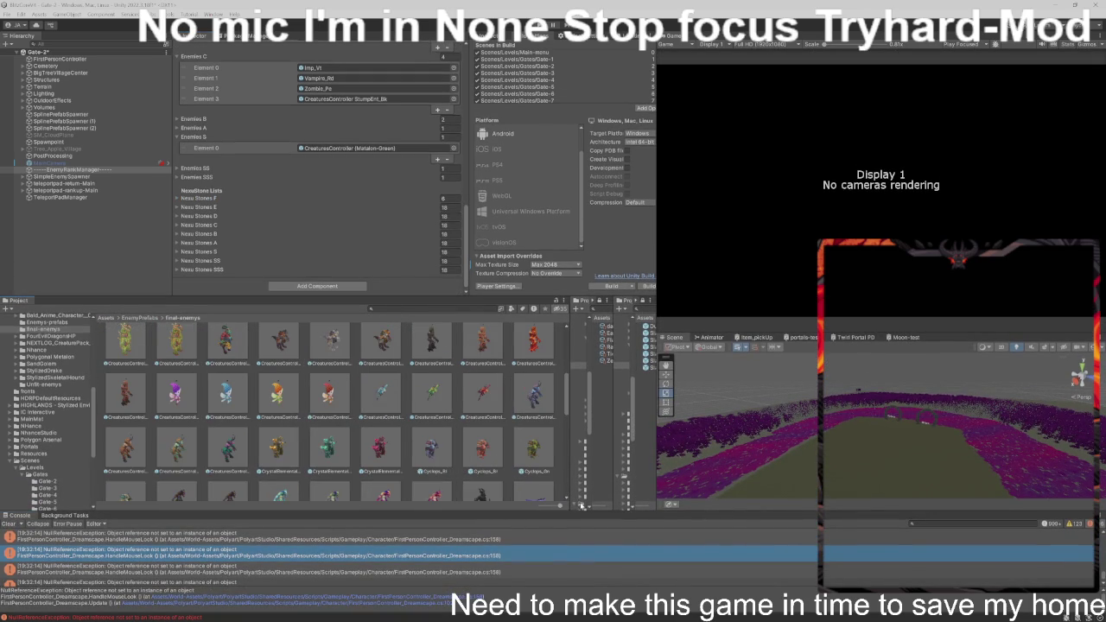
{"action": "scroll", "coordinate": [533, 404], "scroll_direction": "down", "scroll_amount": 2}
{"action": "scroll", "coordinate": [533, 403], "scroll_direction": "down", "scroll_amount": 1}
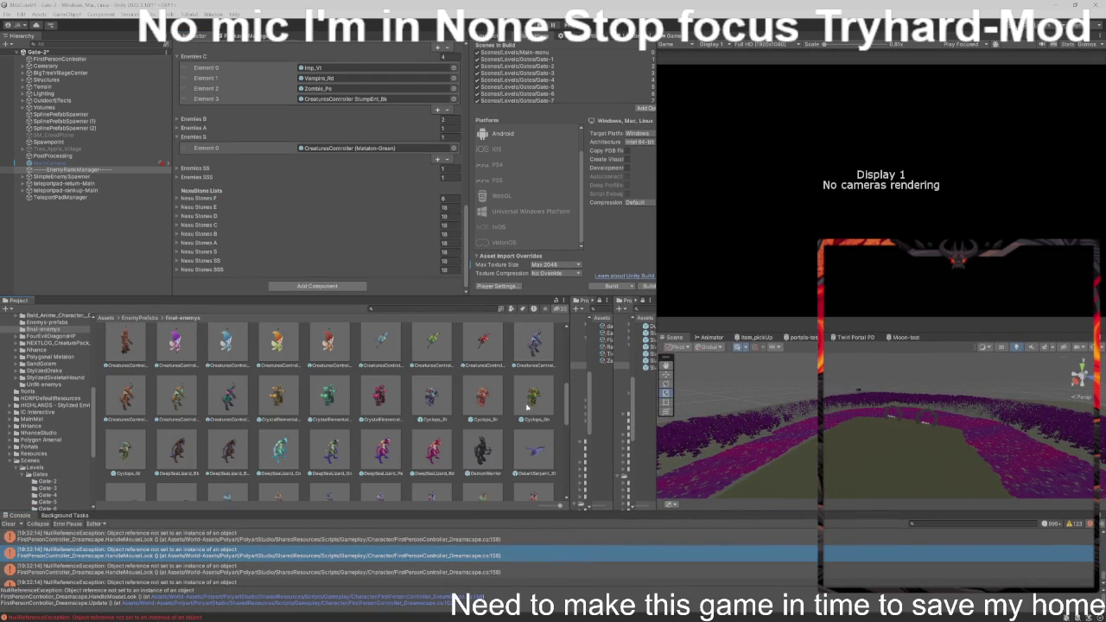
{"action": "scroll", "coordinate": [493, 451], "scroll_direction": "down", "scroll_amount": 1}
- Open the DemonWarrior prefab and bring up the Body mesh's material surface settings
{"action": "double_click", "coordinate": [493, 435]}
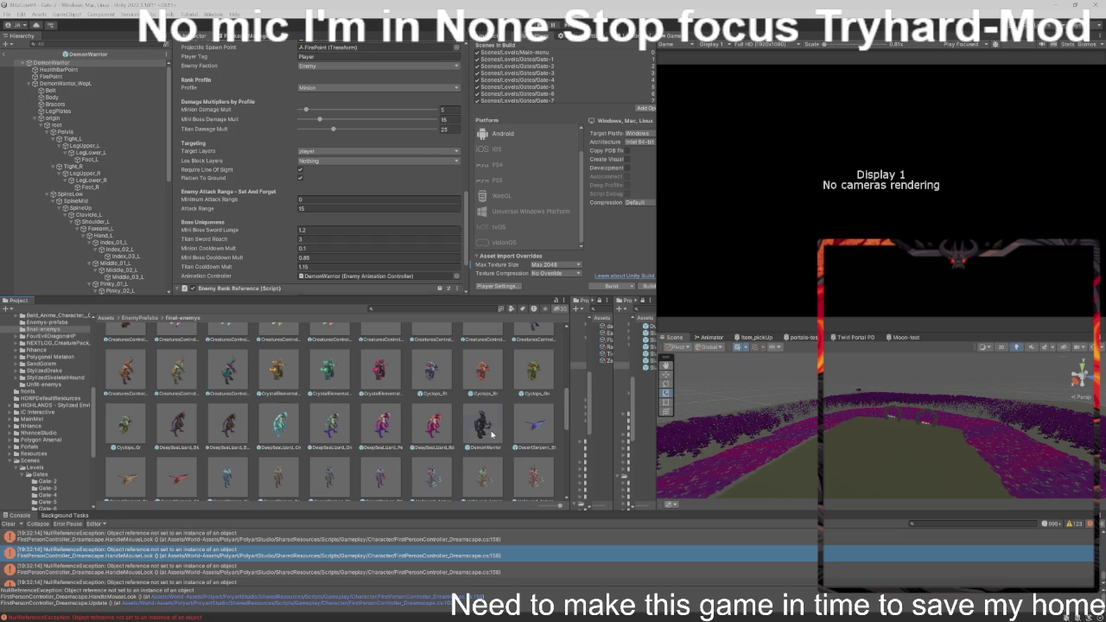
{"action": "scroll", "coordinate": [239, 194], "scroll_direction": "down", "scroll_amount": 4}
{"action": "scroll", "coordinate": [823, 457], "scroll_direction": "up", "scroll_amount": 5}
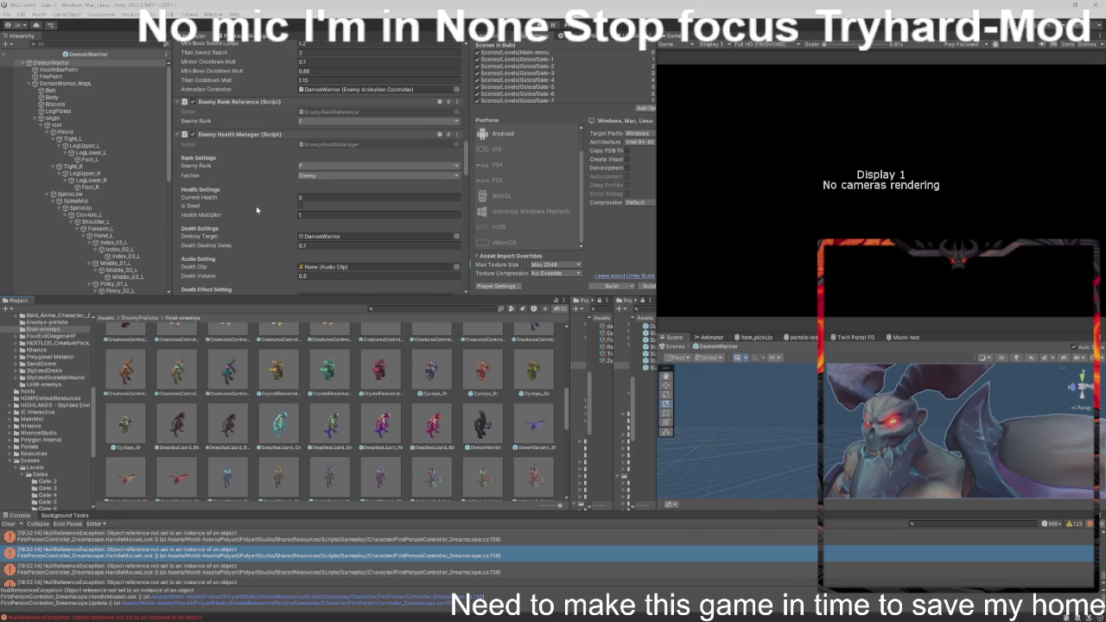
{"action": "scroll", "coordinate": [267, 201], "scroll_direction": "down", "scroll_amount": 15}
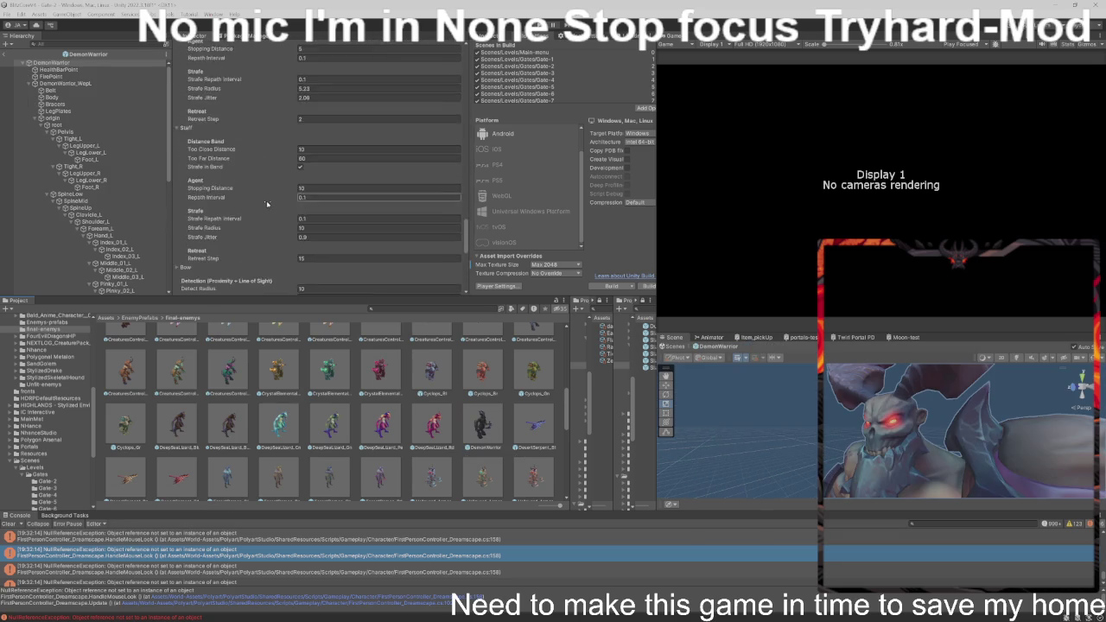
{"action": "left_click", "coordinate": [62, 70]}
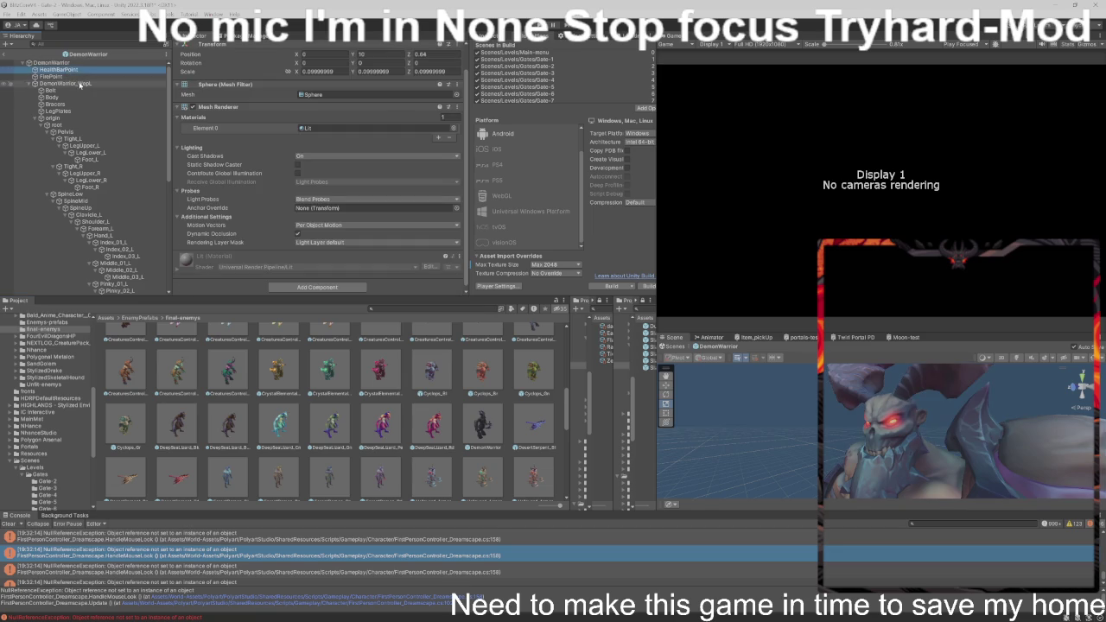
{"action": "left_click", "coordinate": [52, 97]}
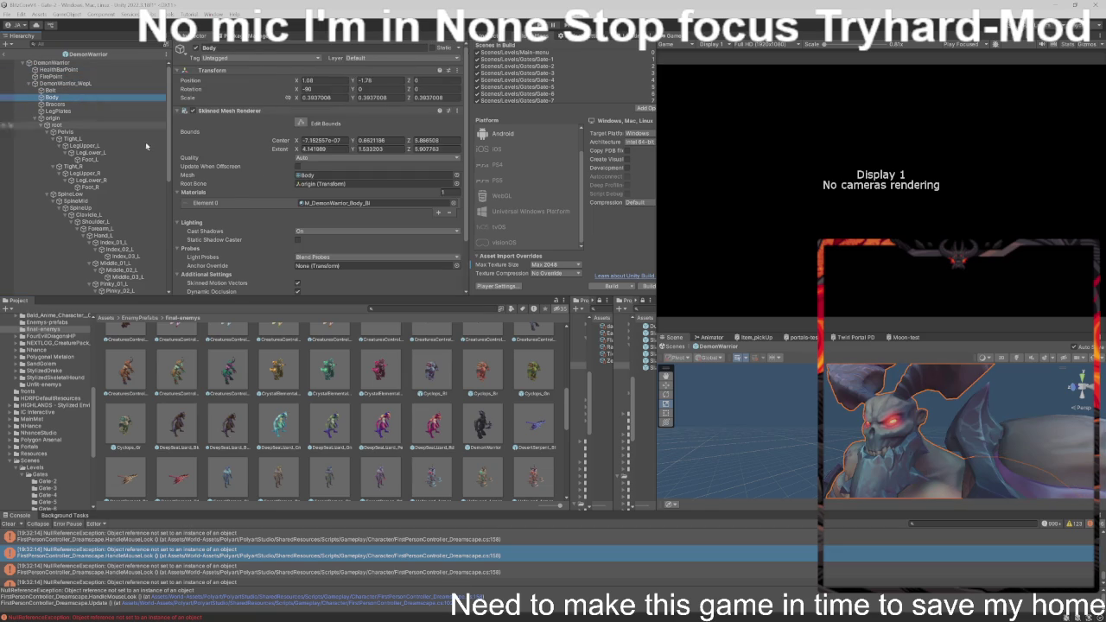
{"action": "scroll", "coordinate": [240, 214], "scroll_direction": "down", "scroll_amount": 3}
{"action": "left_click", "coordinate": [185, 253]}
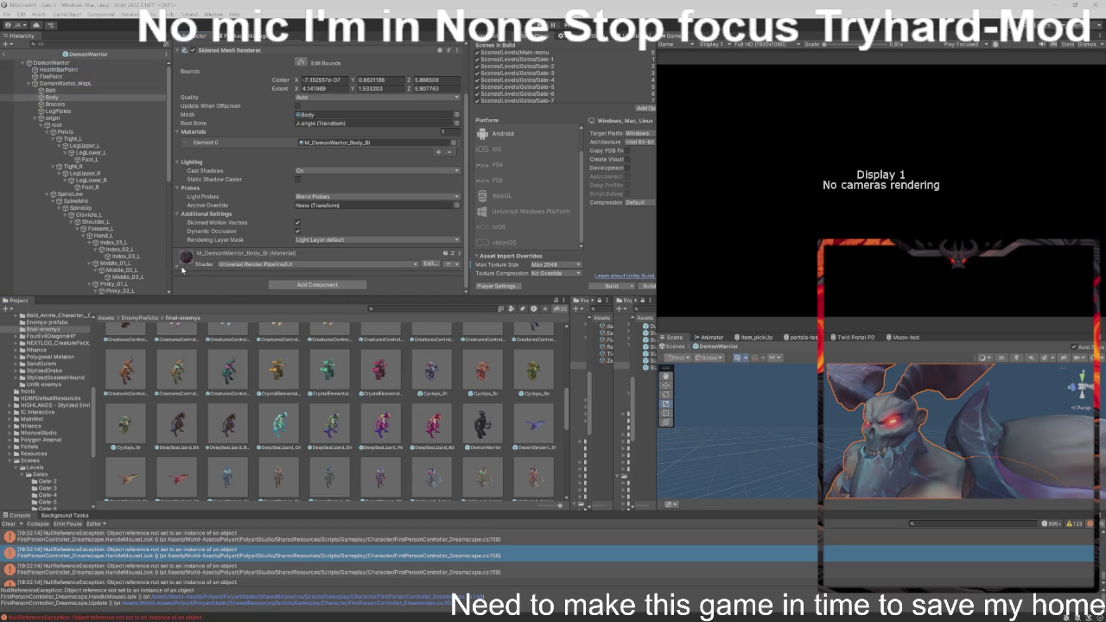
{"action": "scroll", "coordinate": [233, 268], "scroll_direction": "down", "scroll_amount": 6}
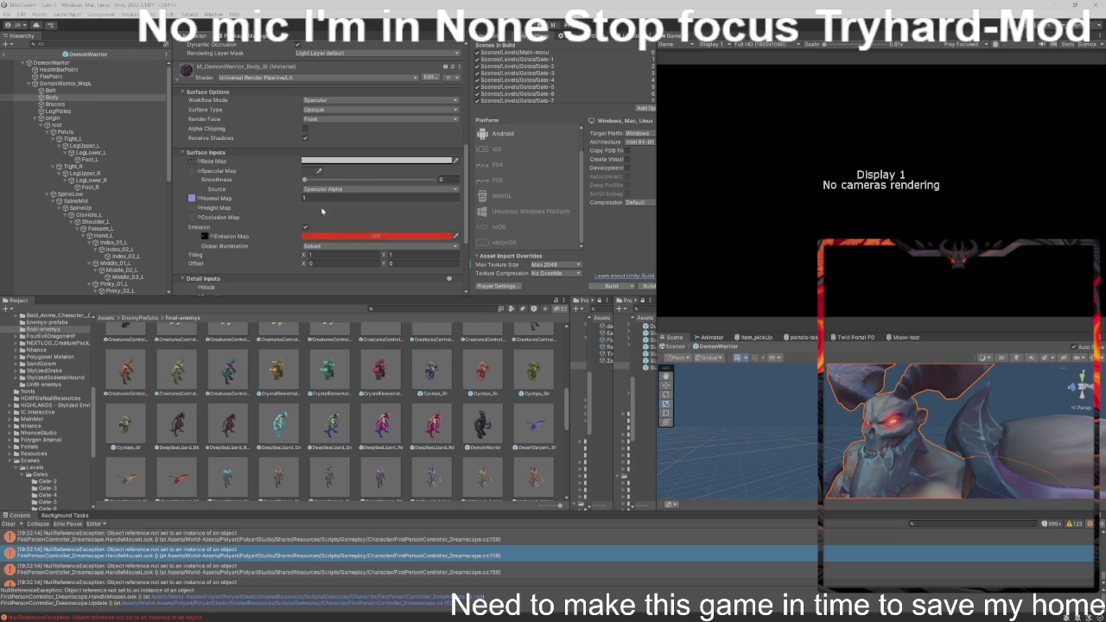
- Set the body material's Base Map colour value V to 80, darkening DADADA to CCCCCC
{"action": "left_click", "coordinate": [361, 161]}
{"action": "left_click", "coordinate": [445, 319]}
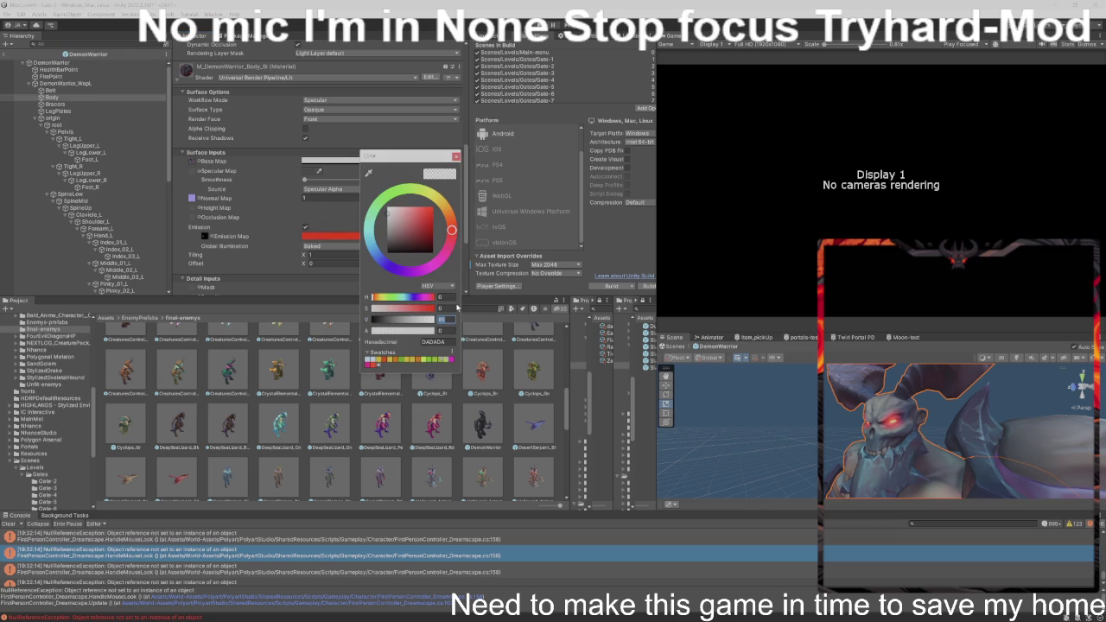
{"action": "type", "text": "80"}
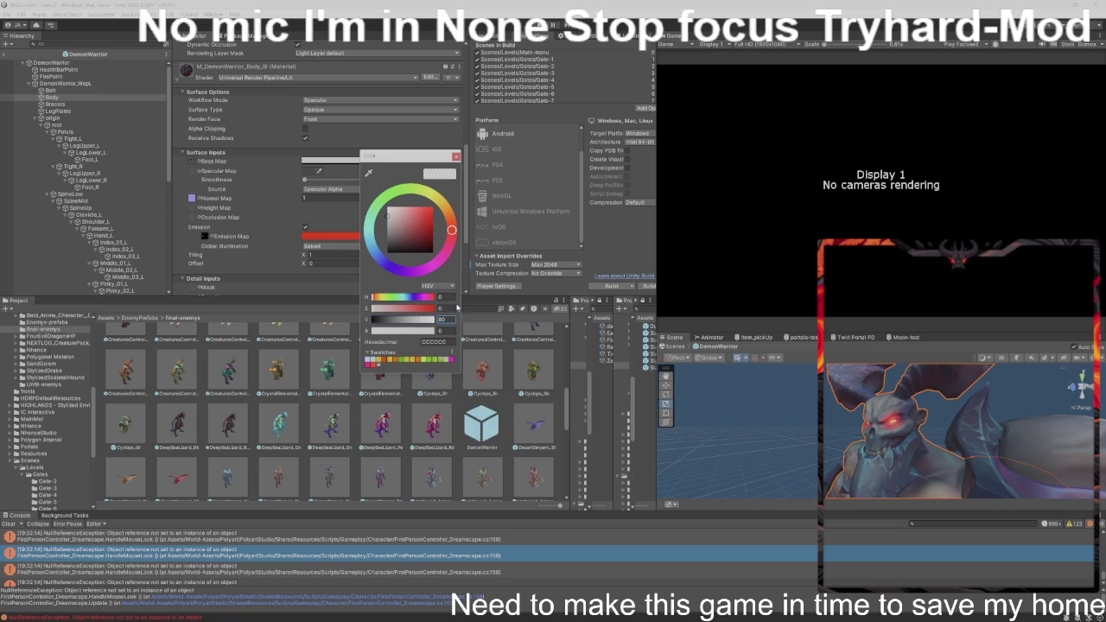
{"action": "left_click", "coordinate": [457, 156]}
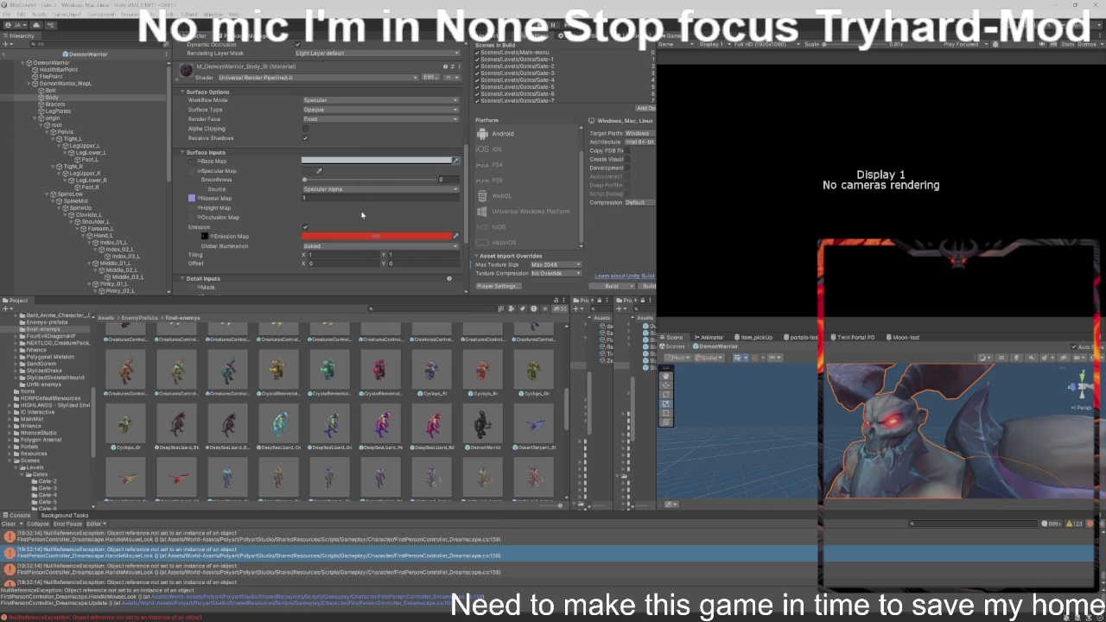
- Check the emission colour without changing it, then leave the prefab for the Gate-2 scene
{"action": "scroll", "coordinate": [362, 216], "scroll_direction": "up", "scroll_amount": 1}
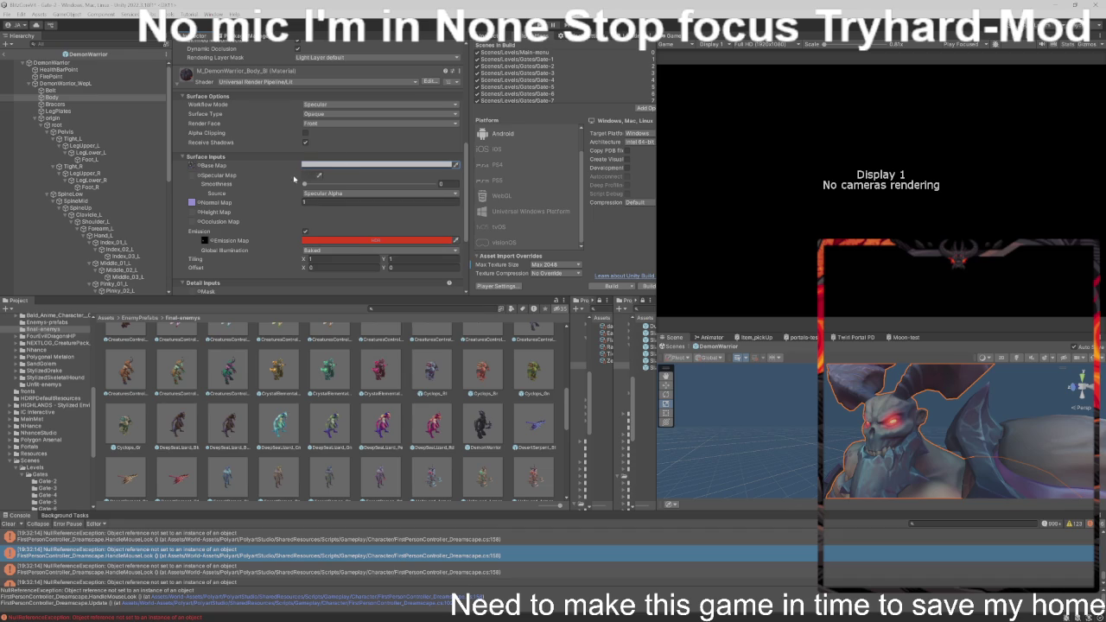
{"action": "left_click", "coordinate": [332, 240]}
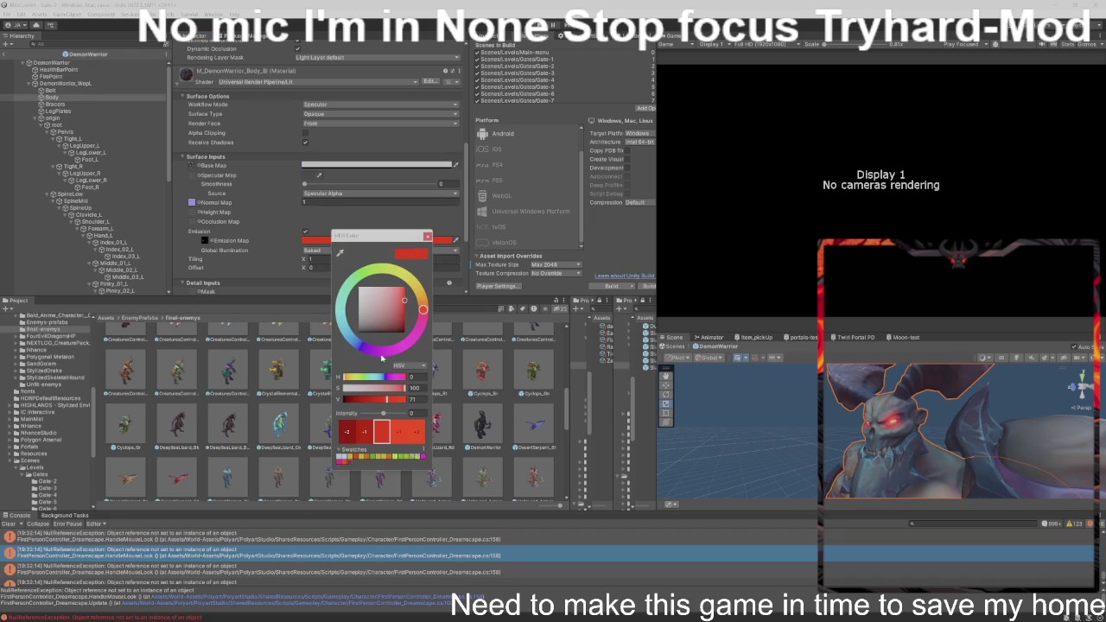
{"action": "left_click", "coordinate": [426, 236]}
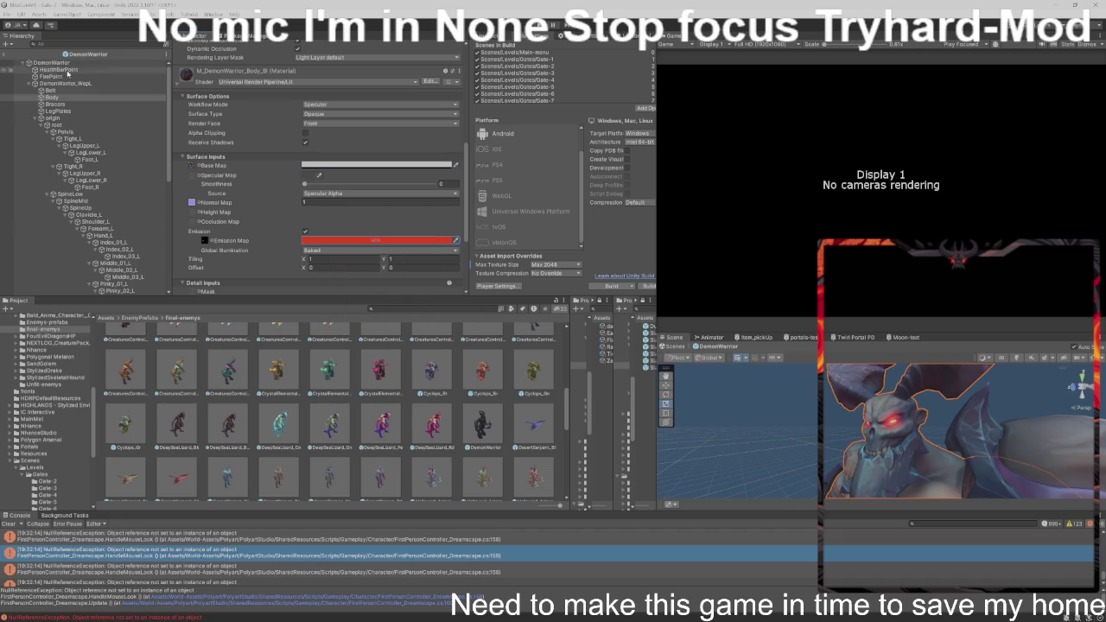
{"action": "left_click", "coordinate": [433, 423]}
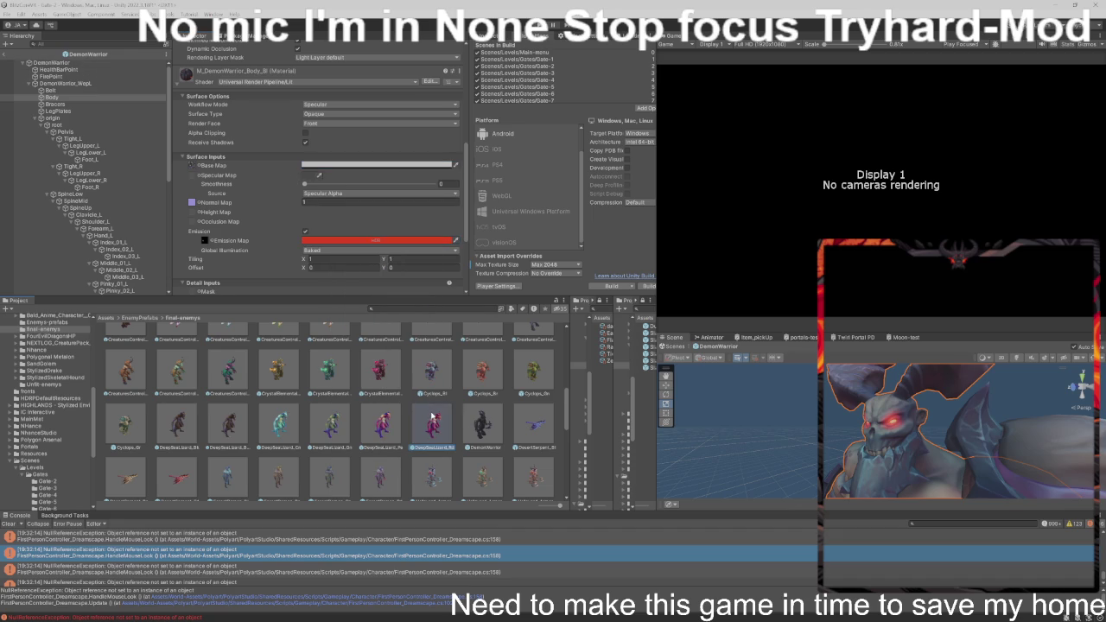
{"action": "scroll", "coordinate": [455, 399], "scroll_direction": "down", "scroll_amount": 3}
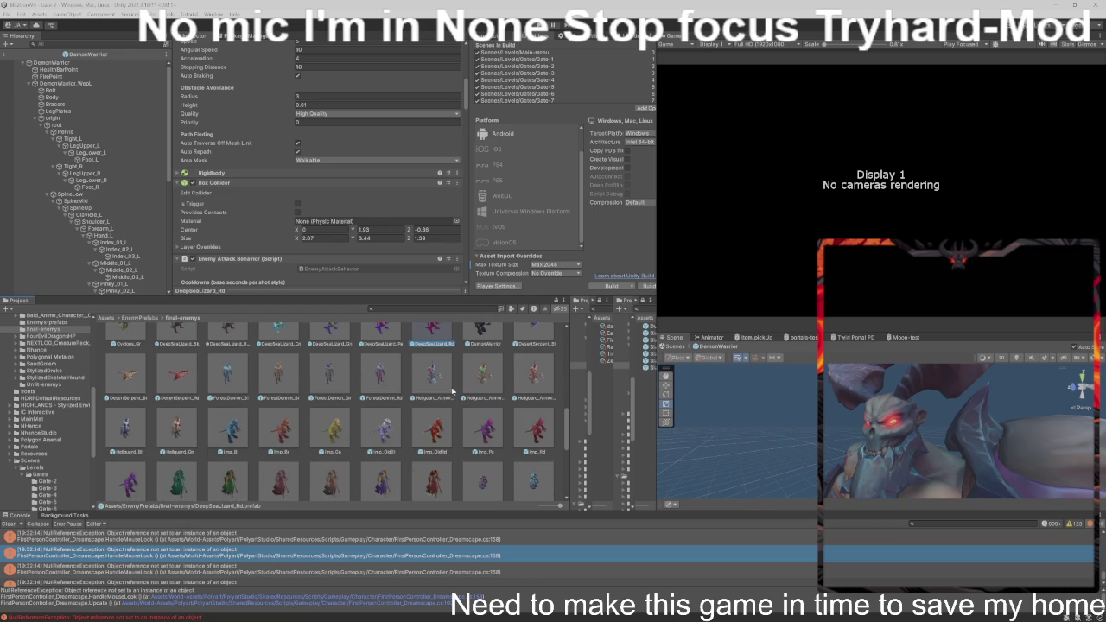
{"action": "left_click", "coordinate": [674, 346]}
{"action": "scroll", "coordinate": [433, 395], "scroll_direction": "down", "scroll_amount": 5}
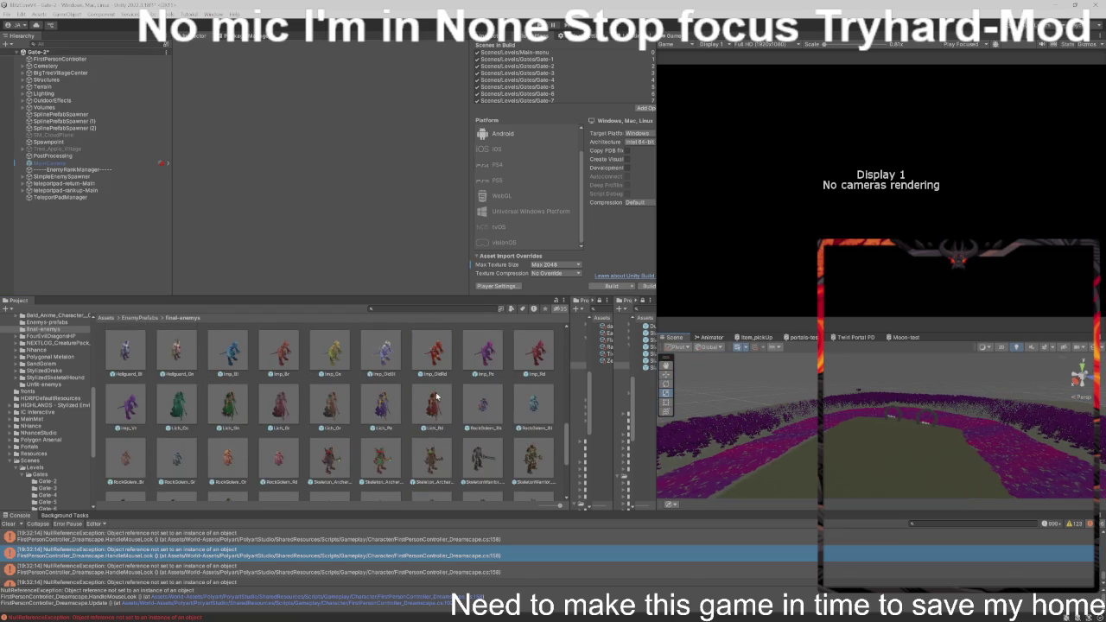
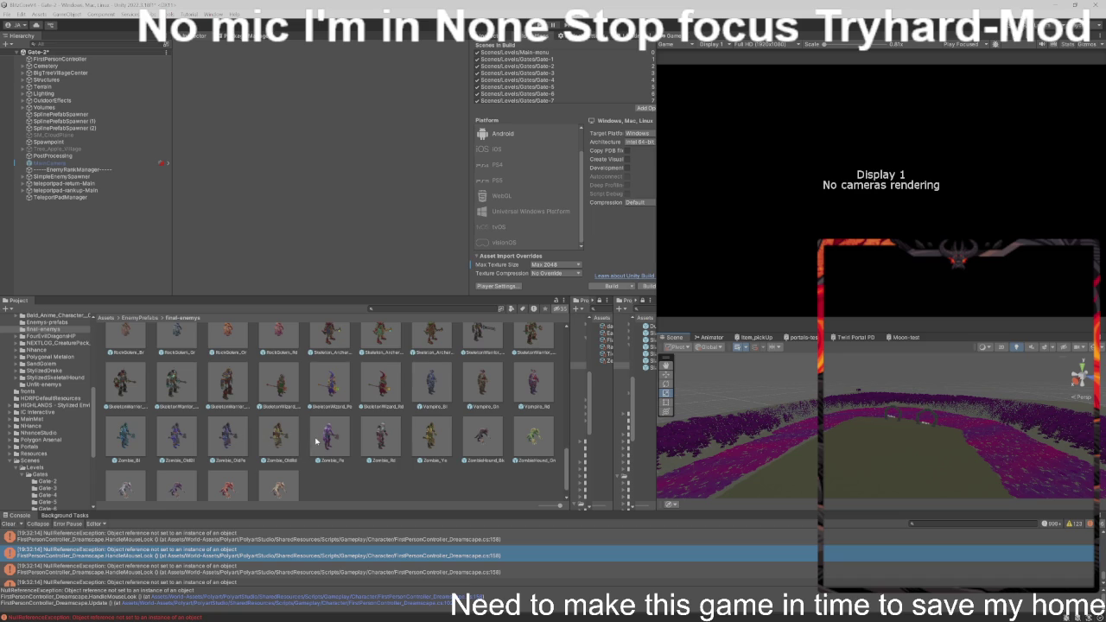
- Open the ForestImp creature prefab for editing and look over its settings
{"action": "scroll", "coordinate": [347, 455], "scroll_direction": "down", "scroll_amount": 1}
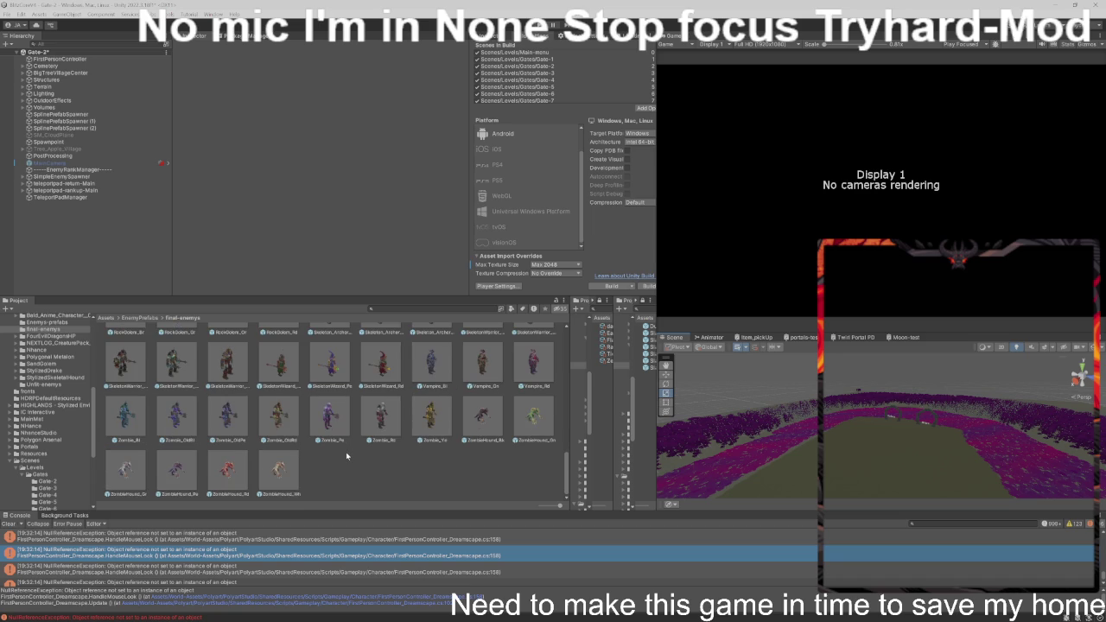
{"action": "scroll", "coordinate": [346, 456], "scroll_direction": "up", "scroll_amount": 2}
{"action": "scroll", "coordinate": [347, 455], "scroll_direction": "up", "scroll_amount": 8}
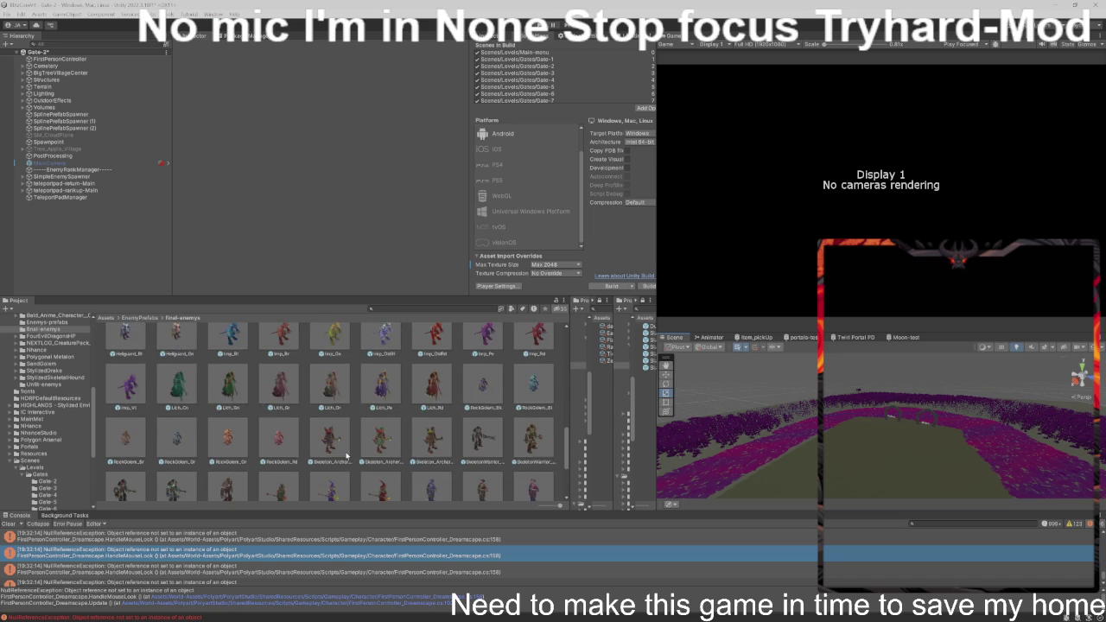
{"action": "scroll", "coordinate": [346, 455], "scroll_direction": "up", "scroll_amount": 1}
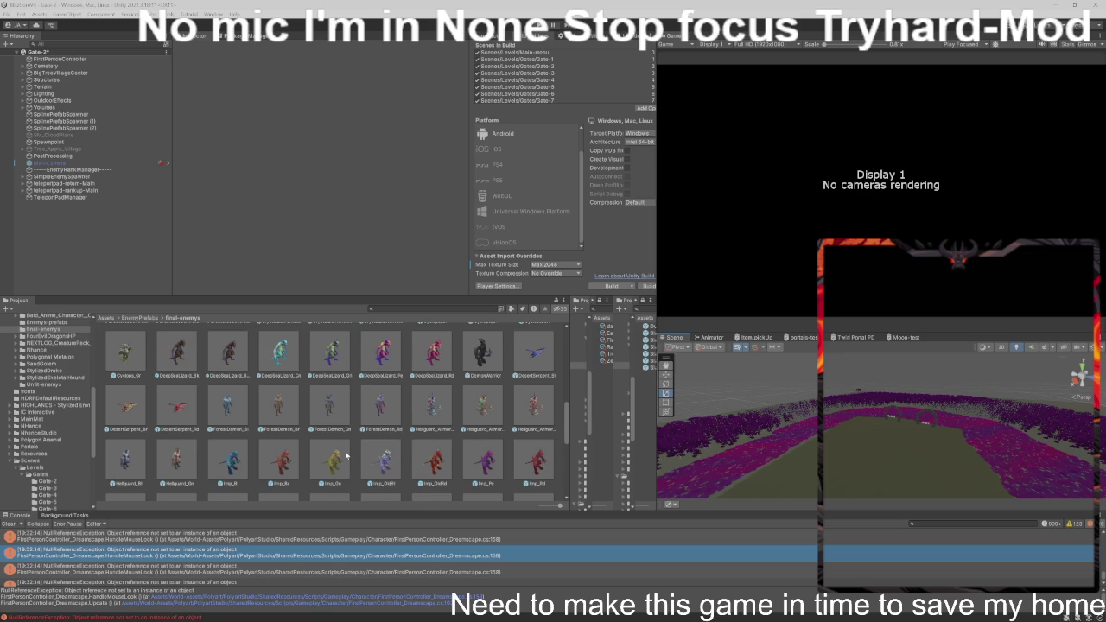
{"action": "scroll", "coordinate": [347, 455], "scroll_direction": "up", "scroll_amount": 2}
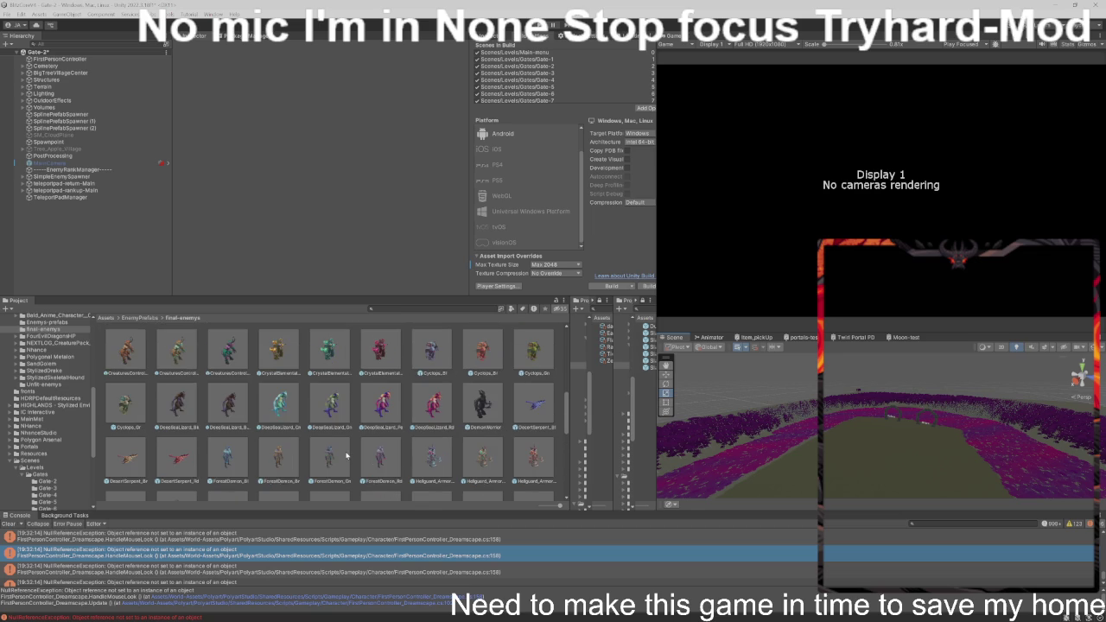
{"action": "left_click", "coordinate": [241, 357]}
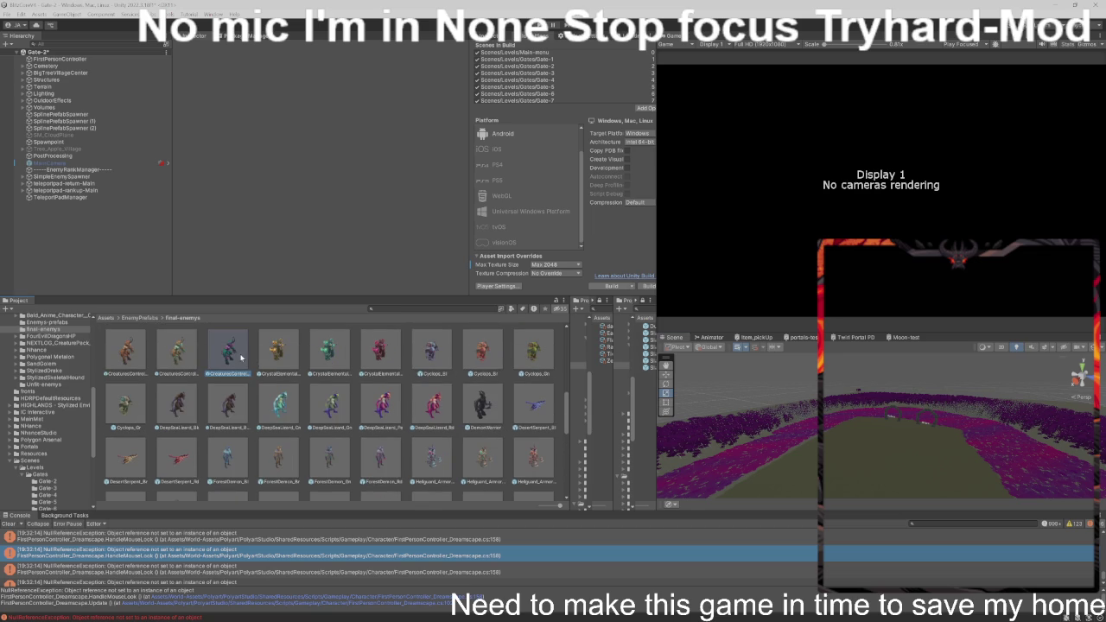
{"action": "double_click", "coordinate": [241, 358]}
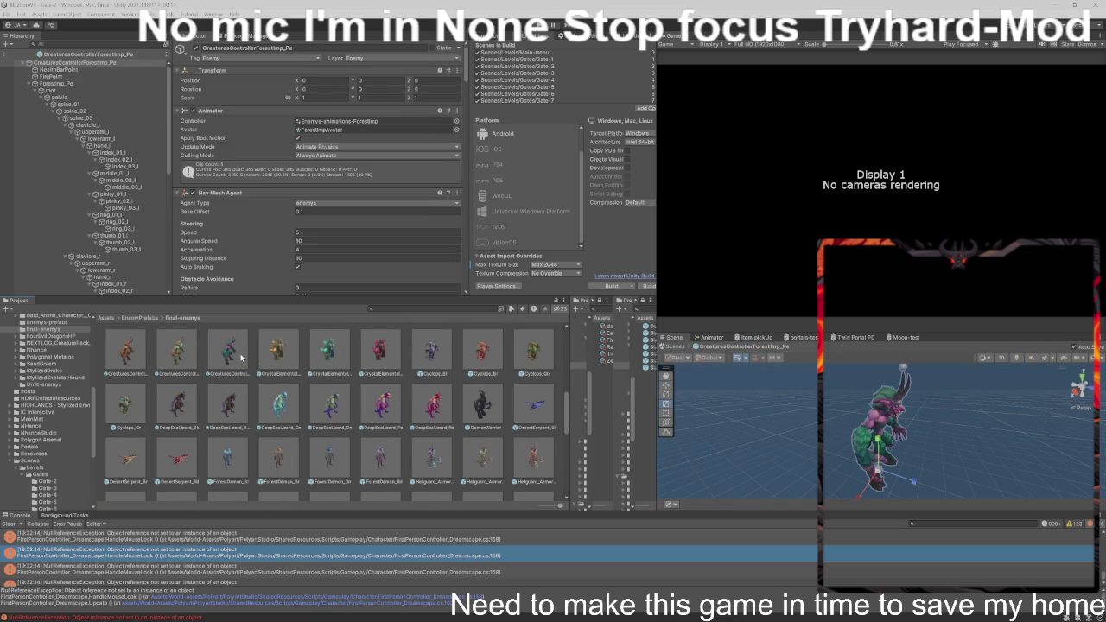
{"action": "scroll", "coordinate": [214, 373], "scroll_direction": "up", "scroll_amount": 2}
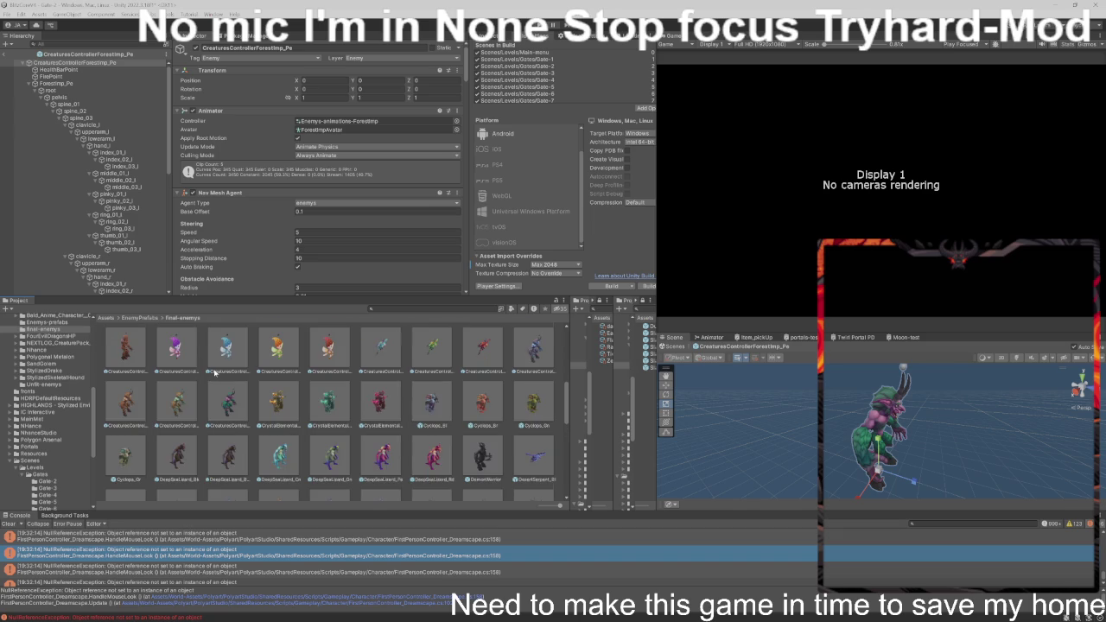
{"action": "scroll", "coordinate": [214, 372], "scroll_direction": "up", "scroll_amount": 2}
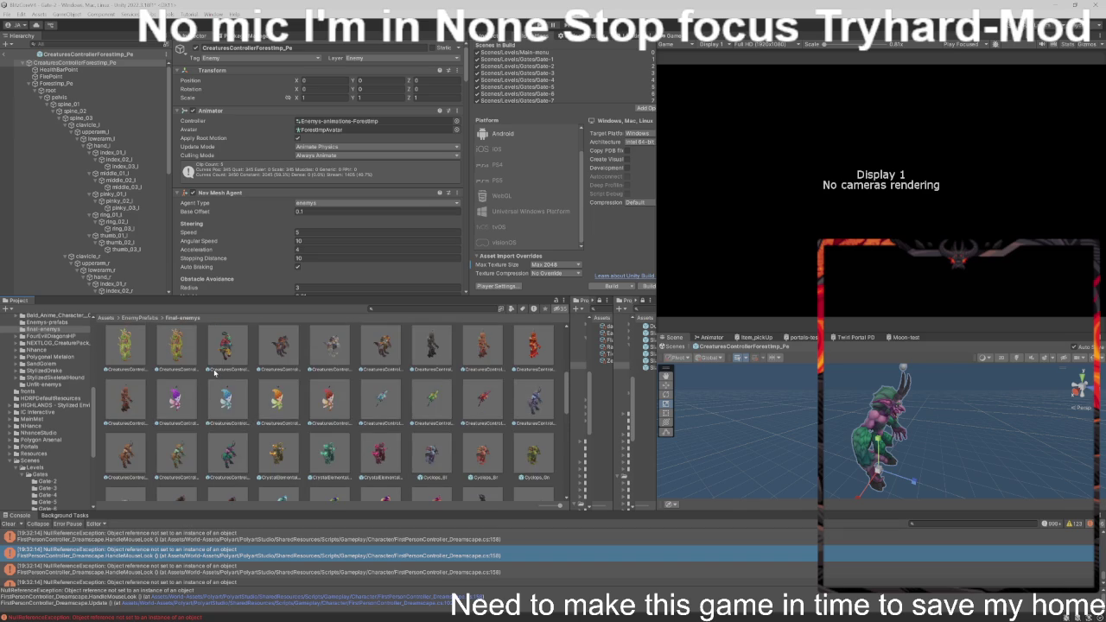
{"action": "scroll", "coordinate": [214, 372], "scroll_direction": "up", "scroll_amount": 2}
{"action": "scroll", "coordinate": [214, 373], "scroll_direction": "up", "scroll_amount": 2}
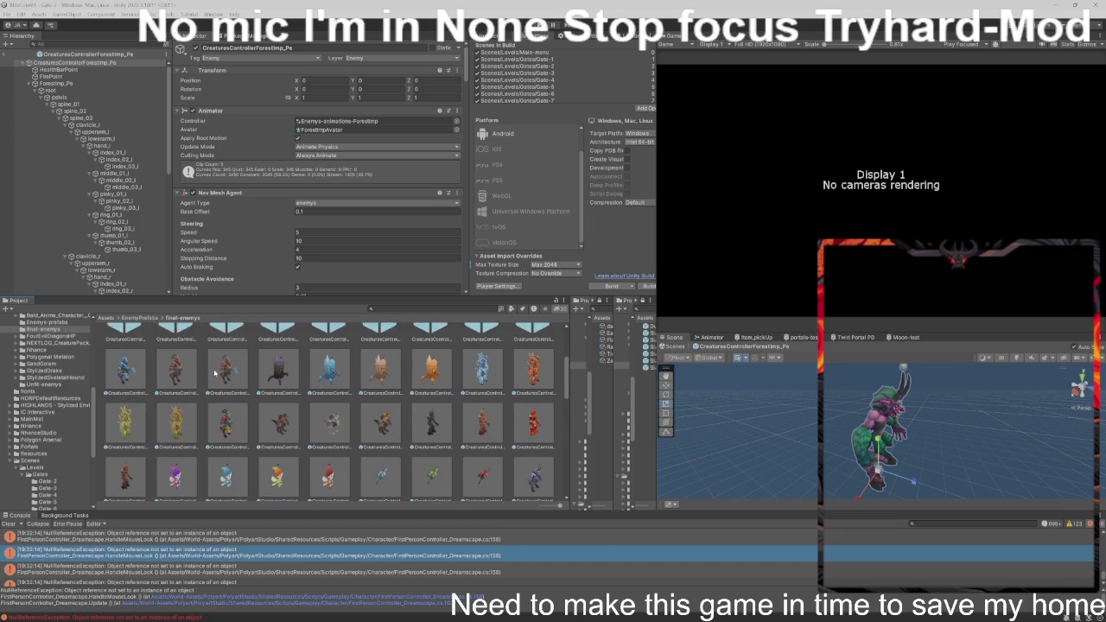
{"action": "scroll", "coordinate": [214, 373], "scroll_direction": "up", "scroll_amount": 1}
{"action": "scroll", "coordinate": [214, 372], "scroll_direction": "up", "scroll_amount": 1}
{"action": "scroll", "coordinate": [214, 373], "scroll_direction": "up", "scroll_amount": 1}
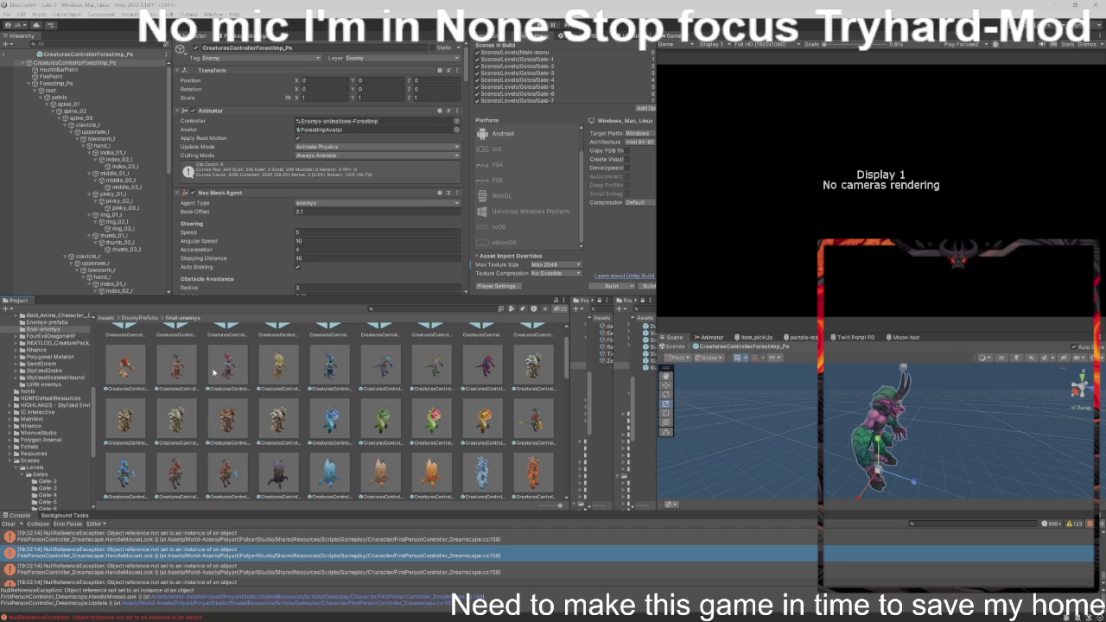
{"action": "scroll", "coordinate": [214, 371], "scroll_direction": "up", "scroll_amount": 2}
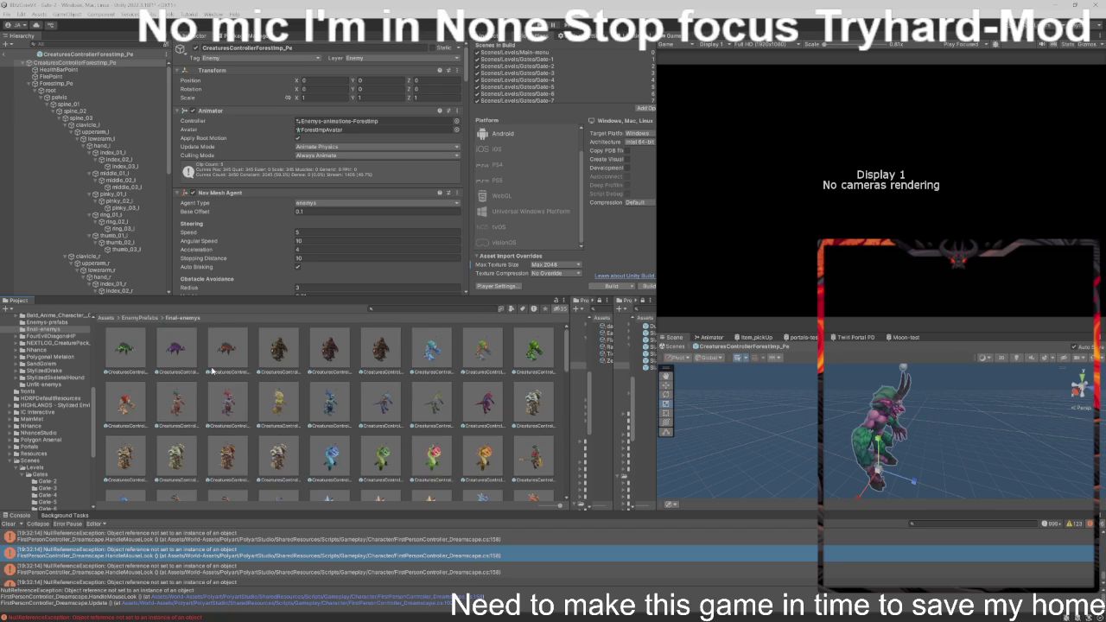
{"action": "scroll", "coordinate": [212, 370], "scroll_direction": "down", "scroll_amount": 6}
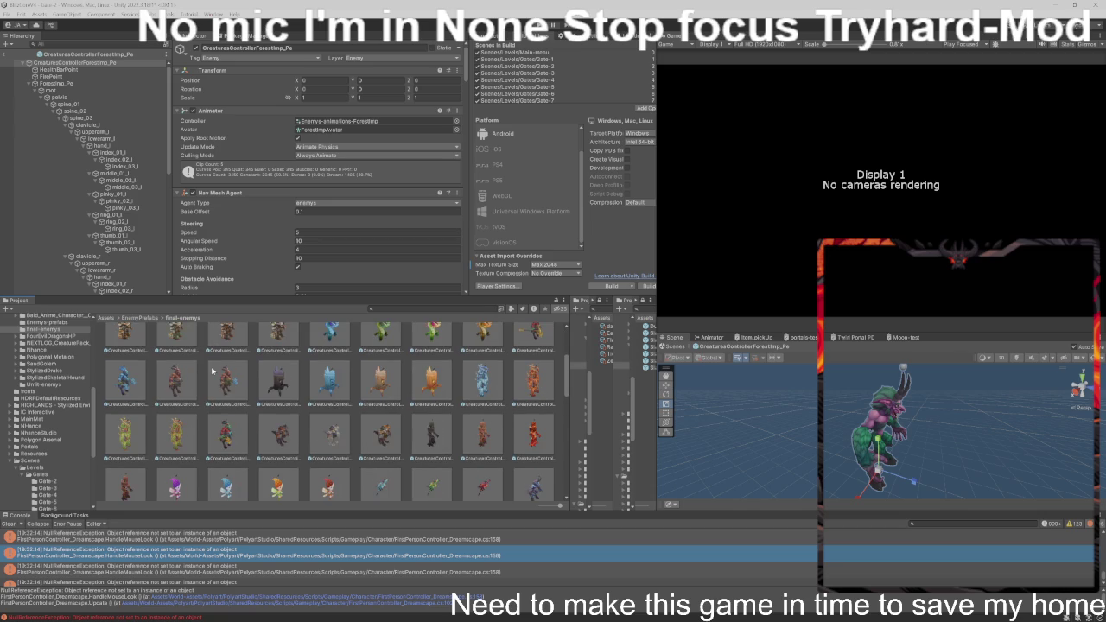
{"action": "scroll", "coordinate": [212, 370], "scroll_direction": "down", "scroll_amount": 10}
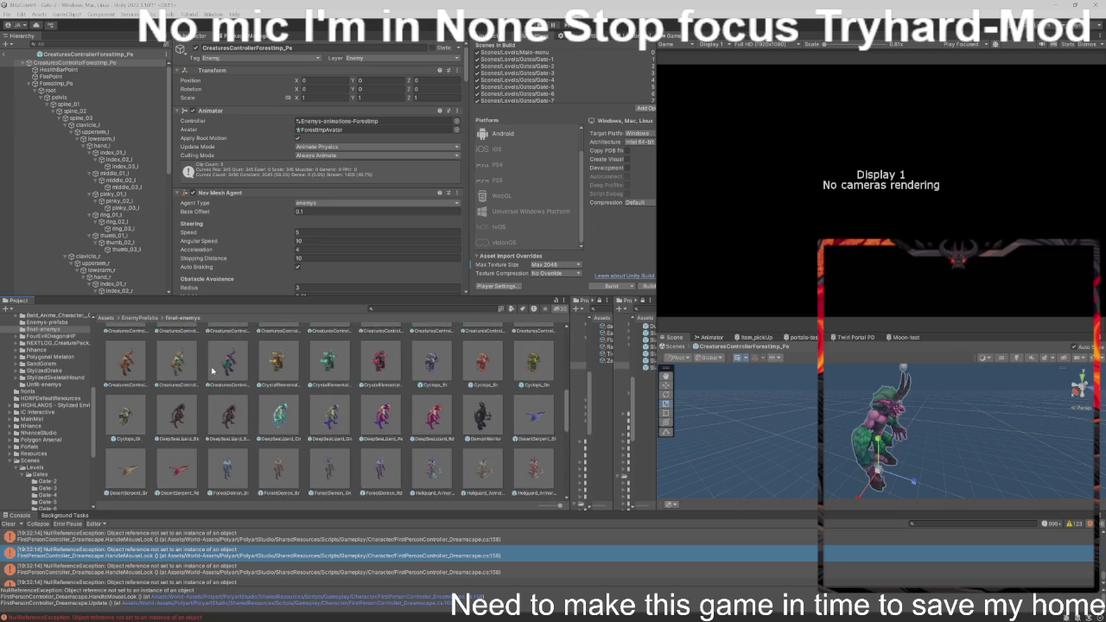
{"action": "scroll", "coordinate": [212, 370], "scroll_direction": "down", "scroll_amount": 10}
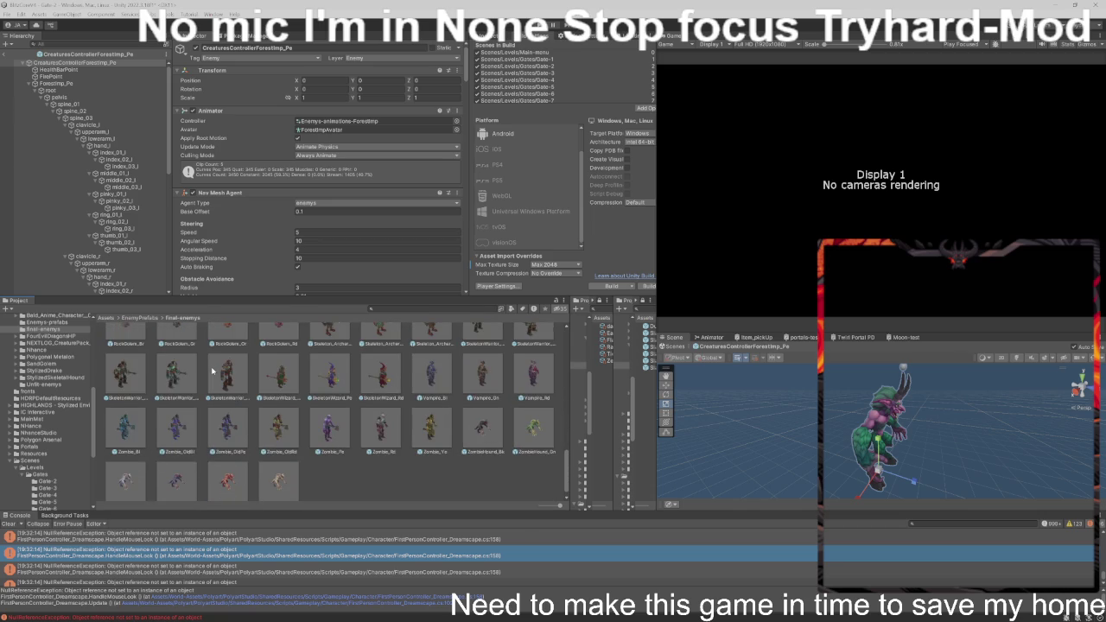
{"action": "scroll", "coordinate": [212, 369], "scroll_direction": "down", "scroll_amount": 1}
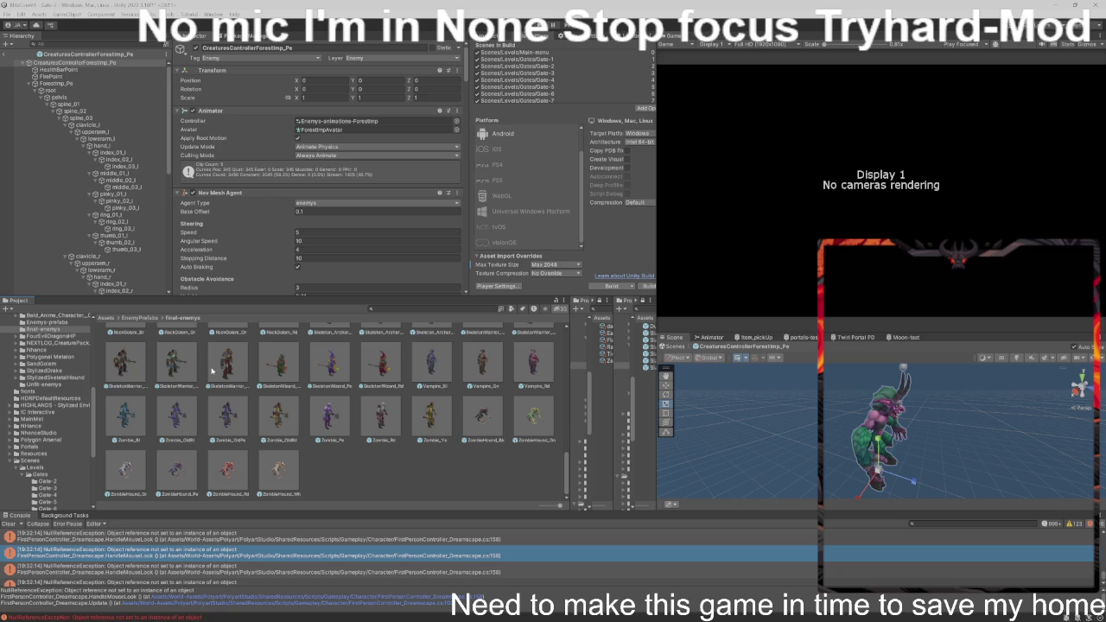
{"action": "scroll", "coordinate": [211, 369], "scroll_direction": "up", "scroll_amount": 5}
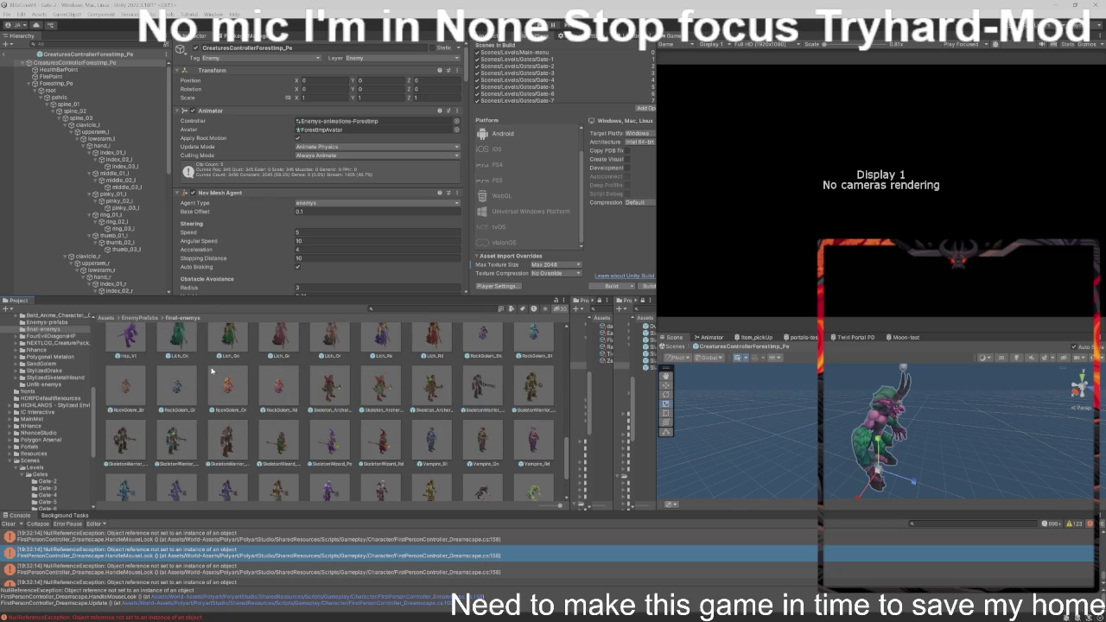
{"action": "scroll", "coordinate": [212, 370], "scroll_direction": "up", "scroll_amount": 3}
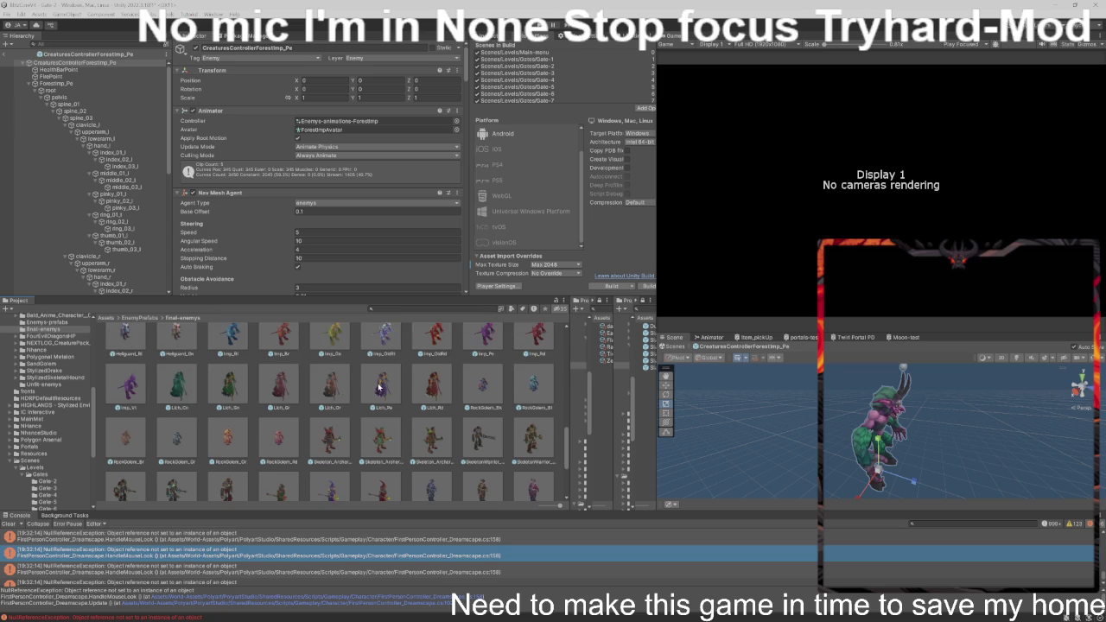
- Return to Gate-2 and remove the first entry from the EnemyRankManager's Enemies B list
{"action": "left_click", "coordinate": [3, 53]}
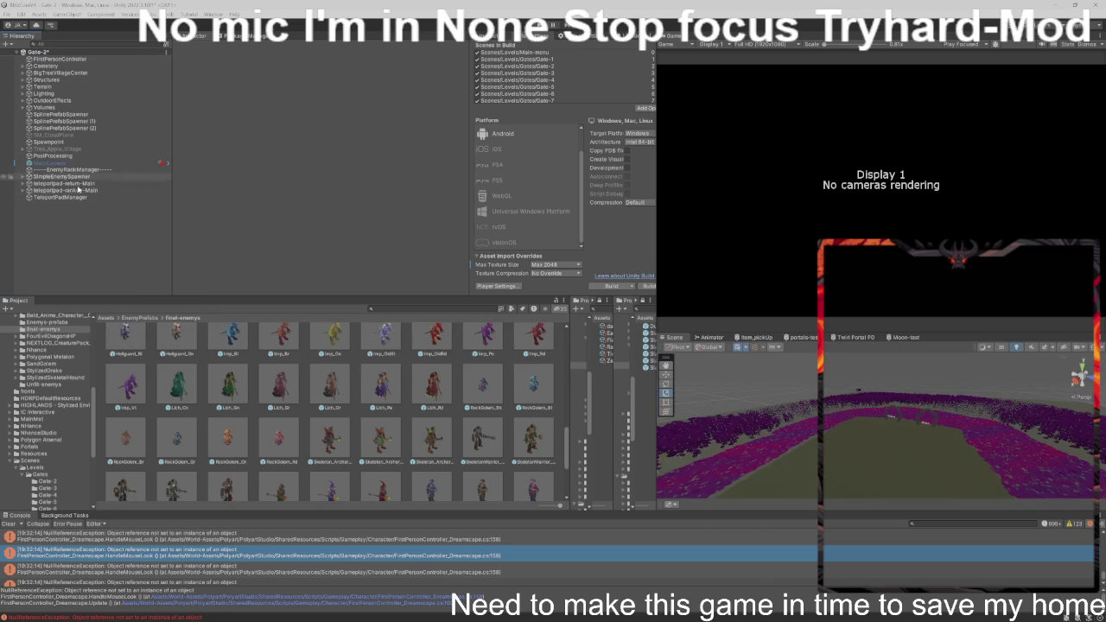
{"action": "left_click", "coordinate": [96, 170]}
{"action": "scroll", "coordinate": [372, 231], "scroll_direction": "down", "scroll_amount": 5}
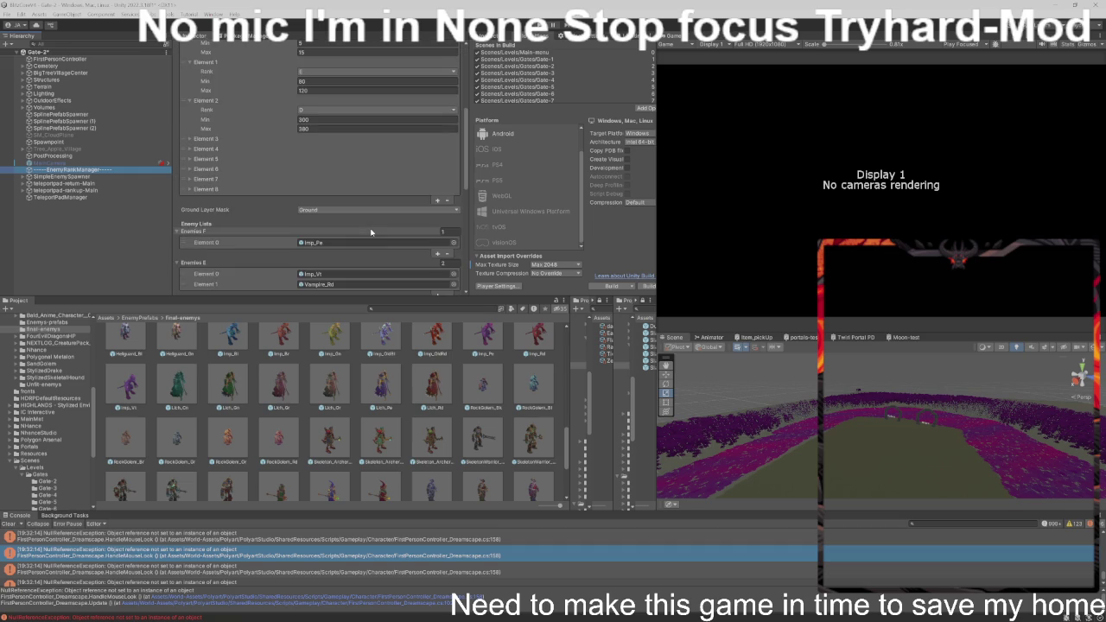
{"action": "scroll", "coordinate": [370, 228], "scroll_direction": "down", "scroll_amount": 5}
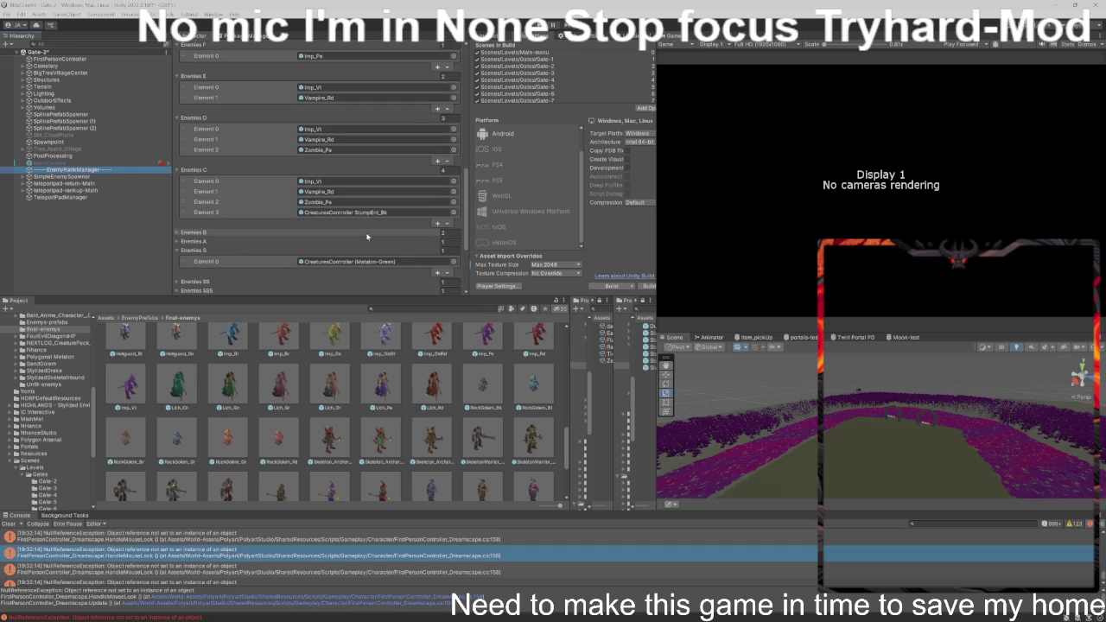
{"action": "left_click", "coordinate": [366, 232]}
{"action": "mouse_move", "coordinate": [426, 384]}
{"action": "left_mouse_down"}
{"action": "mouse_move", "coordinate": [380, 199]}
{"action": "mouse_move", "coordinate": [356, 159]}
{"action": "mouse_move", "coordinate": [312, 135]}
{"action": "left_mouse_up"}
{"action": "left_click", "coordinate": [332, 140]}
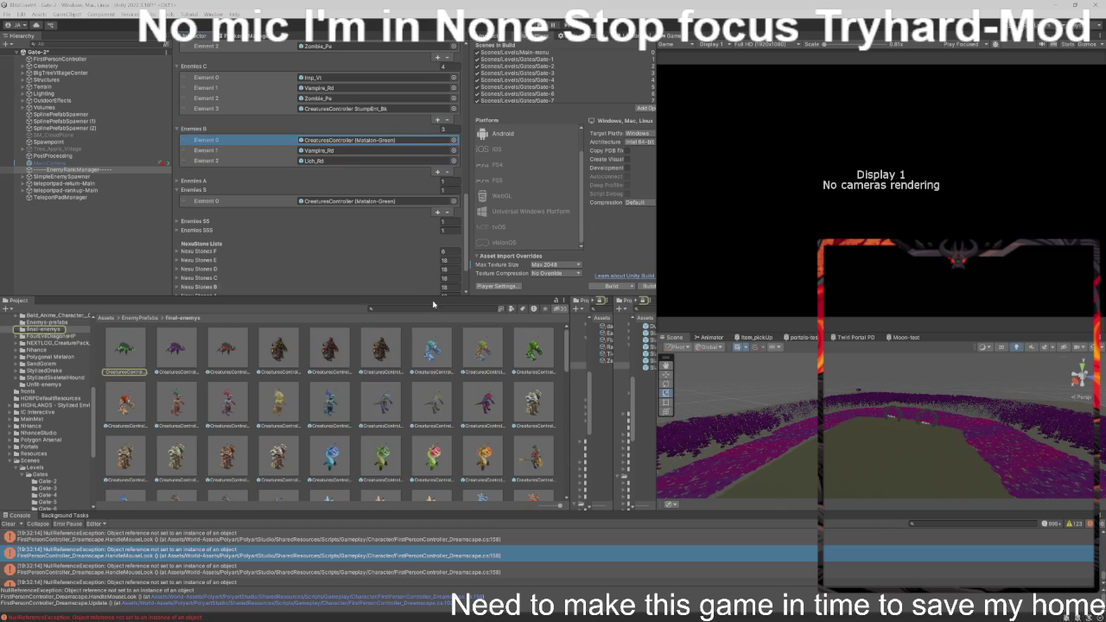
{"action": "left_click", "coordinate": [447, 171]}
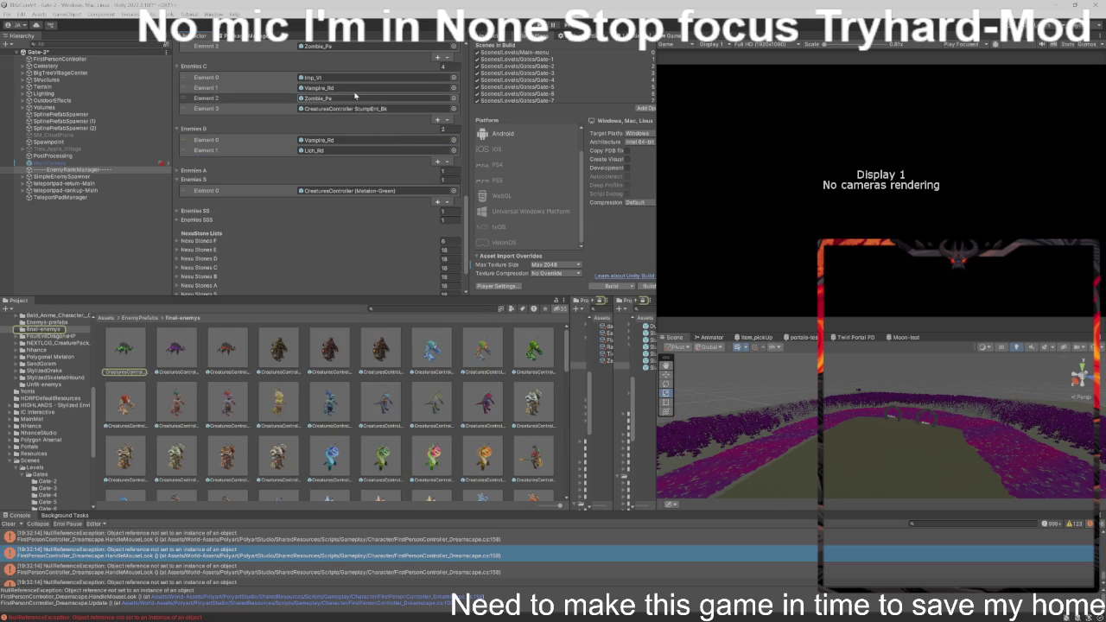
- Paste Imp_Vi into the first Enemies B slot and ping Vampire_Rd in Enemies C
{"action": "left_click", "coordinate": [366, 79]}
{"action": "scroll", "coordinate": [175, 357], "scroll_direction": "up", "scroll_amount": 2}
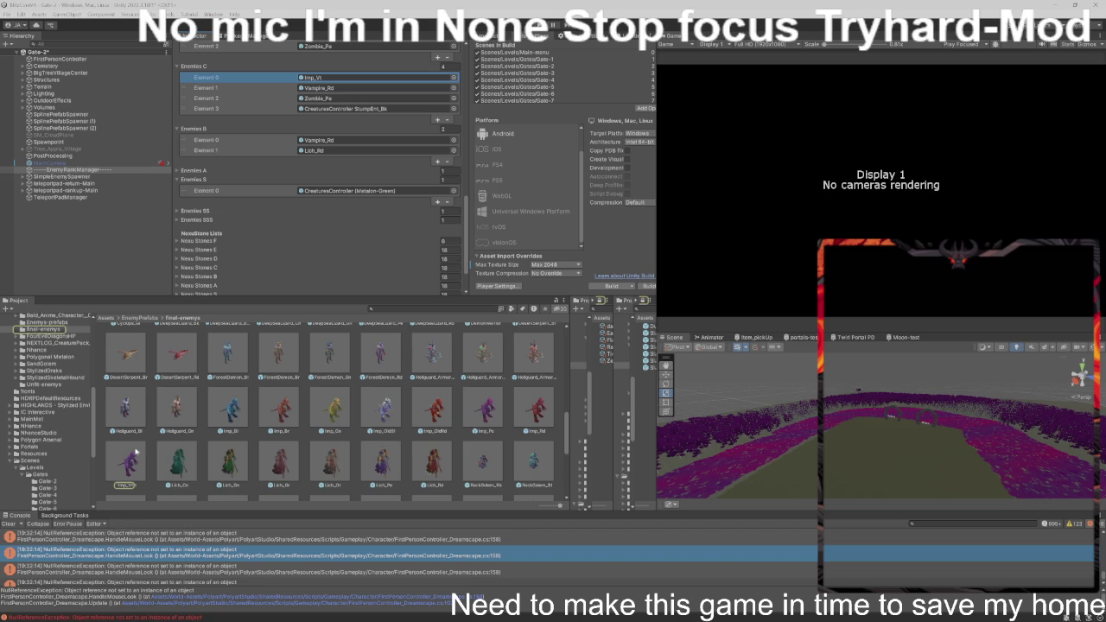
{"action": "scroll", "coordinate": [172, 455], "scroll_direction": "up", "scroll_amount": 1}
{"action": "scroll", "coordinate": [363, 130], "scroll_direction": "down", "scroll_amount": 1}
{"action": "left_click", "coordinate": [363, 98]}
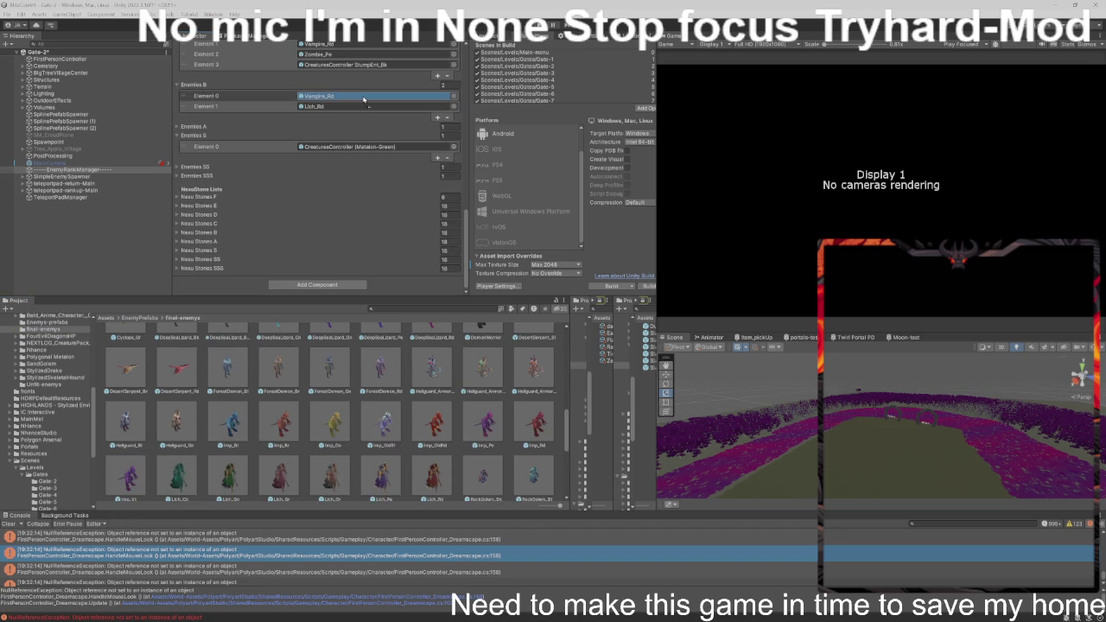
{"action": "scroll", "coordinate": [363, 100], "scroll_direction": "up", "scroll_amount": 8}
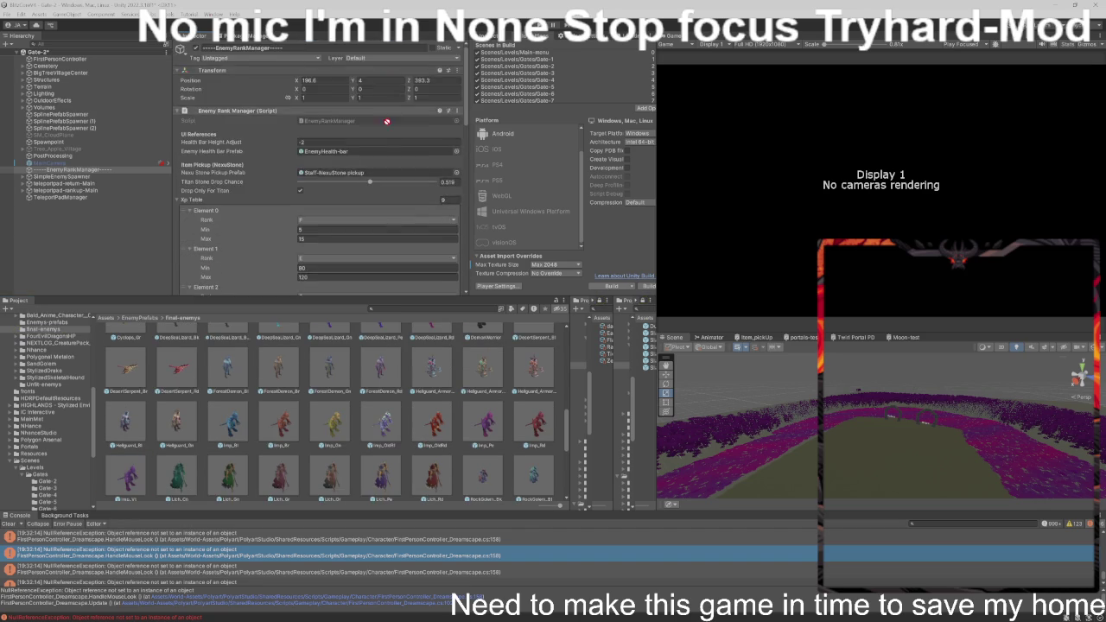
{"action": "scroll", "coordinate": [376, 182], "scroll_direction": "down", "scroll_amount": 8}
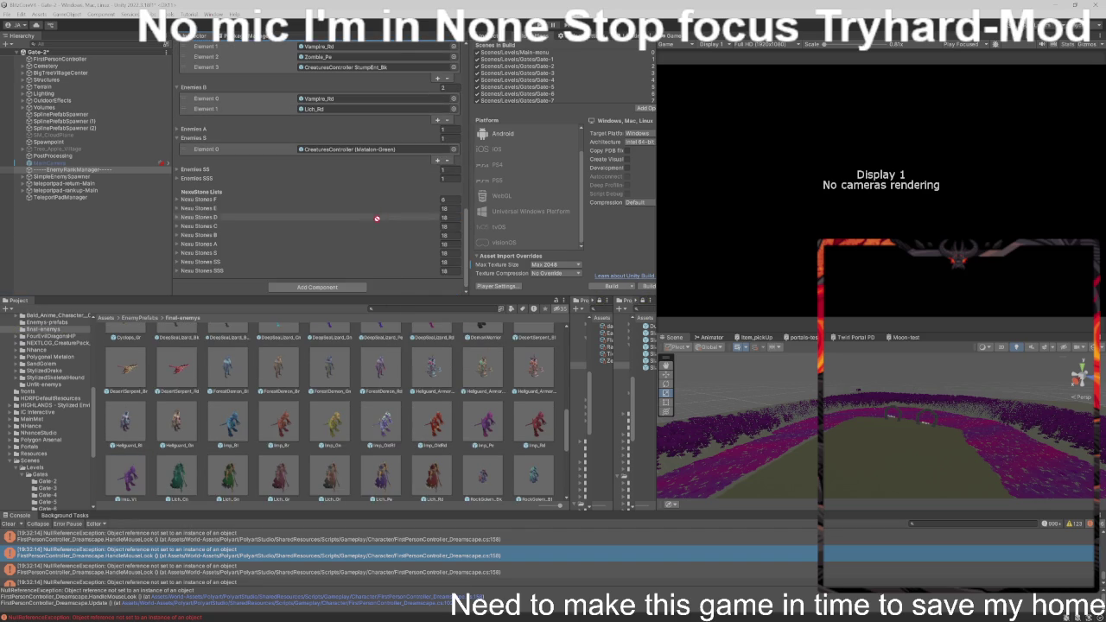
{"action": "left_click", "coordinate": [371, 99]}
{"action": "key", "text": "ctrl+v"}
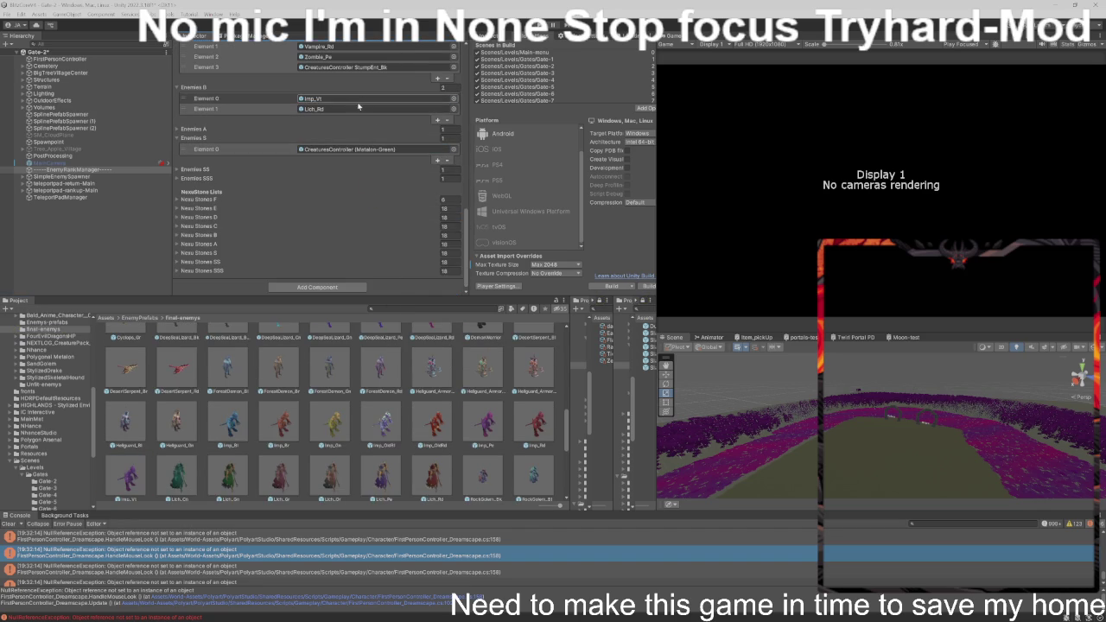
{"action": "scroll", "coordinate": [406, 130], "scroll_direction": "up", "scroll_amount": 3}
{"action": "left_click", "coordinate": [425, 103]}
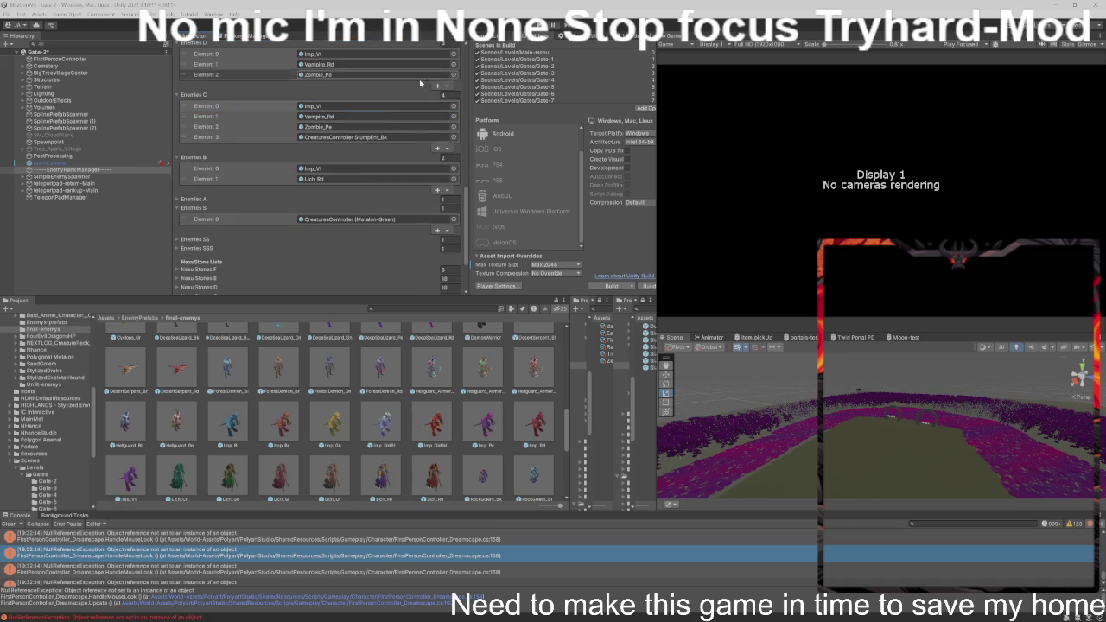
{"action": "left_click", "coordinate": [367, 116]}
- Replace Lich_Rd with Vampire_Rd in Enemies B and add Zombie_Pe as the third entry
{"action": "left_click_drag", "start_coordinate": [531, 412], "coordinate": [404, 179]}
{"action": "left_click", "coordinate": [374, 128]}
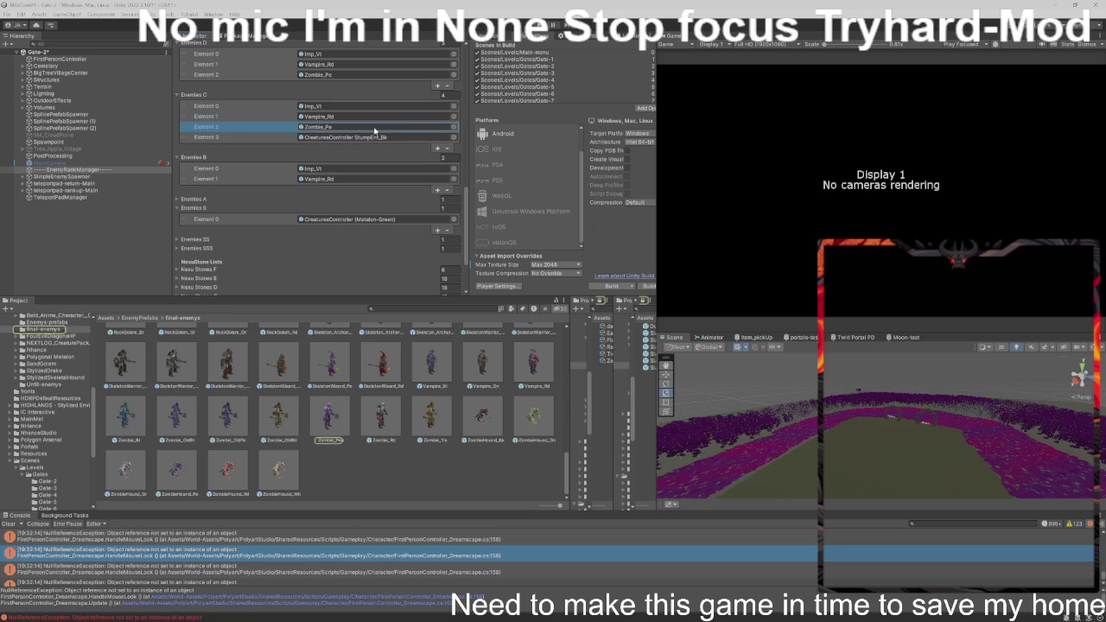
{"action": "left_click_drag", "start_coordinate": [268, 160], "coordinate": [270, 164]}
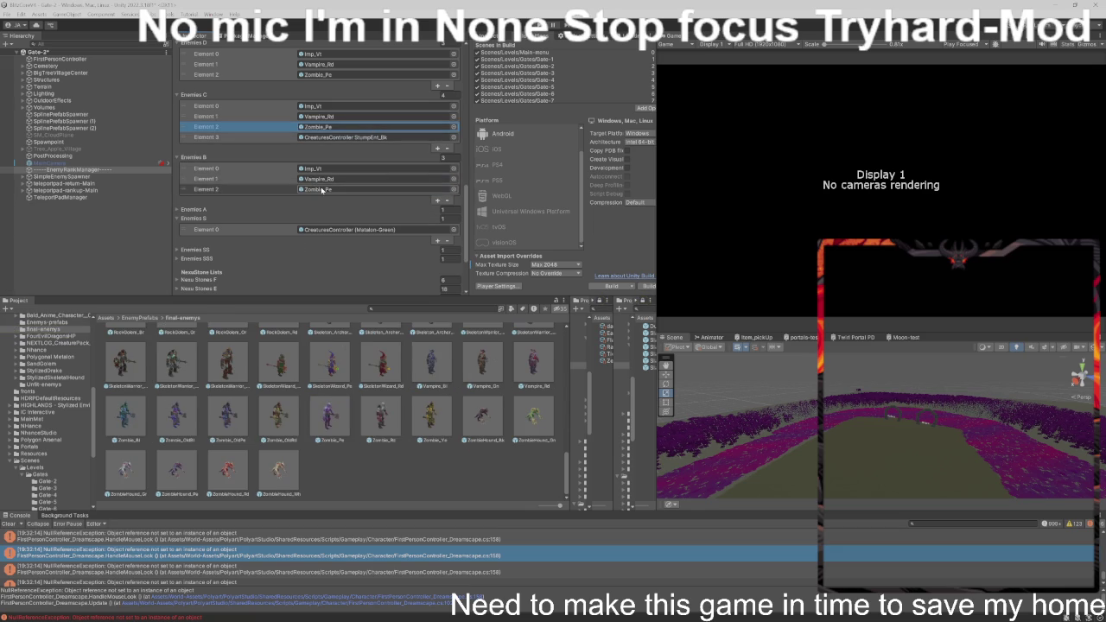
{"action": "scroll", "coordinate": [328, 407], "scroll_direction": "up", "scroll_amount": 5}
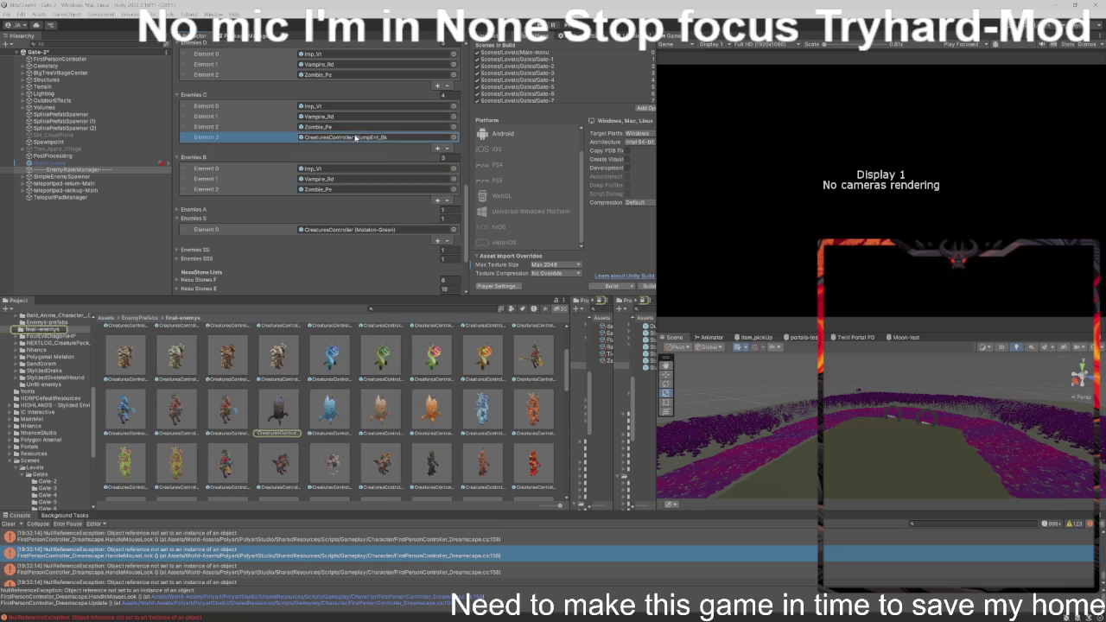
- Add the StumpEnt_Bk prefab as the fourth Enemies B entry
{"action": "left_click", "coordinate": [282, 396]}
{"action": "left_click_drag", "start_coordinate": [282, 396], "coordinate": [346, 137]}
{"action": "scroll", "coordinate": [311, 217], "scroll_direction": "down", "scroll_amount": 2}
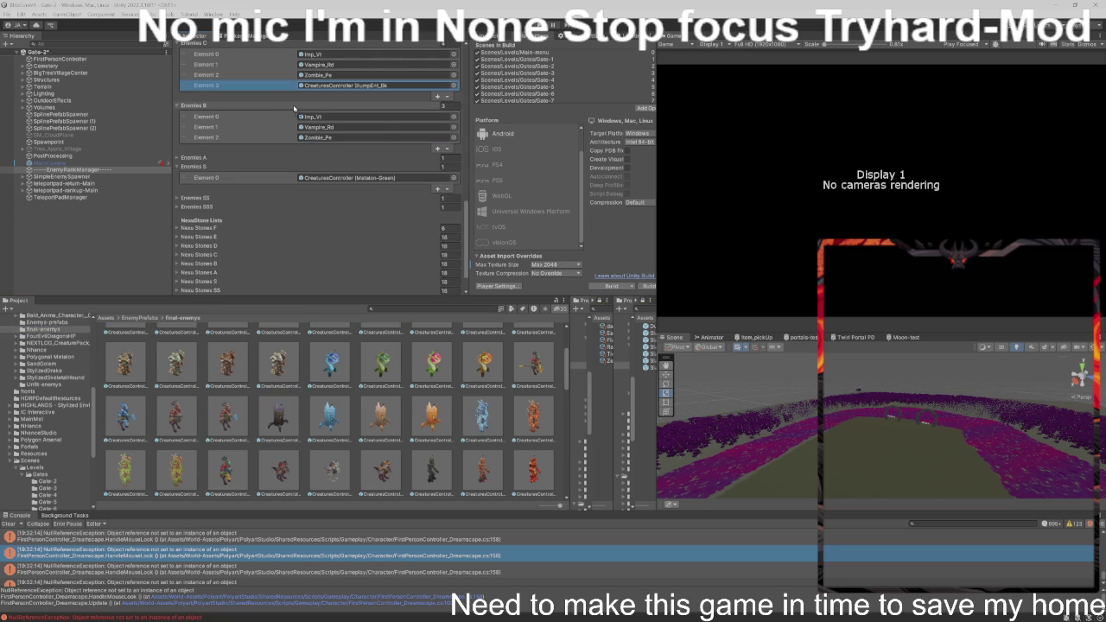
{"action": "left_click_drag", "start_coordinate": [294, 108], "coordinate": [294, 108]}
{"action": "left_click", "coordinate": [302, 148]}
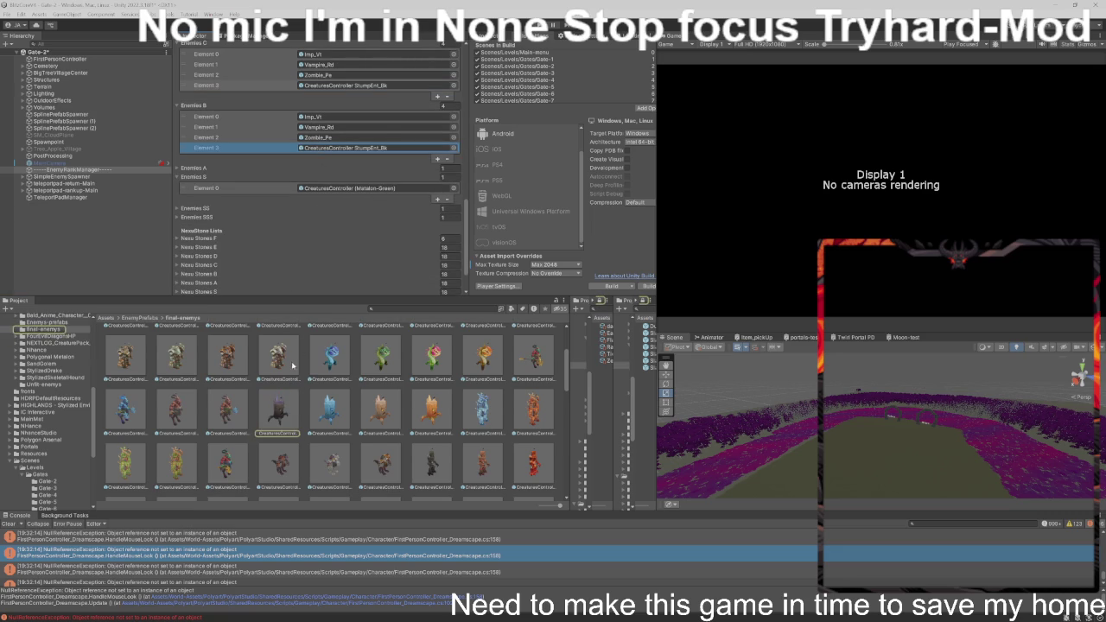
{"action": "scroll", "coordinate": [292, 366], "scroll_direction": "down", "scroll_amount": 1}
{"action": "scroll", "coordinate": [292, 370], "scroll_direction": "down", "scroll_amount": 3}
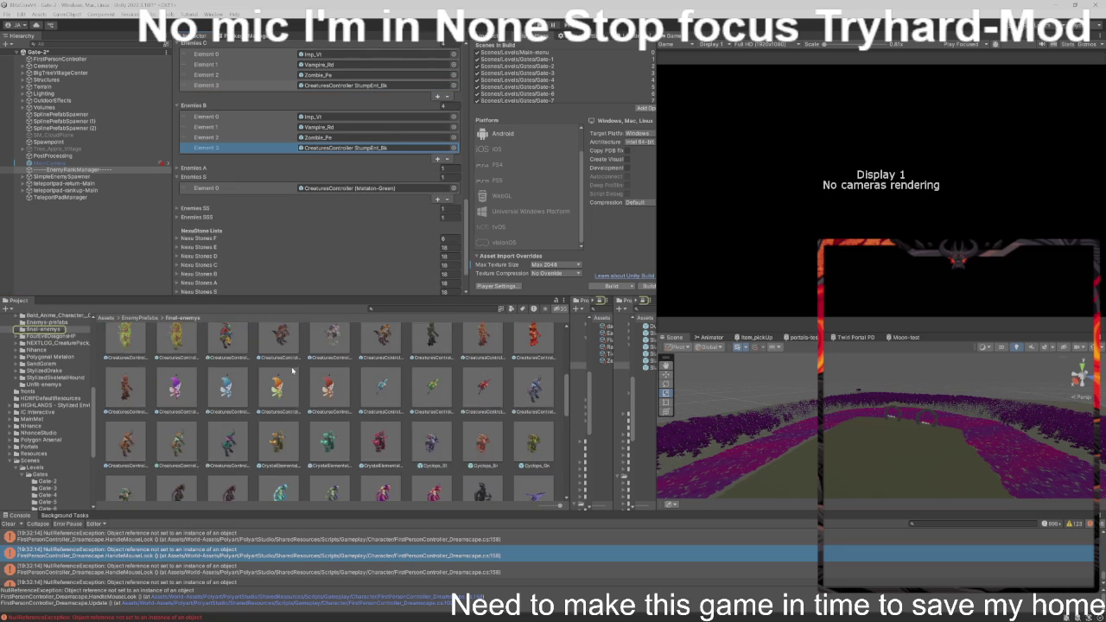
{"action": "scroll", "coordinate": [290, 369], "scroll_direction": "down", "scroll_amount": 1}
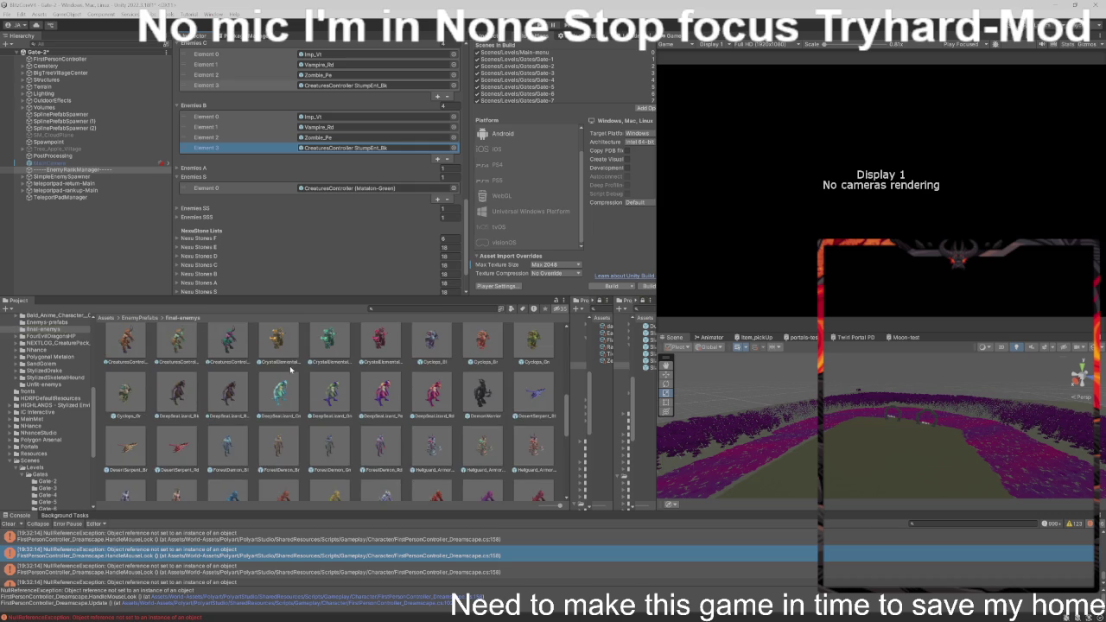
{"action": "scroll", "coordinate": [291, 370], "scroll_direction": "down", "scroll_amount": 2}
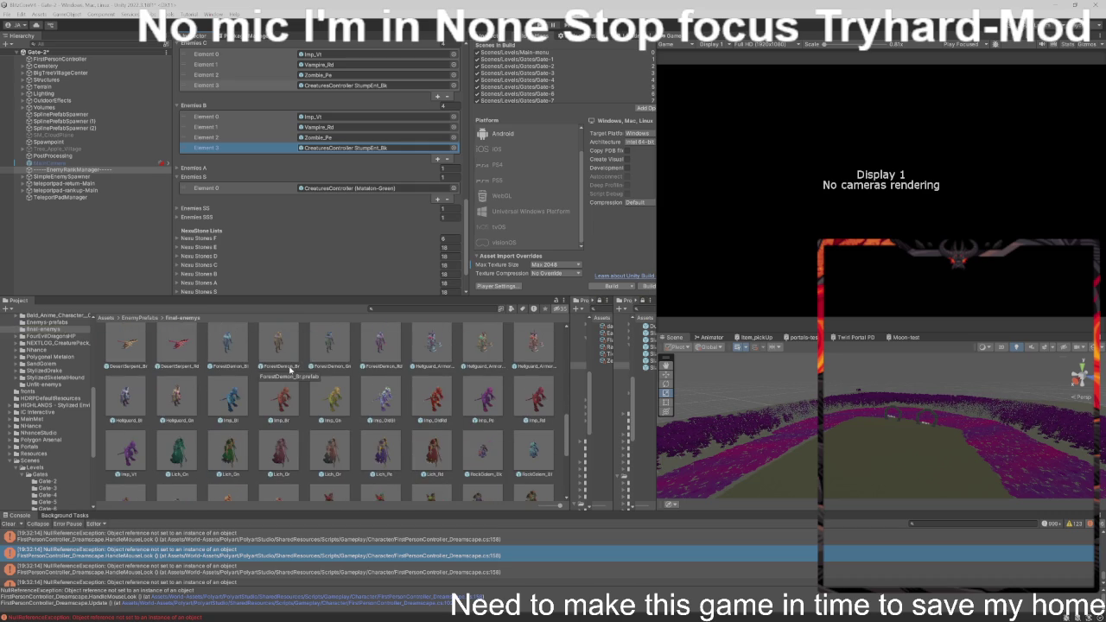
{"action": "scroll", "coordinate": [290, 368], "scroll_direction": "down", "scroll_amount": 1}
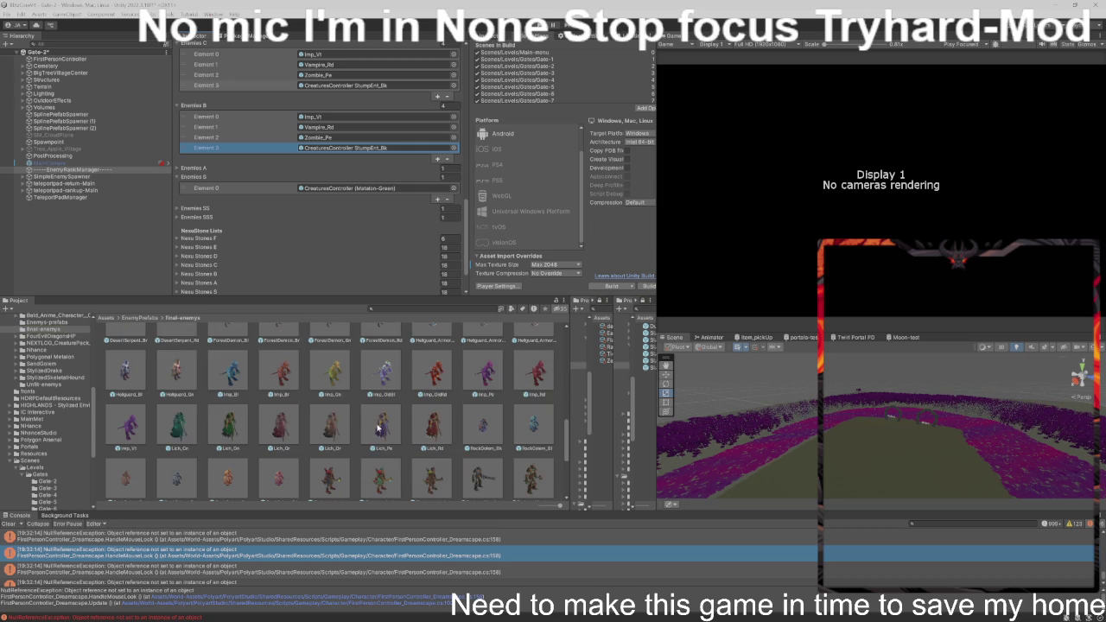
- Add the Lich_Pe prefab as the fifth Enemies B entry
{"action": "mouse_move", "coordinate": [377, 426]}
{"action": "left_mouse_down"}
{"action": "mouse_move", "coordinate": [363, 220]}
{"action": "mouse_move", "coordinate": [346, 153]}
{"action": "mouse_move", "coordinate": [275, 114]}
{"action": "left_mouse_up"}
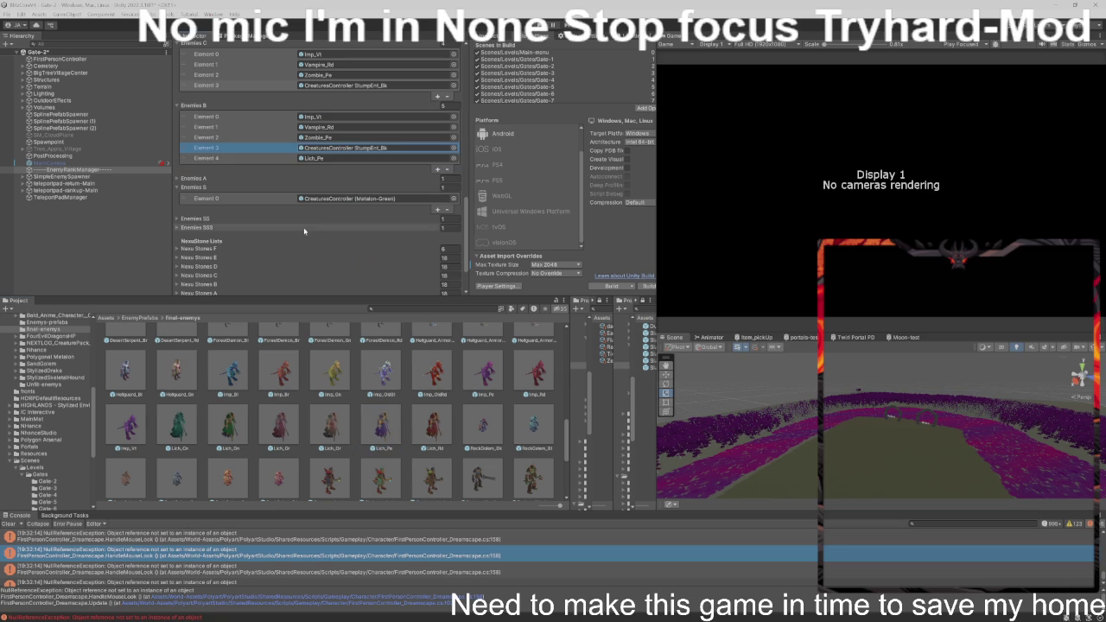
{"action": "scroll", "coordinate": [322, 364], "scroll_direction": "down", "scroll_amount": 3}
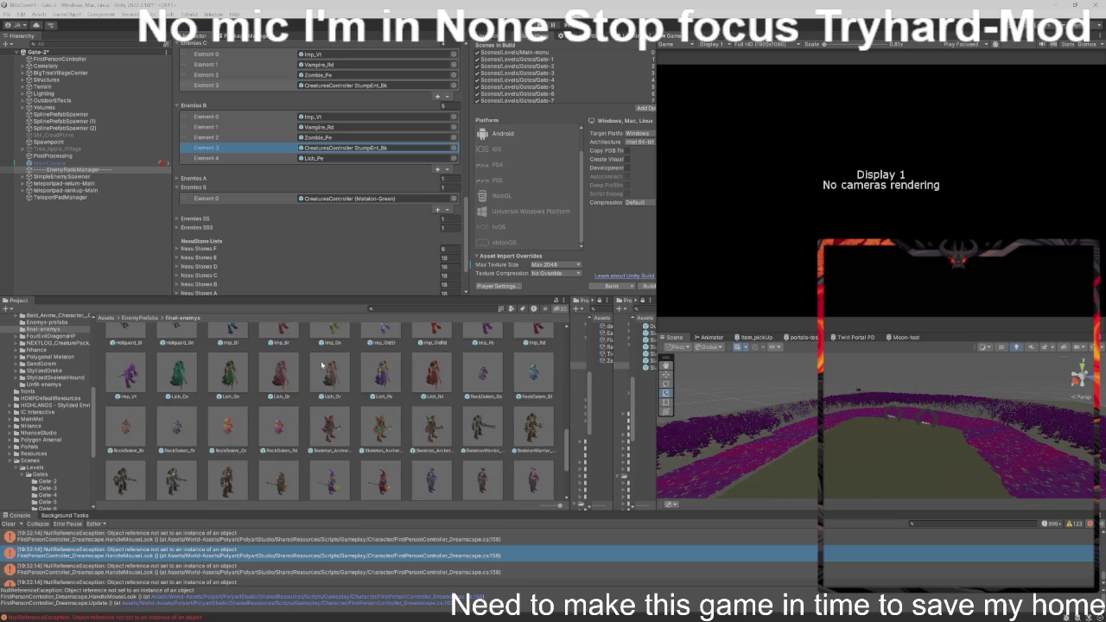
{"action": "scroll", "coordinate": [321, 364], "scroll_direction": "down", "scroll_amount": 2}
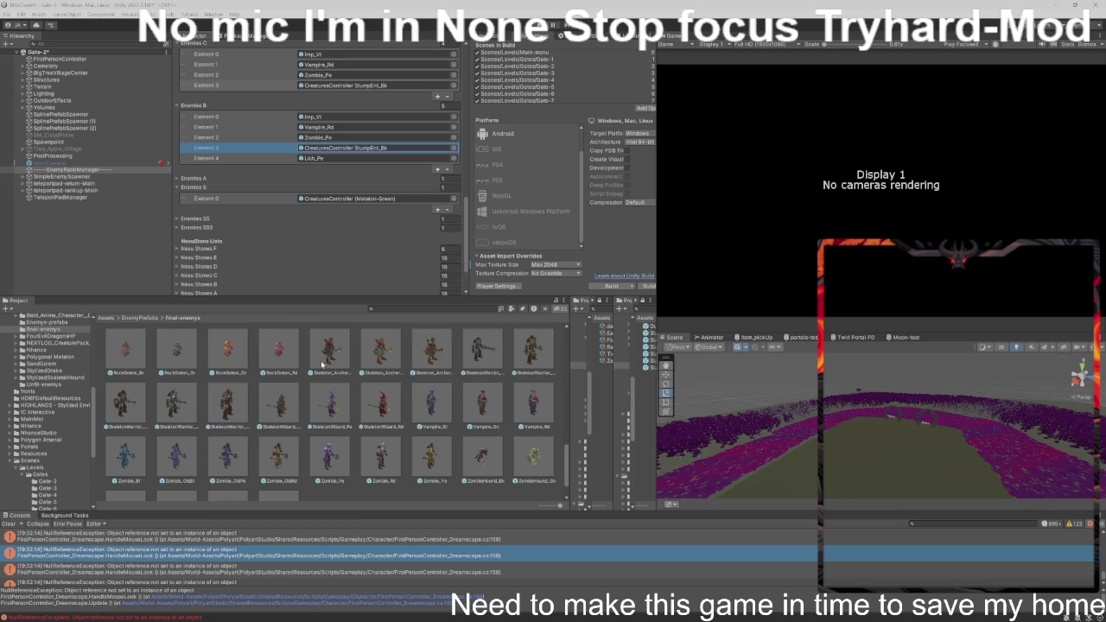
{"action": "scroll", "coordinate": [322, 363], "scroll_direction": "down", "scroll_amount": 2}
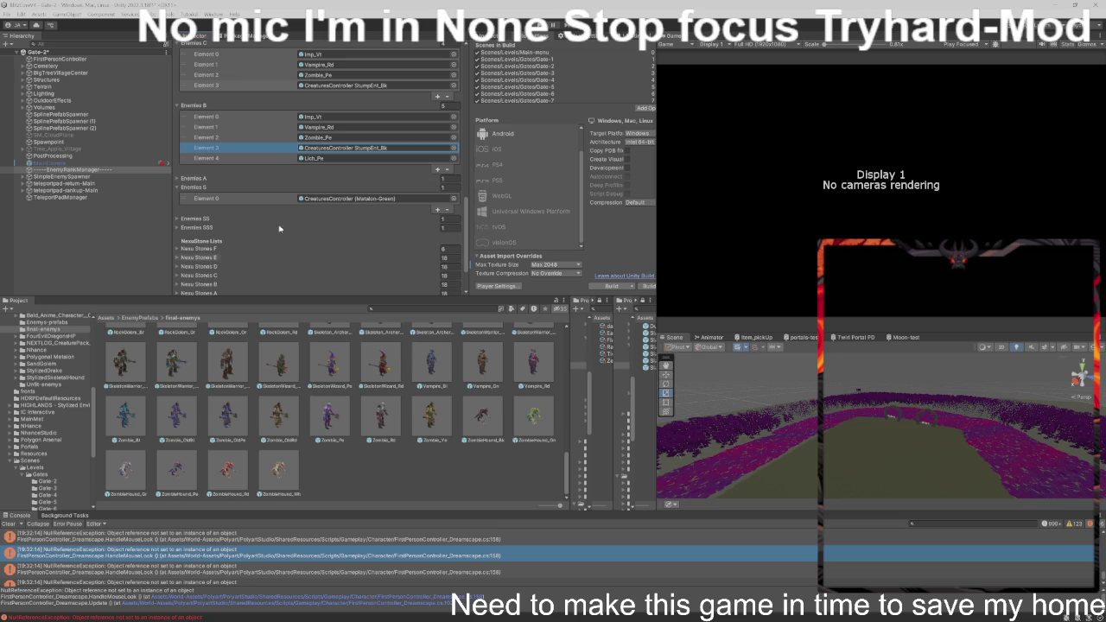
{"action": "left_click", "coordinate": [197, 178]}
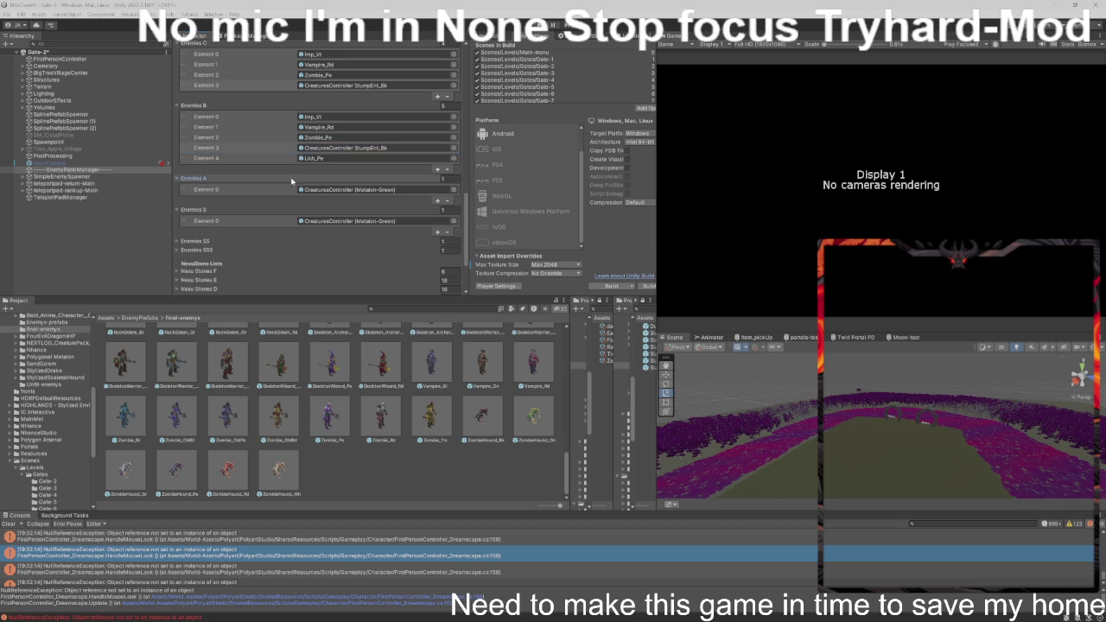
- Replace Matalon-Green with Imp_Vi in Enemies A, then add Vampire_Rd and Zombie_Pe
{"action": "left_click", "coordinate": [329, 117]}
{"action": "scroll", "coordinate": [319, 129], "scroll_direction": "down", "scroll_amount": 3}
{"action": "left_click_drag", "start_coordinate": [319, 131], "coordinate": [320, 138]}
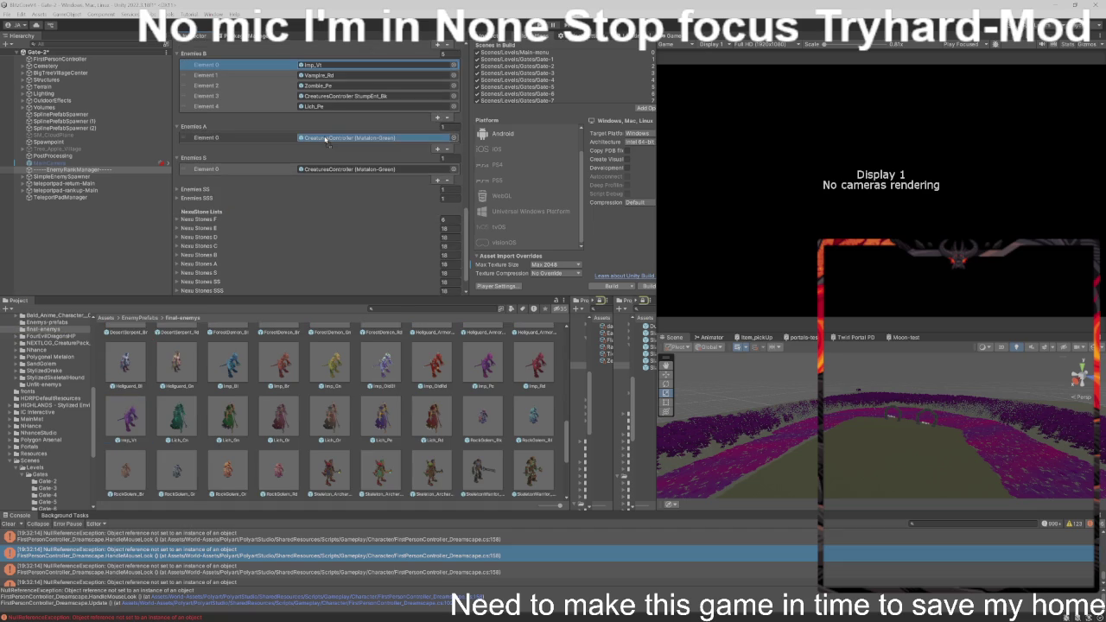
{"action": "left_click", "coordinate": [322, 76]}
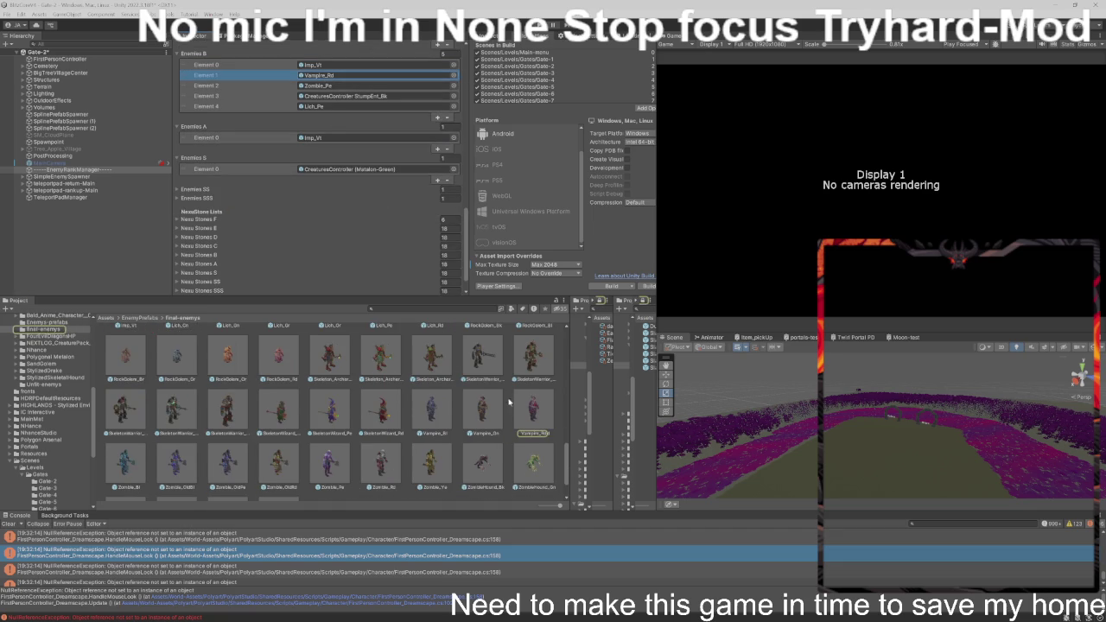
{"action": "left_click", "coordinate": [342, 138]}
{"action": "left_click_drag", "start_coordinate": [344, 143], "coordinate": [336, 128]}
{"action": "left_click", "coordinate": [322, 86]}
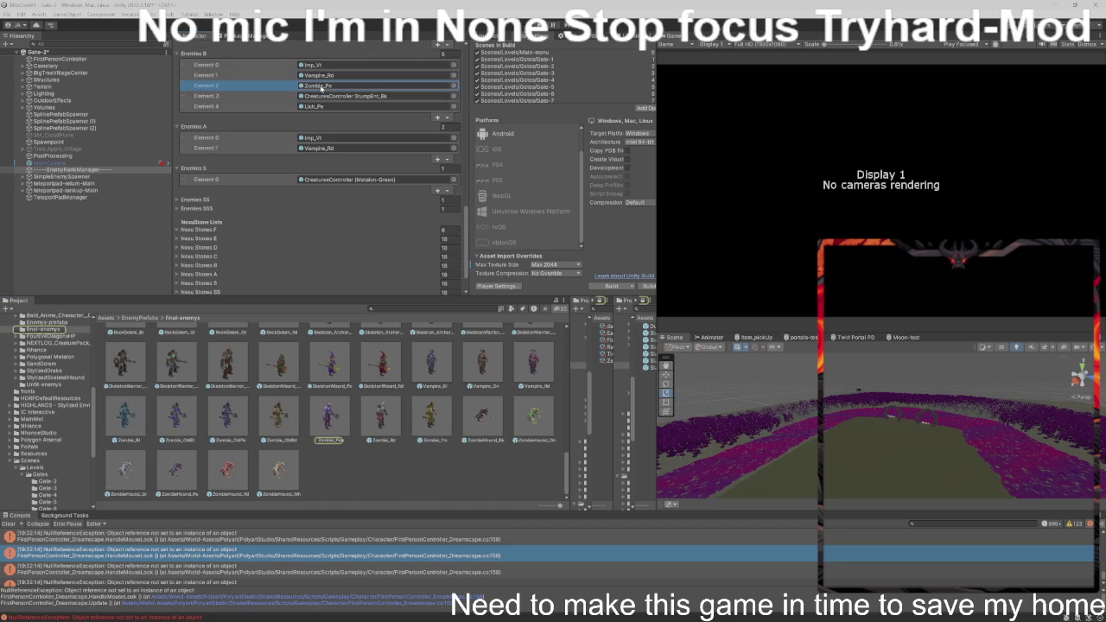
{"action": "left_click_drag", "start_coordinate": [327, 416], "coordinate": [330, 105]}
- Add the StumpEnt_Bk prefab to the Enemies S list
{"action": "left_click", "coordinate": [339, 60]}
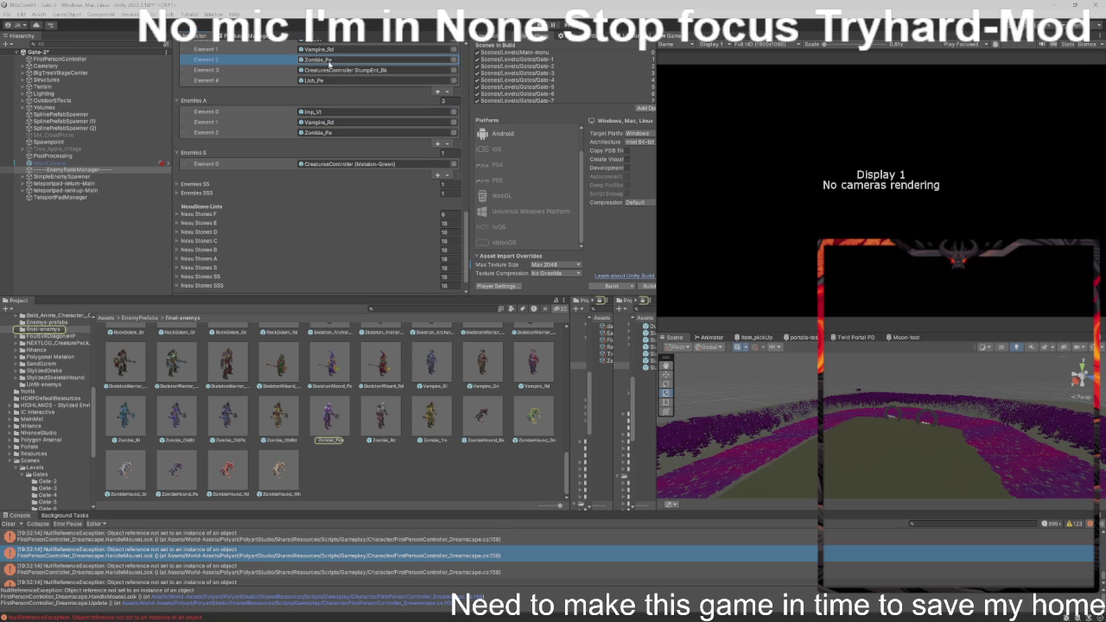
{"action": "left_click", "coordinate": [341, 70]}
{"action": "left_click_drag", "start_coordinate": [290, 362], "coordinate": [296, 154]}
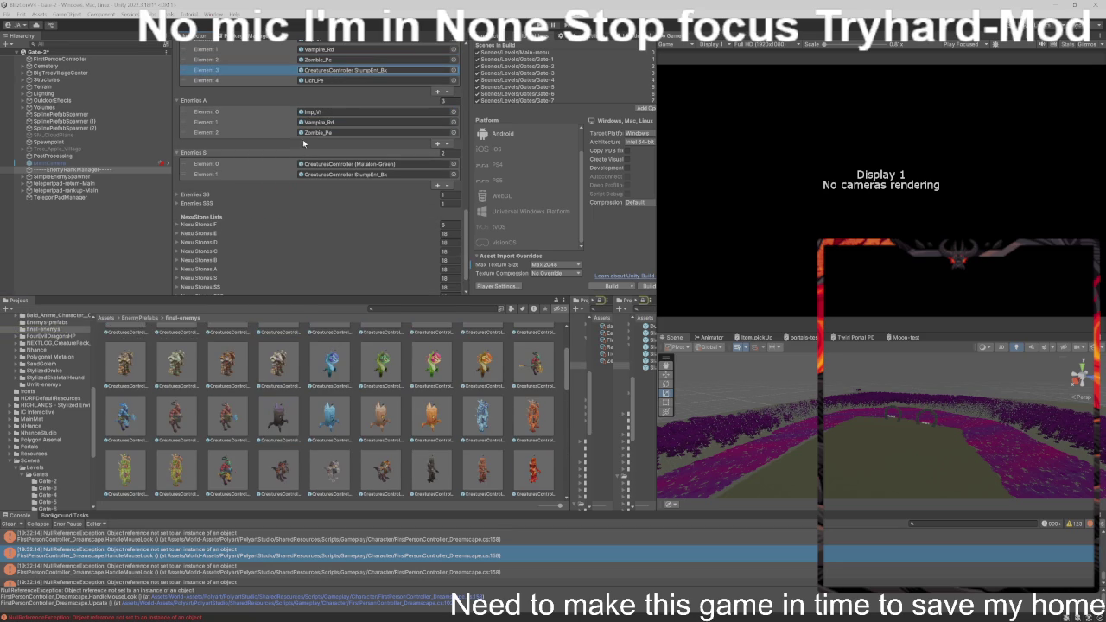
{"action": "left_click", "coordinate": [340, 73]}
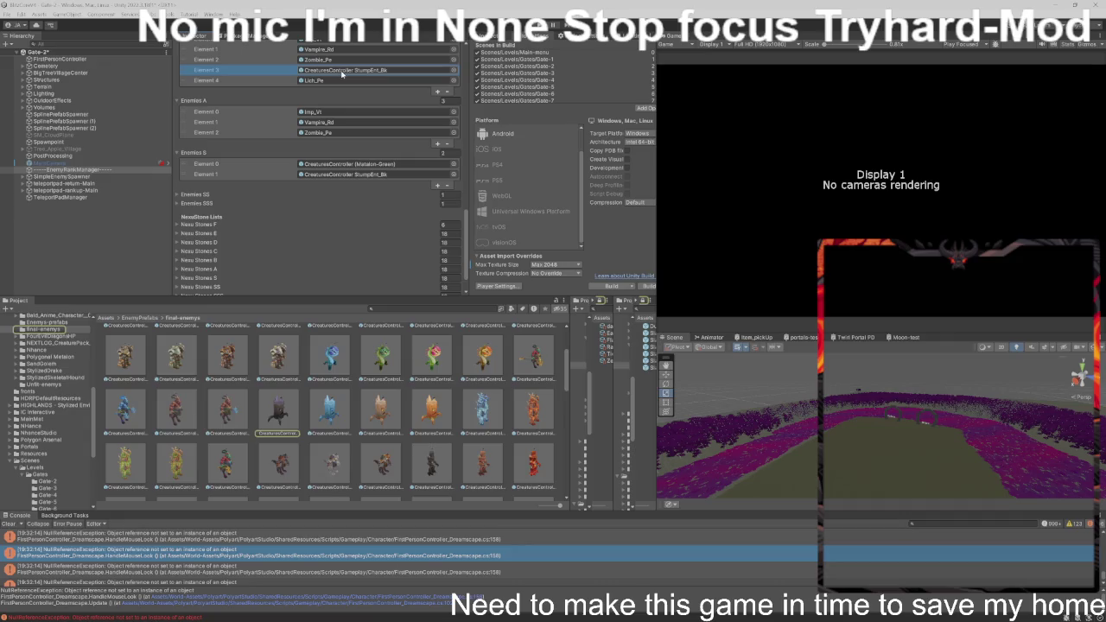
- Add the Lich_Pe prefab as the fourth Enemies A entry
{"action": "left_click", "coordinate": [347, 79]}
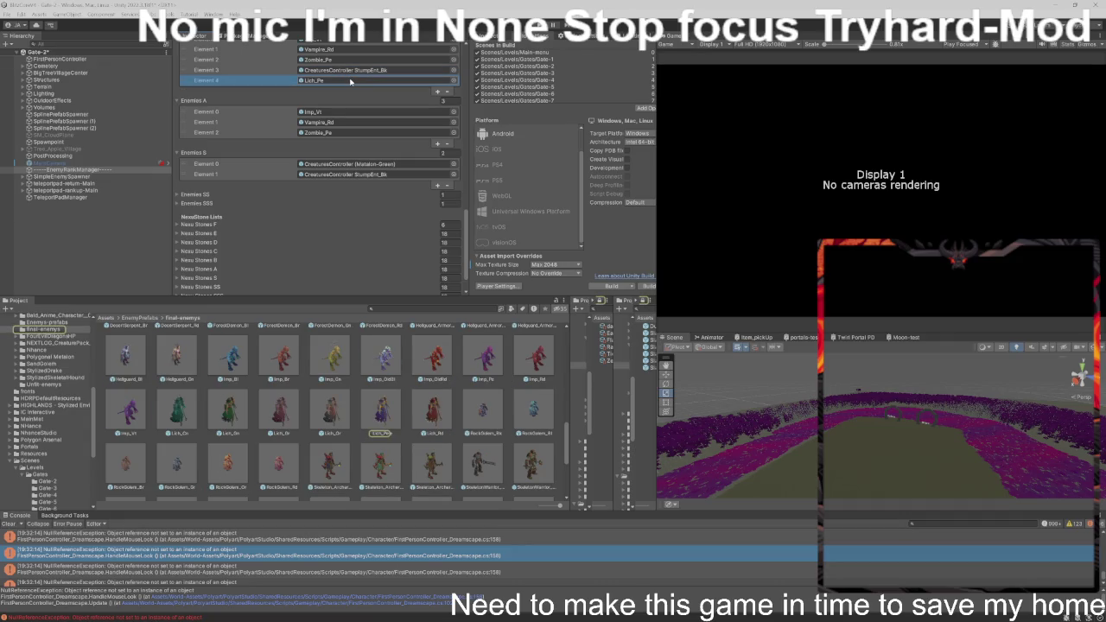
{"action": "scroll", "coordinate": [331, 175], "scroll_direction": "down", "scroll_amount": 2}
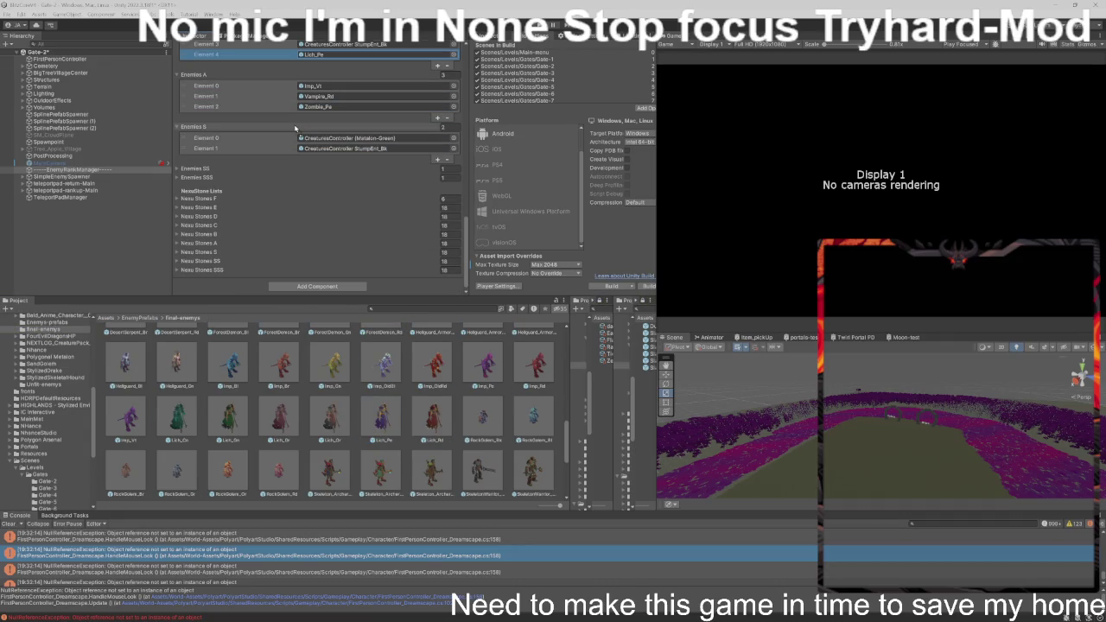
{"action": "left_click_drag", "start_coordinate": [295, 127], "coordinate": [293, 115]}
{"action": "scroll", "coordinate": [291, 161], "scroll_direction": "up", "scroll_amount": 1}
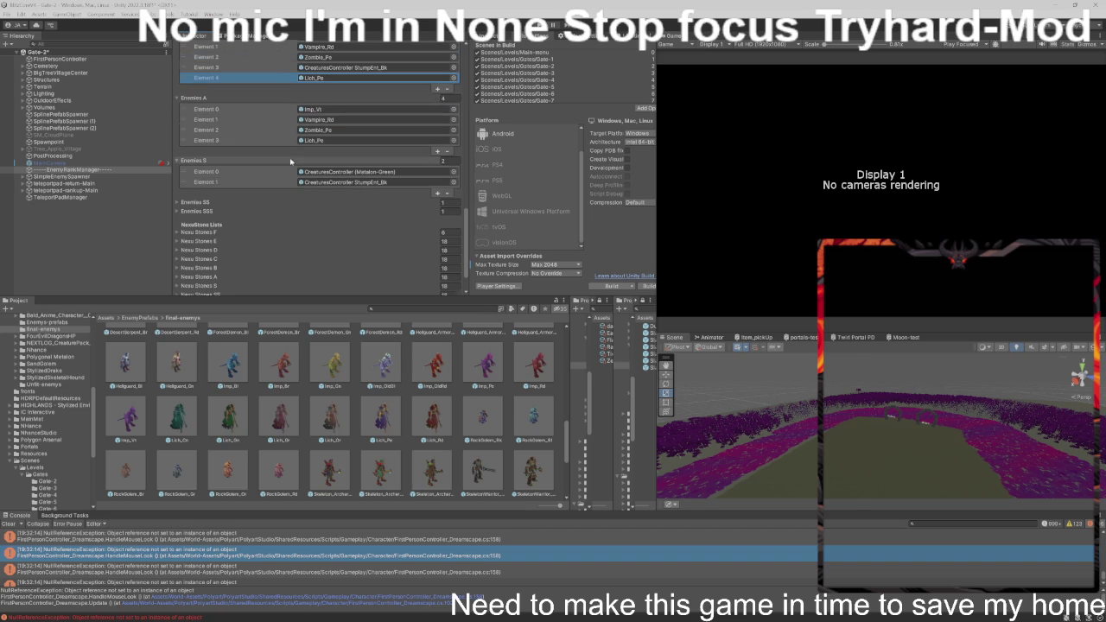
{"action": "left_click", "coordinate": [332, 78]}
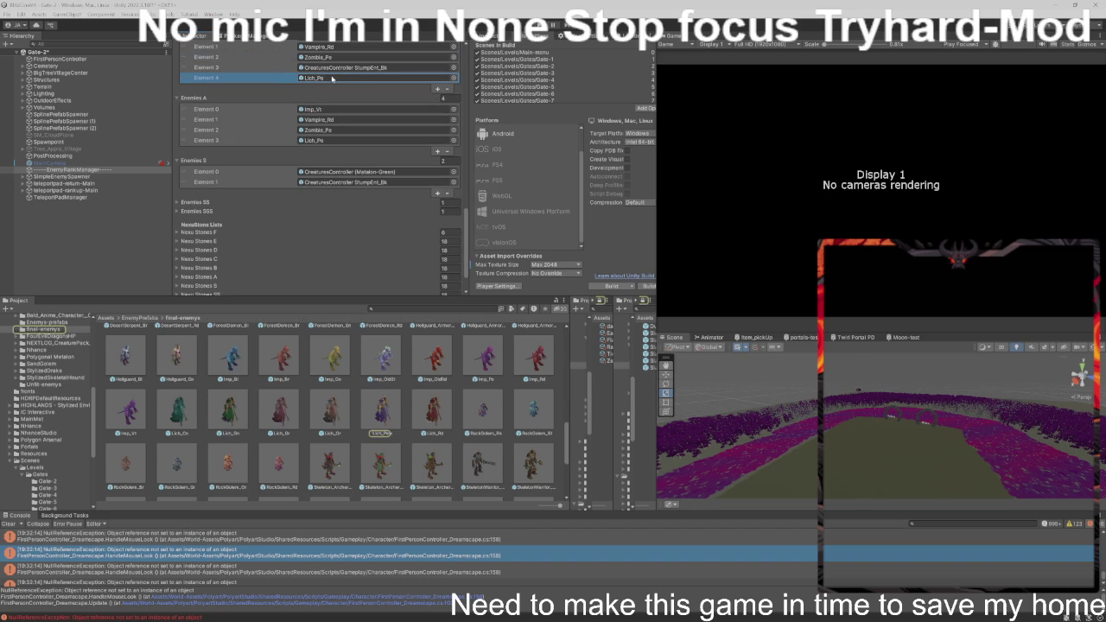
{"action": "scroll", "coordinate": [232, 381], "scroll_direction": "down", "scroll_amount": 3}
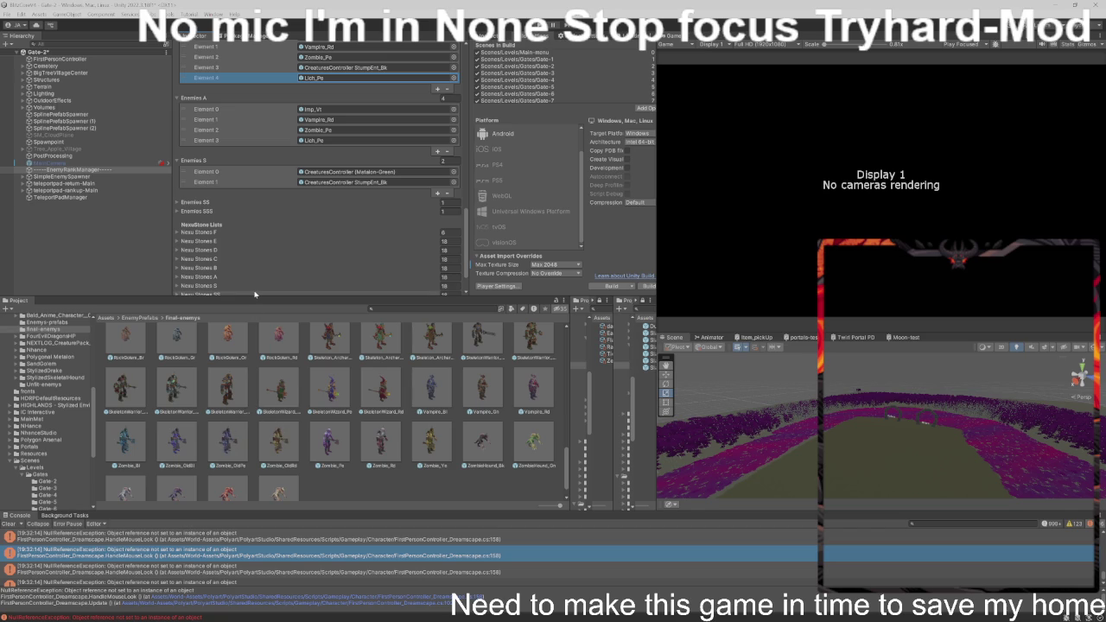
- Drag the Zombie_OldPe prefab into Enemies S as its third creature
{"action": "left_click", "coordinate": [350, 131]}
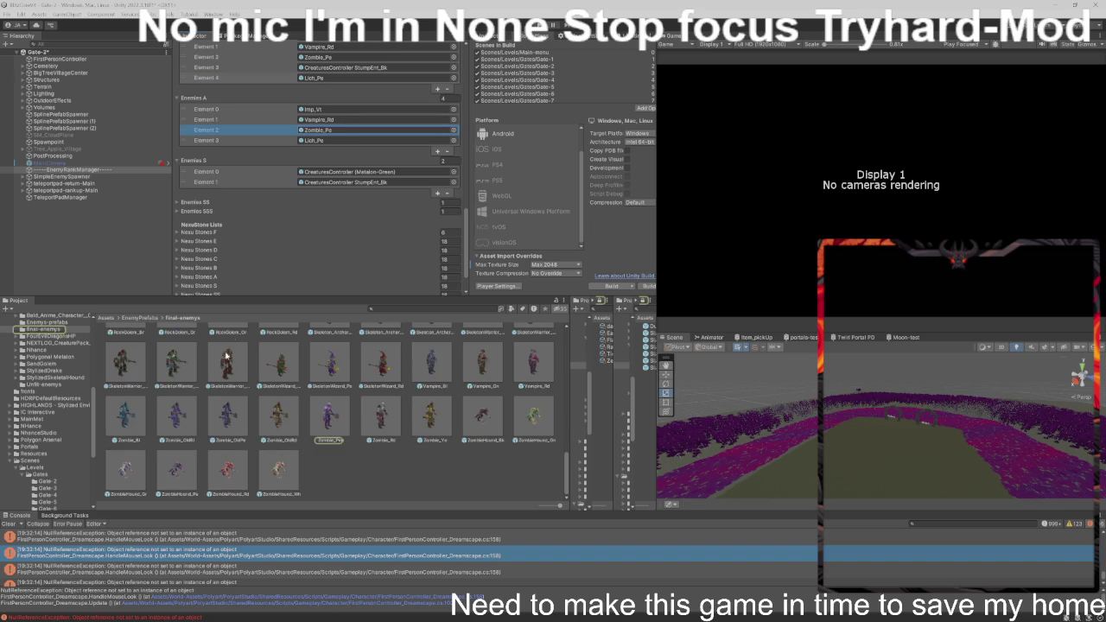
{"action": "scroll", "coordinate": [277, 227], "scroll_direction": "down", "scroll_amount": 2}
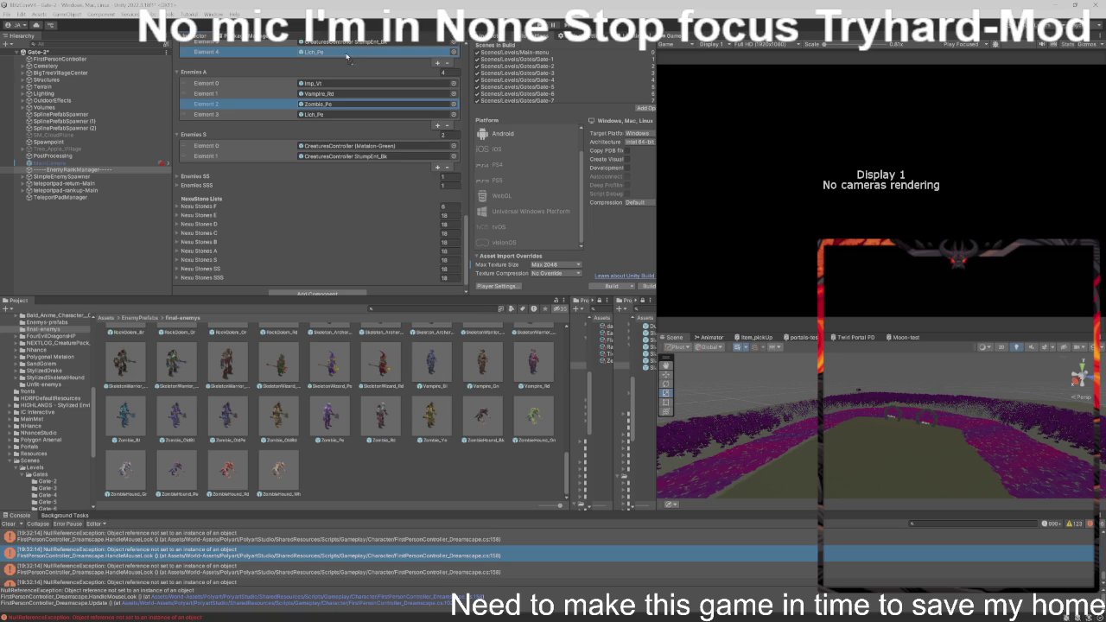
{"action": "scroll", "coordinate": [325, 163], "scroll_direction": "up", "scroll_amount": 8}
{"action": "scroll", "coordinate": [325, 163], "scroll_direction": "down", "scroll_amount": 7}
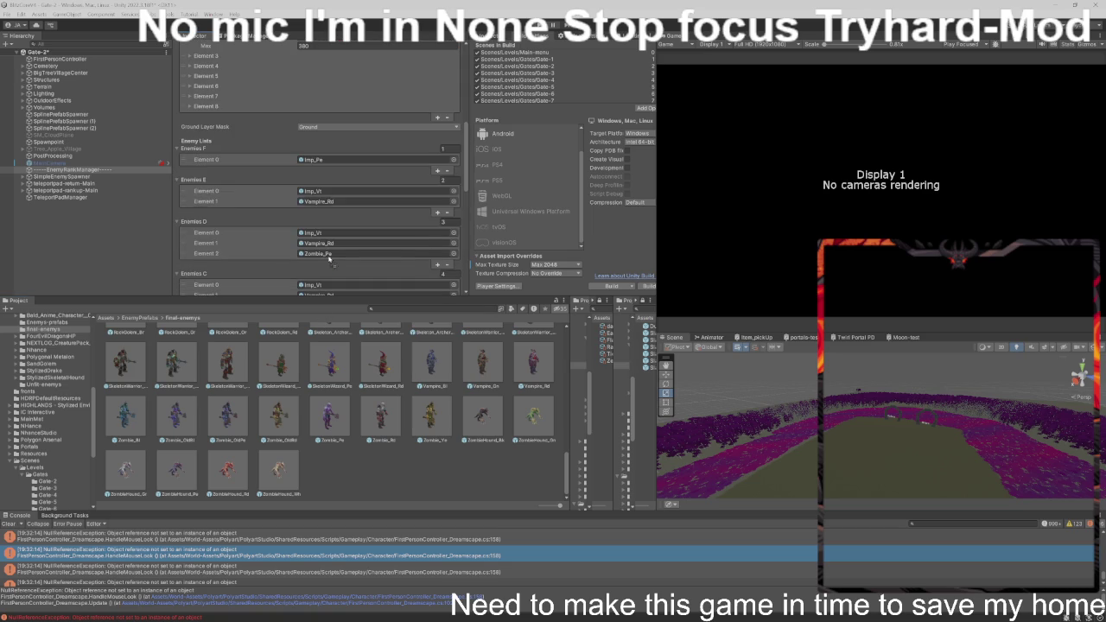
{"action": "scroll", "coordinate": [329, 170], "scroll_direction": "down", "scroll_amount": 10}
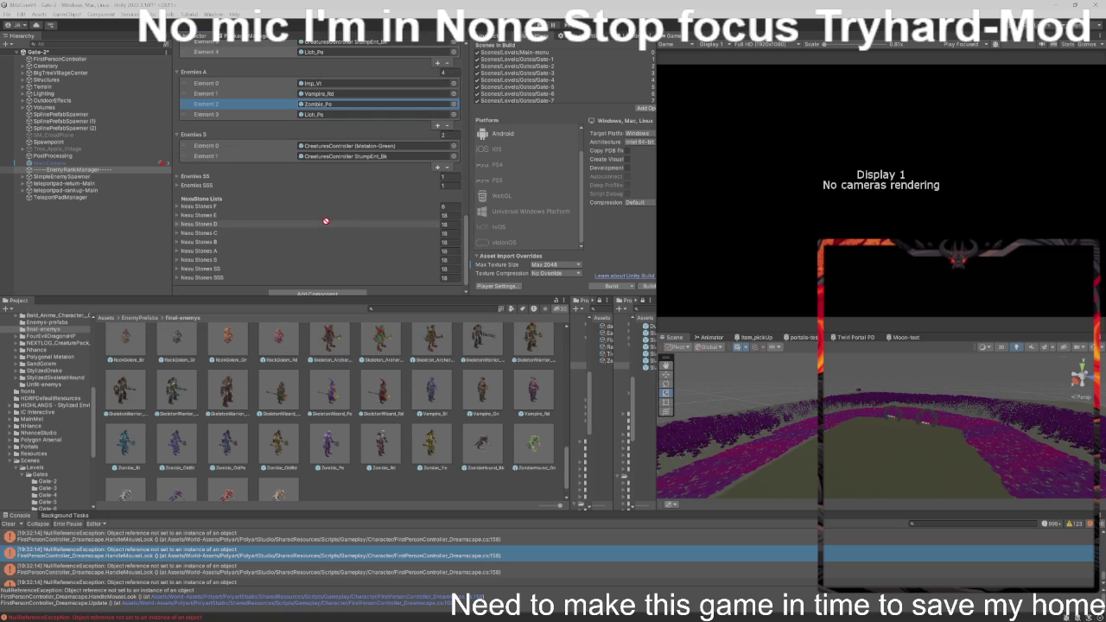
{"action": "left_click_drag", "start_coordinate": [310, 123], "coordinate": [315, 139]}
{"action": "scroll", "coordinate": [314, 139], "scroll_direction": "up", "scroll_amount": 2}
{"action": "scroll", "coordinate": [305, 148], "scroll_direction": "up", "scroll_amount": 3}
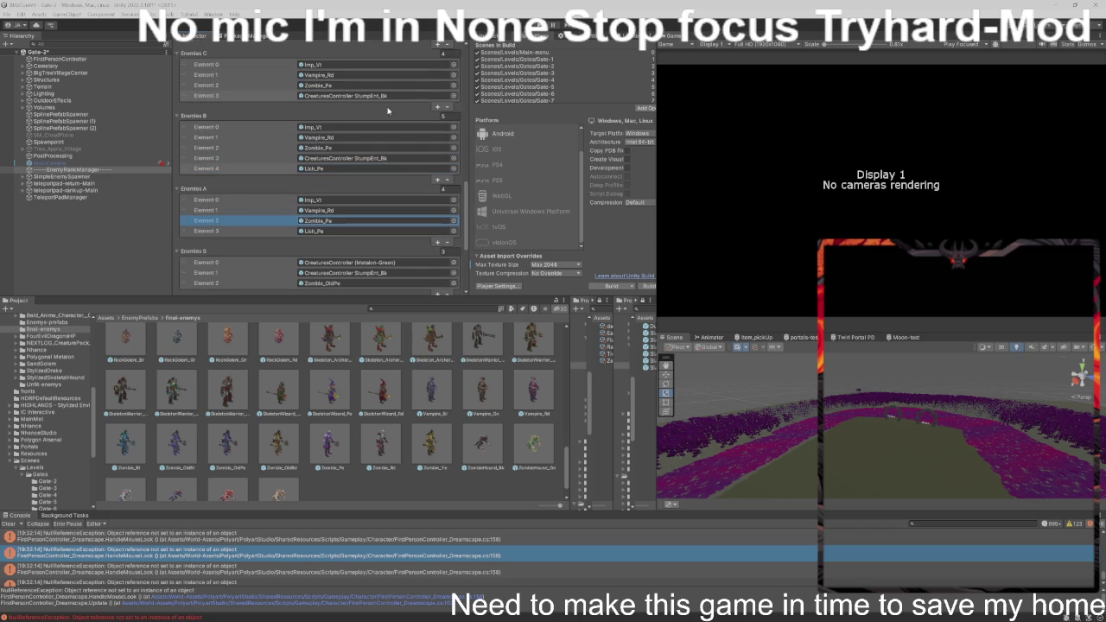
- Ping the Lich_Pe entry in Enemies B and the fourth Enemies C entry to check their prefabs
{"action": "left_click", "coordinate": [394, 169]}
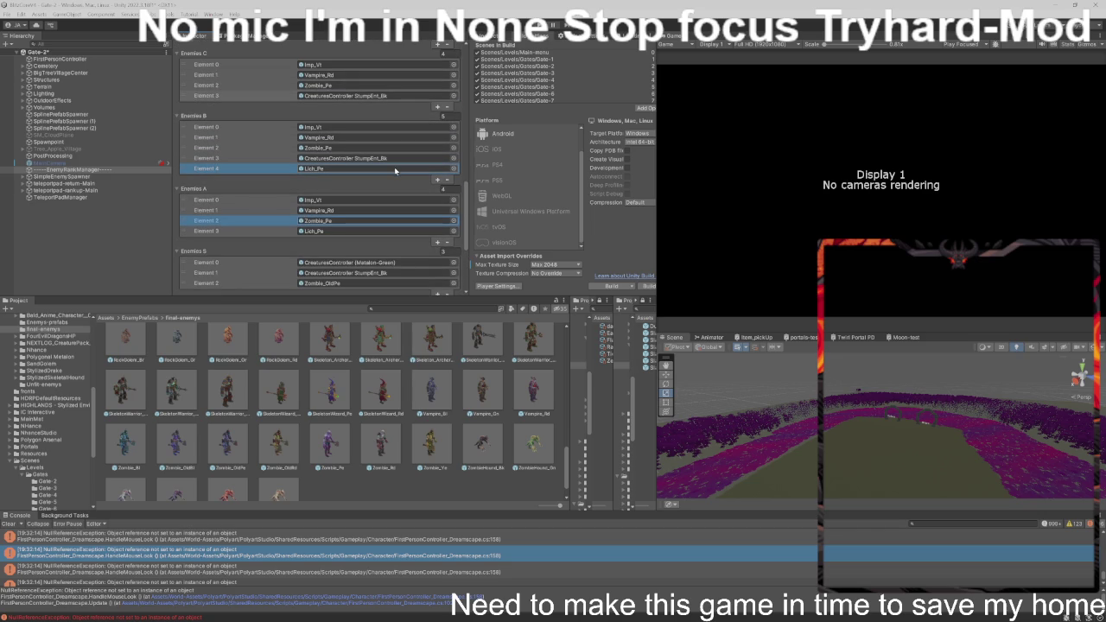
{"action": "left_click", "coordinate": [395, 169]}
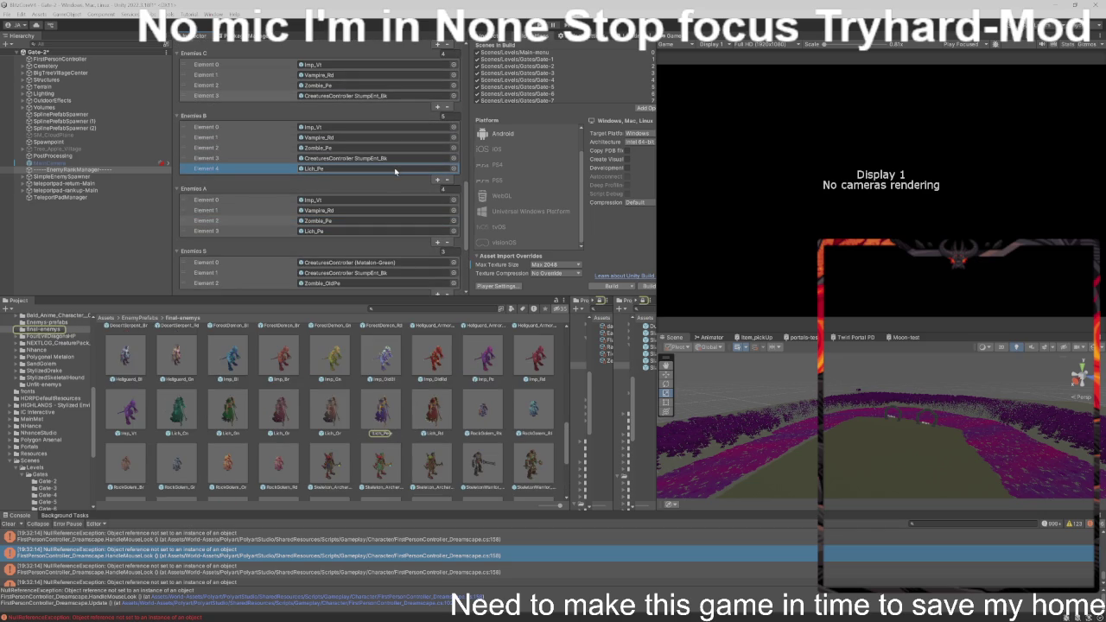
{"action": "scroll", "coordinate": [395, 170], "scroll_direction": "down", "scroll_amount": 1}
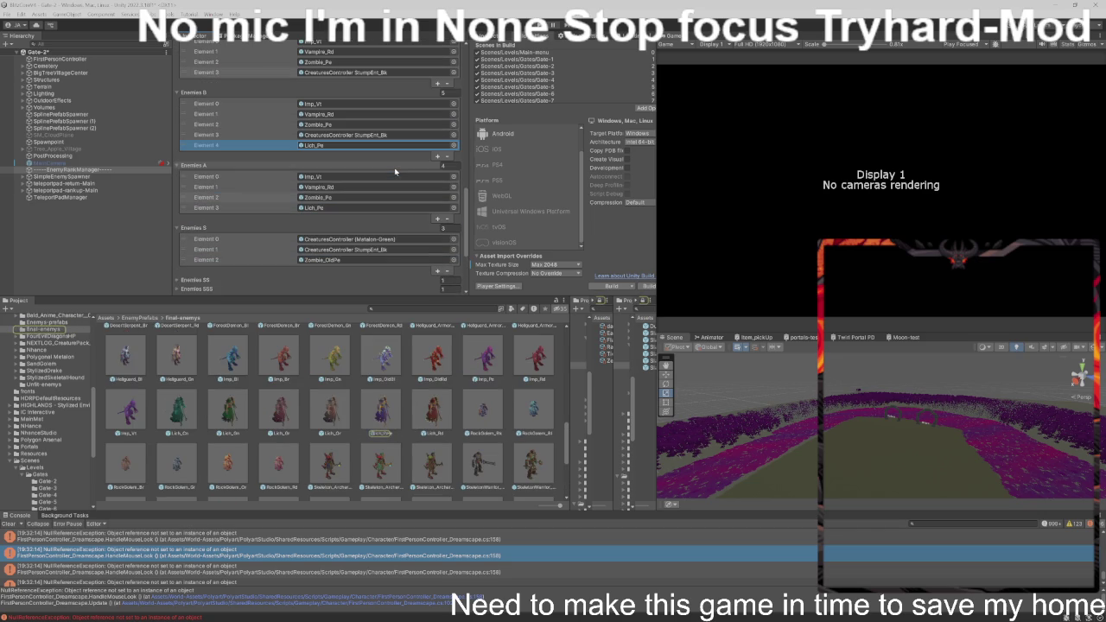
{"action": "scroll", "coordinate": [385, 199], "scroll_direction": "down", "scroll_amount": 1}
{"action": "scroll", "coordinate": [376, 225], "scroll_direction": "up", "scroll_amount": 1}
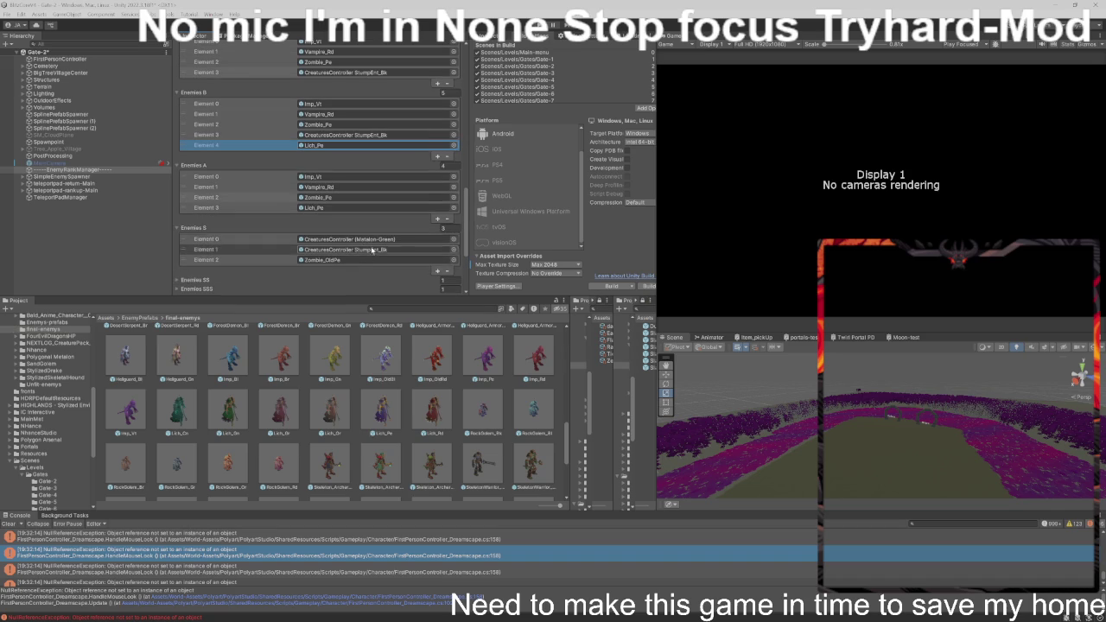
{"action": "scroll", "coordinate": [388, 252], "scroll_direction": "down", "scroll_amount": 2}
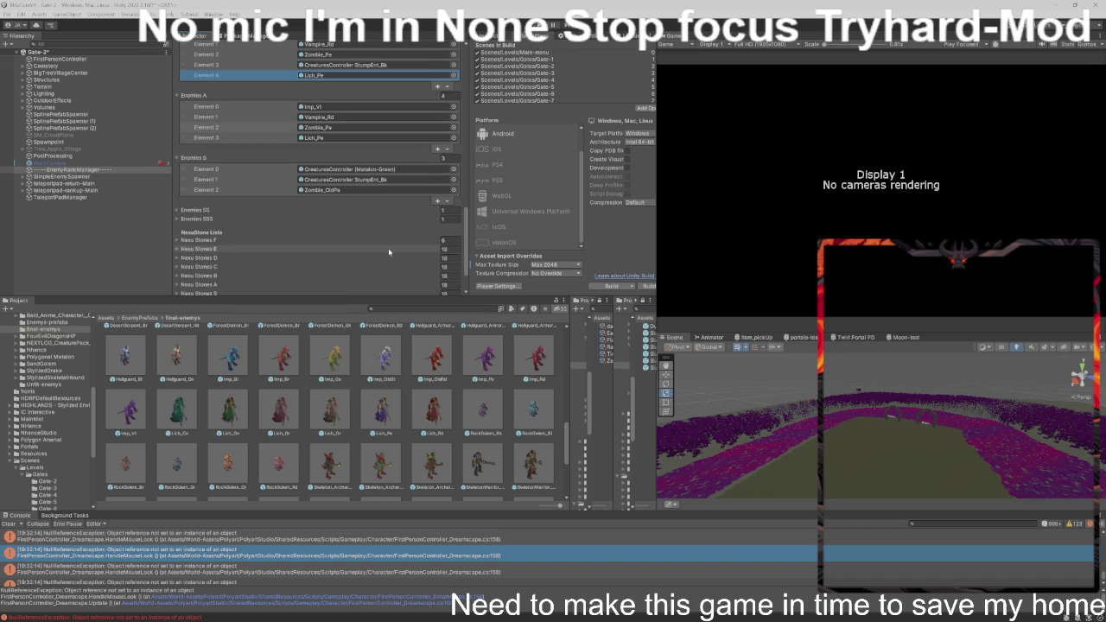
{"action": "scroll", "coordinate": [340, 217], "scroll_direction": "up", "scroll_amount": 1}
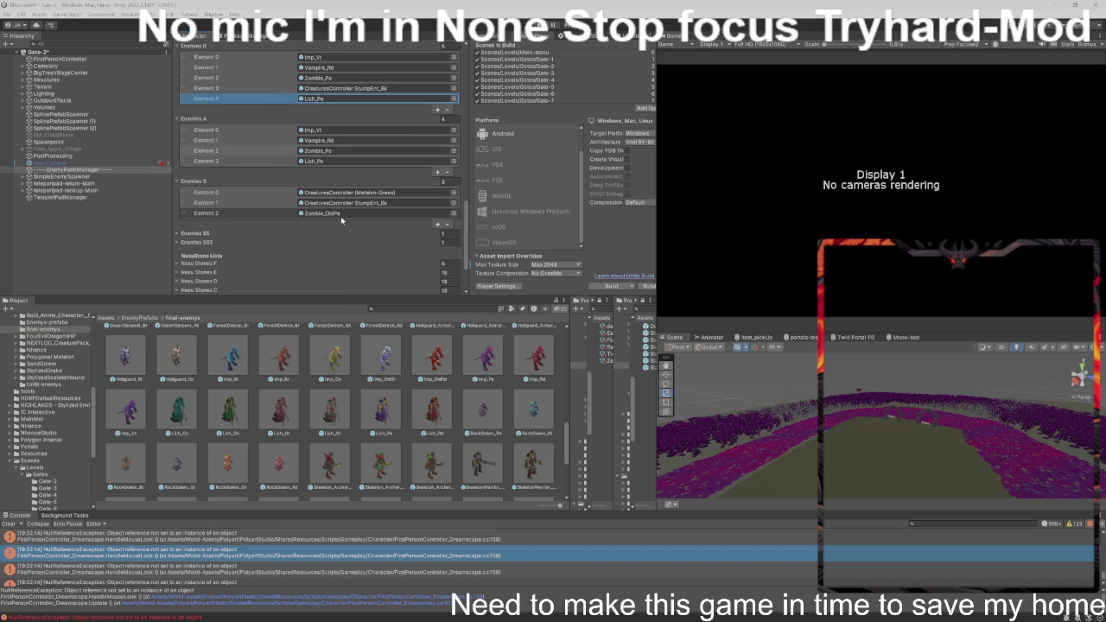
{"action": "scroll", "coordinate": [346, 219], "scroll_direction": "up", "scroll_amount": 1}
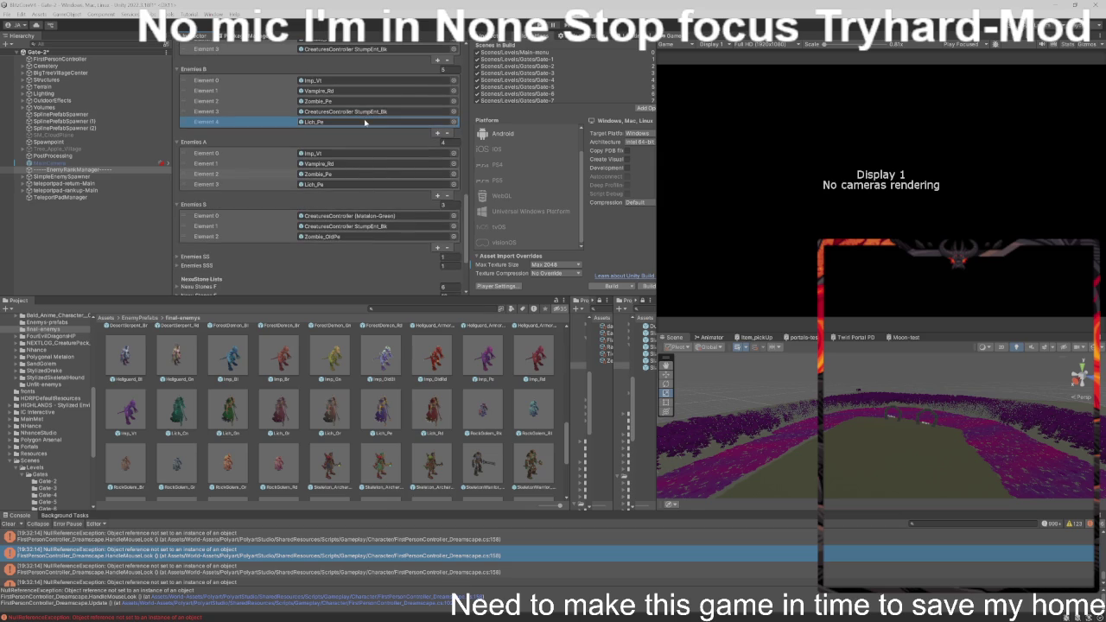
{"action": "scroll", "coordinate": [362, 209], "scroll_direction": "up", "scroll_amount": 2}
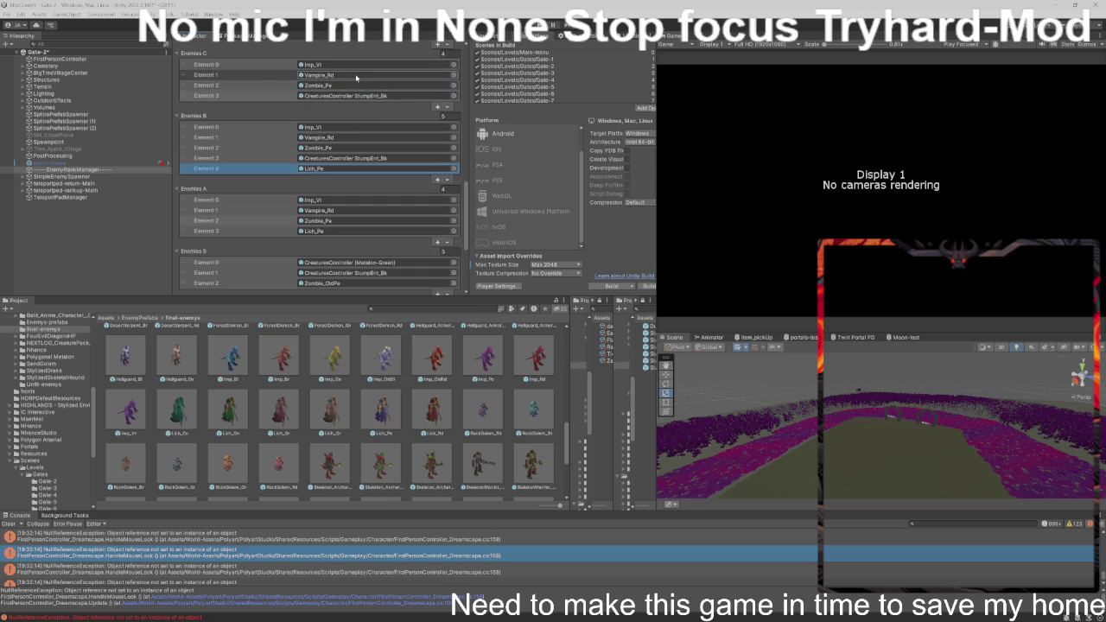
{"action": "left_click", "coordinate": [367, 96]}
{"action": "left_click", "coordinate": [270, 220]}
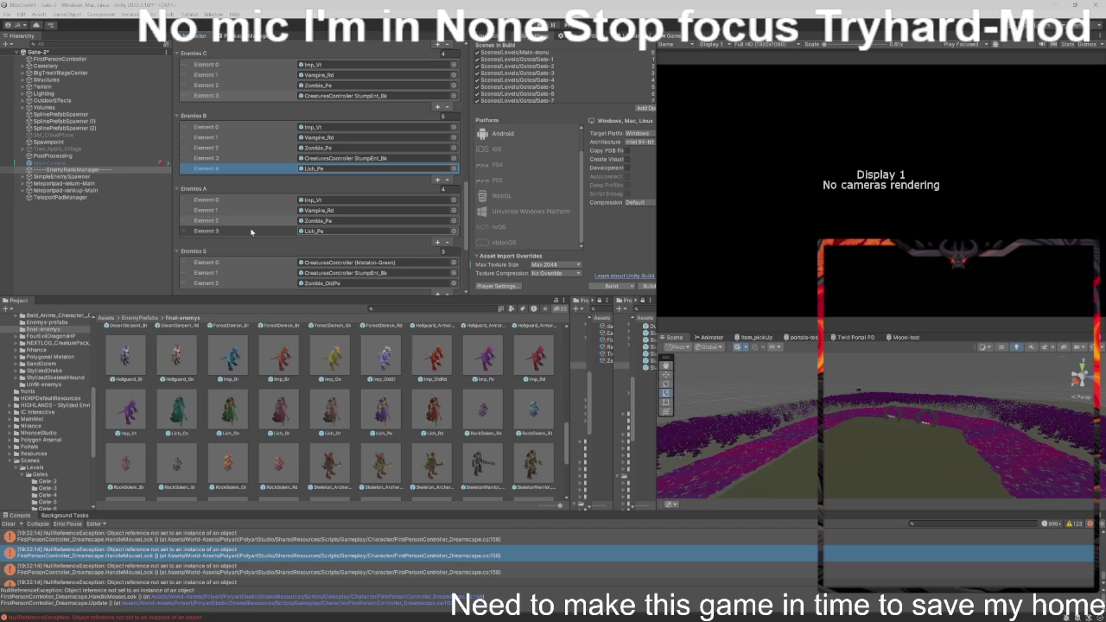
{"action": "scroll", "coordinate": [250, 231], "scroll_direction": "down", "scroll_amount": 3}
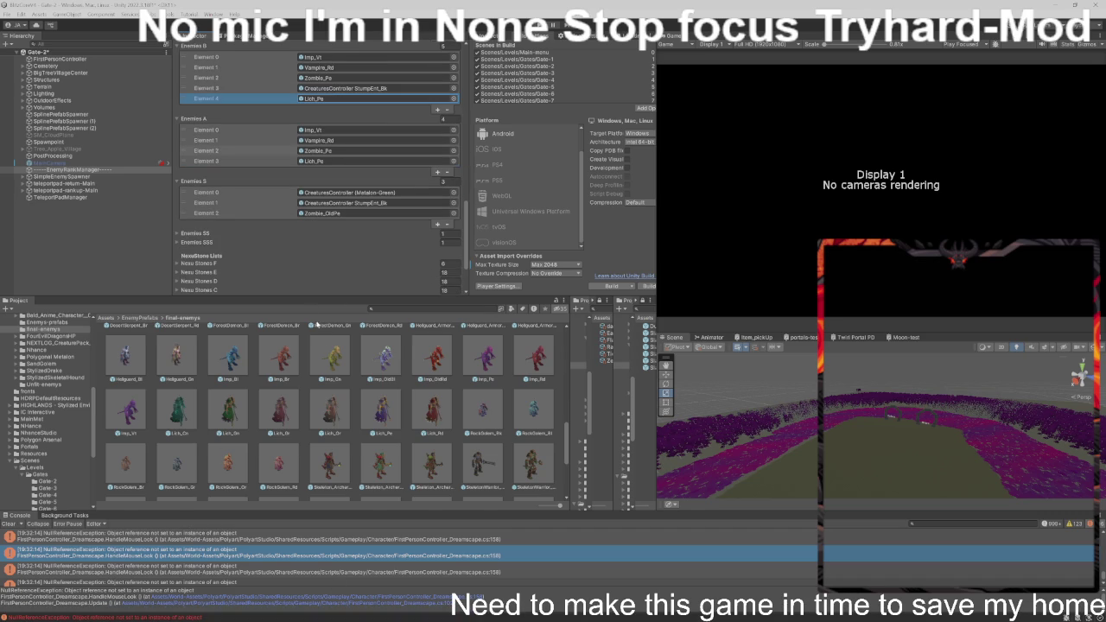
{"action": "scroll", "coordinate": [407, 370], "scroll_direction": "down", "scroll_amount": 3}
- Select MainCamera in the Hierarchy and tick its active checkbox so the Game view renders
{"action": "left_click", "coordinate": [52, 162]}
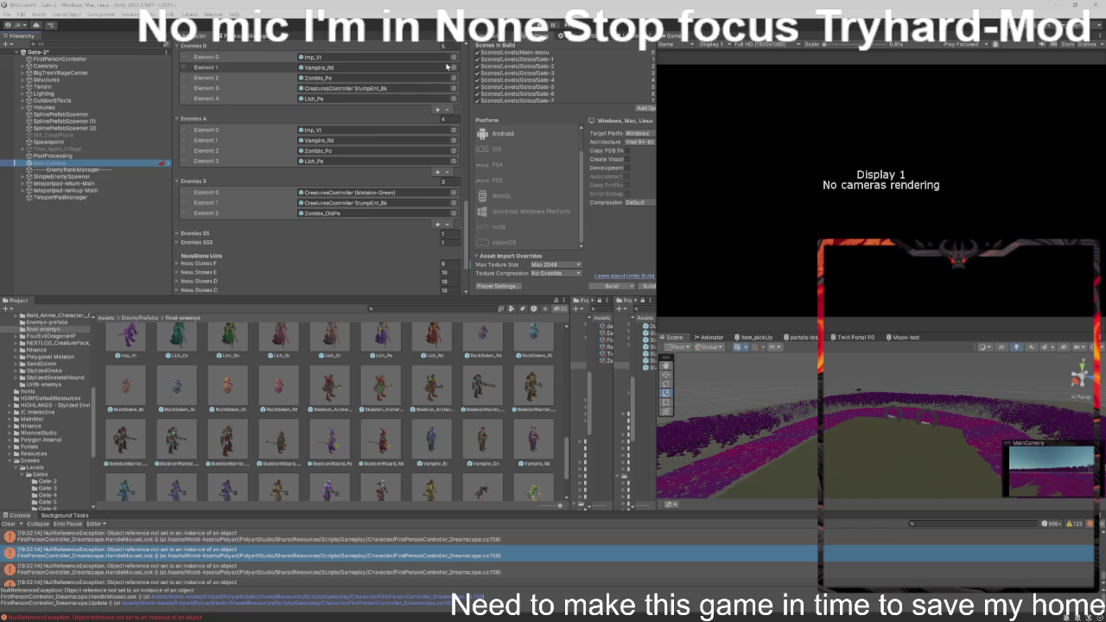
{"action": "scroll", "coordinate": [449, 56], "scroll_direction": "up", "scroll_amount": 2}
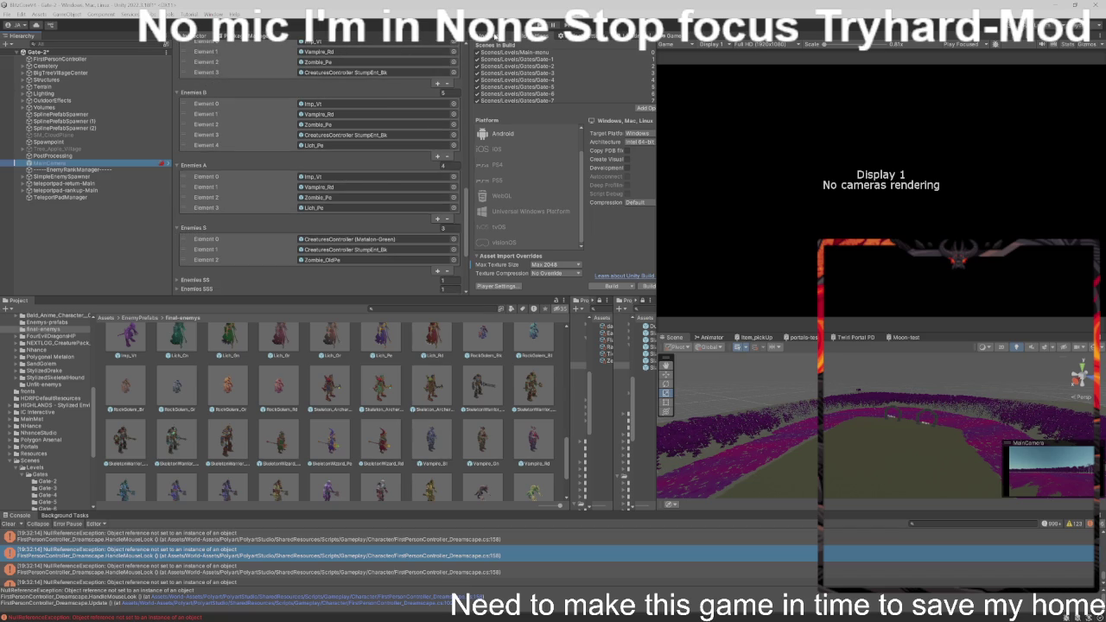
{"action": "left_click", "coordinate": [496, 38]}
{"action": "left_click", "coordinate": [491, 48]}
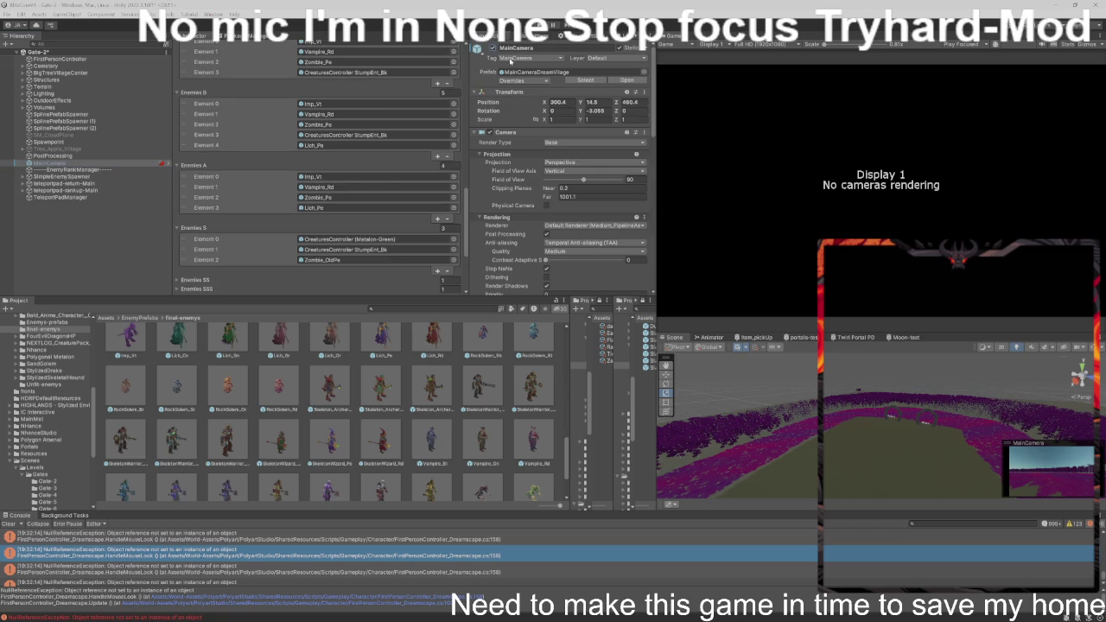
{"action": "mouse_move", "coordinate": [363, 615]}
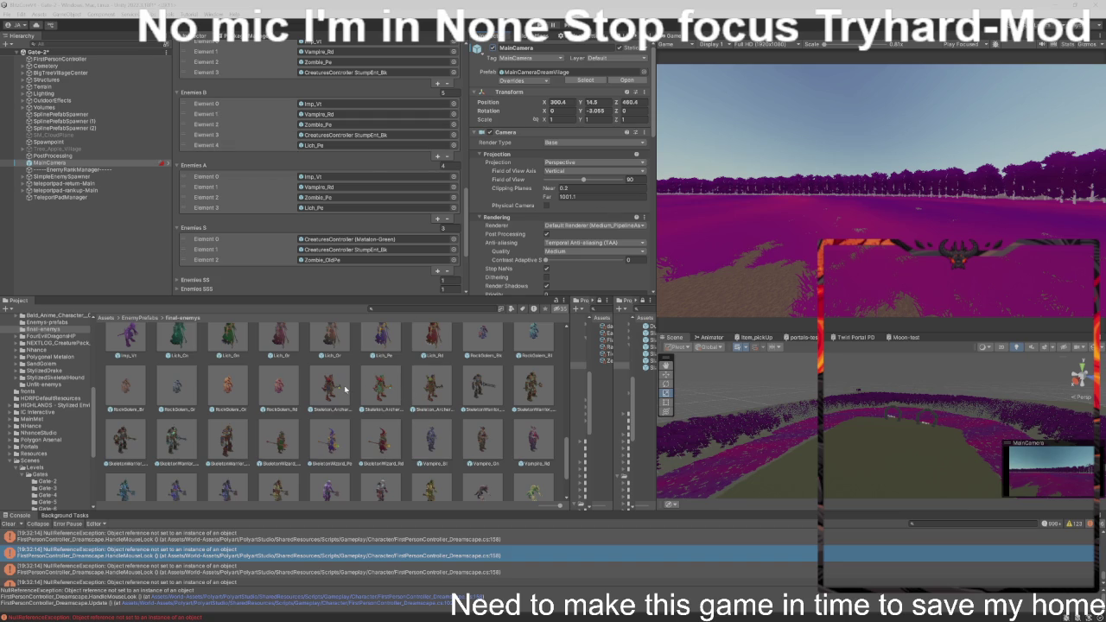
{"action": "scroll", "coordinate": [344, 390], "scroll_direction": "down", "scroll_amount": 1}
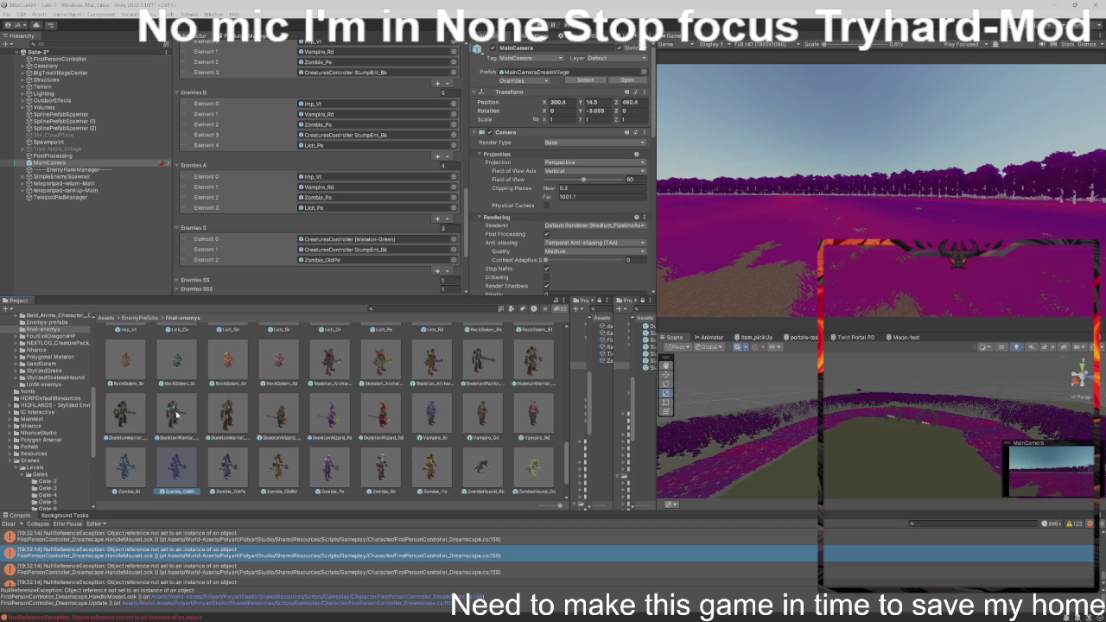
- Ping the Imp_Vt, Zombie_Pe, stump creature and Lich_Pe prefabs used in Enemies A and B
{"action": "left_click_drag", "start_coordinate": [305, 170], "coordinate": [321, 158]}
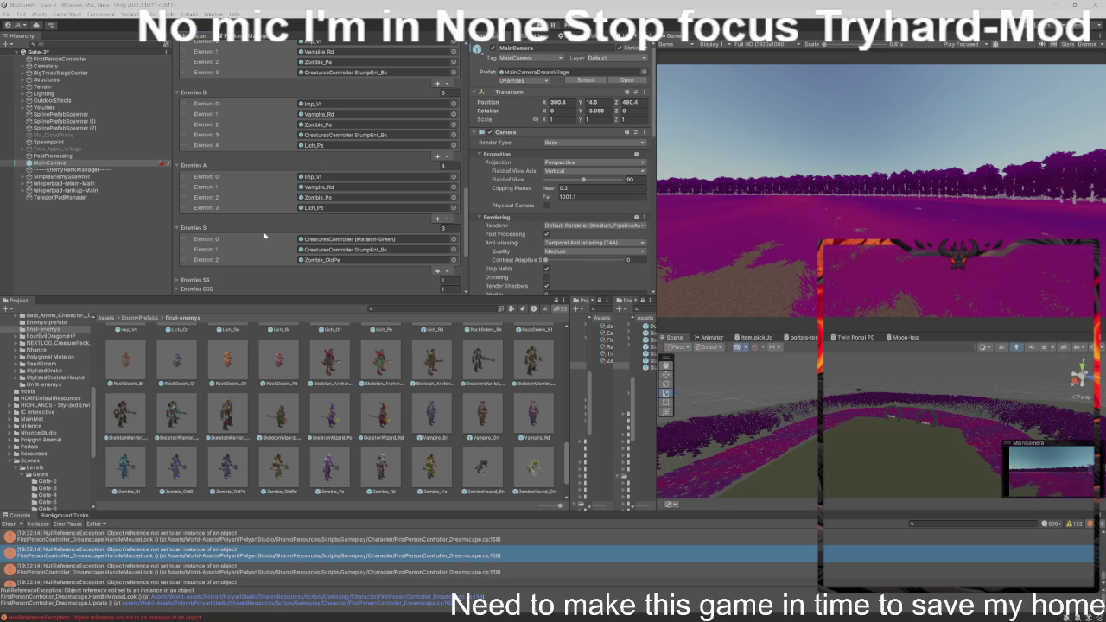
{"action": "left_click", "coordinate": [318, 177]}
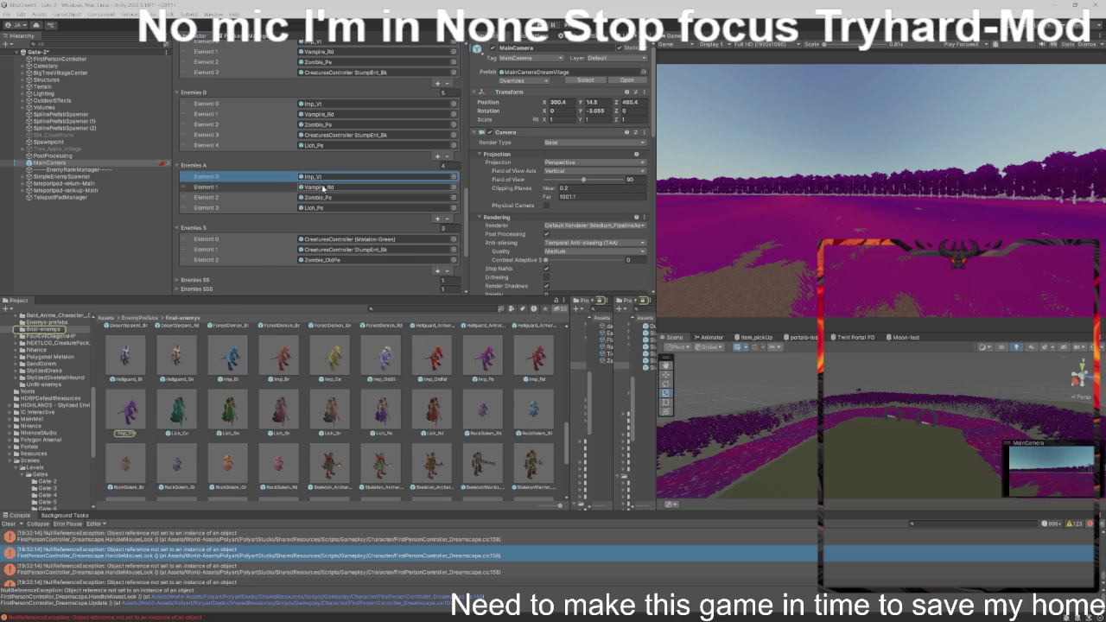
{"action": "left_click", "coordinate": [322, 188]}
{"action": "left_click", "coordinate": [327, 198]}
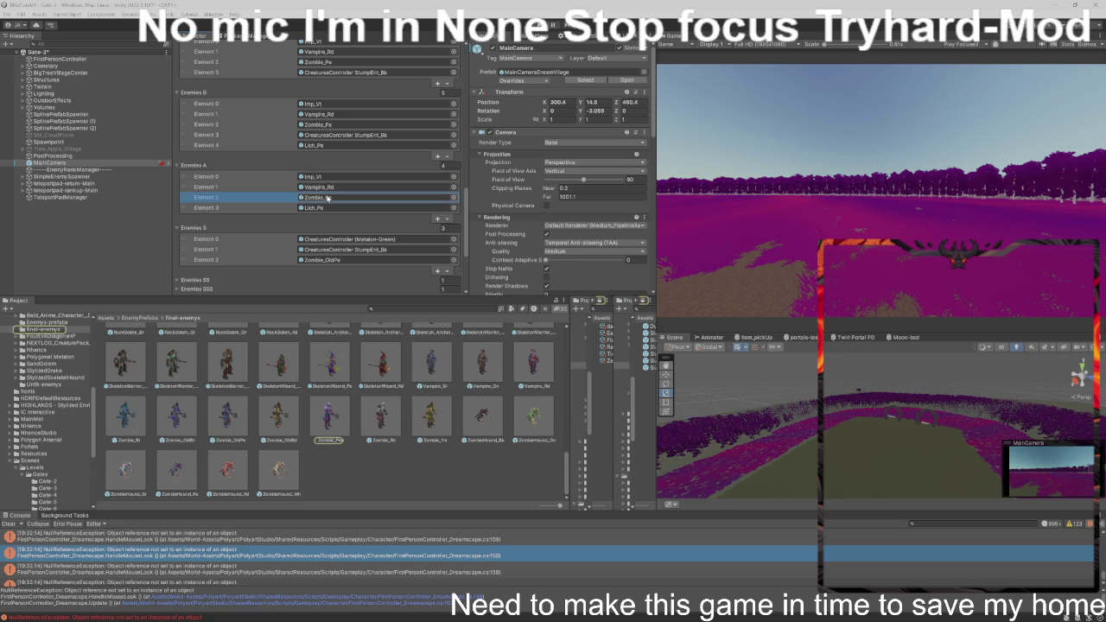
{"action": "left_click", "coordinate": [355, 136]}
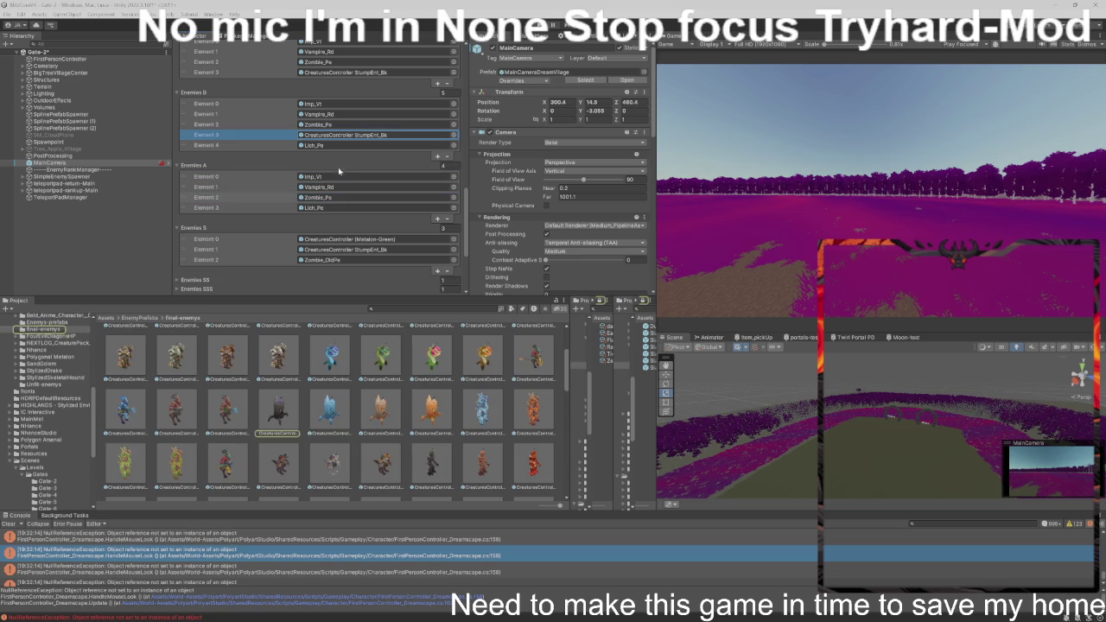
{"action": "scroll", "coordinate": [325, 155], "scroll_direction": "down", "scroll_amount": 3}
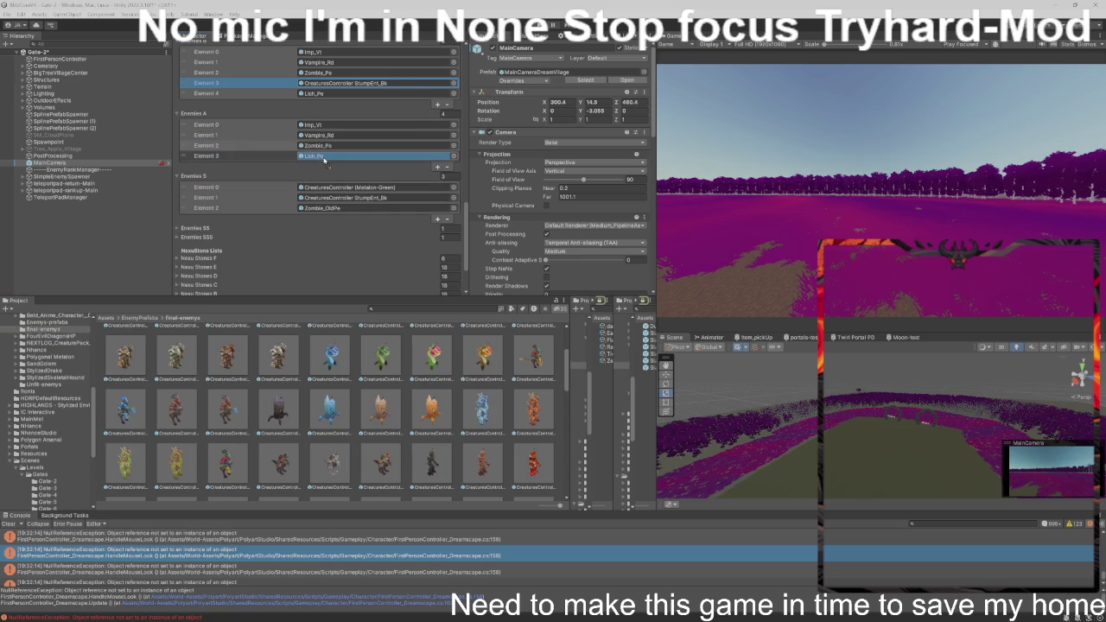
{"action": "scroll", "coordinate": [325, 161], "scroll_direction": "up", "scroll_amount": 2}
{"action": "left_click", "coordinate": [327, 140]}
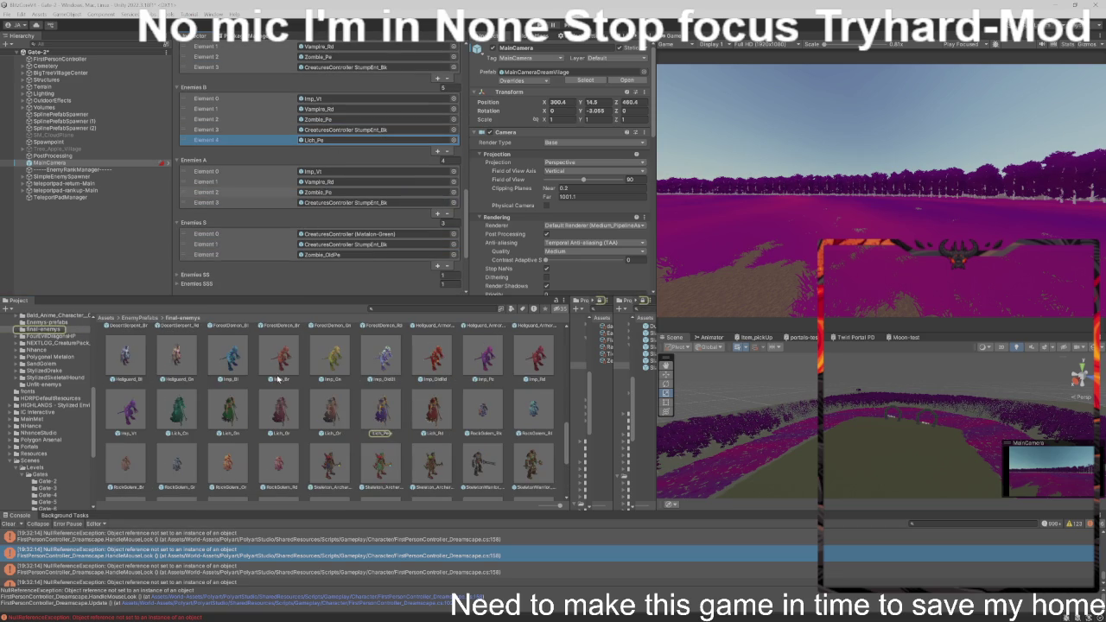
{"action": "scroll", "coordinate": [321, 114], "scroll_direction": "down", "scroll_amount": 3}
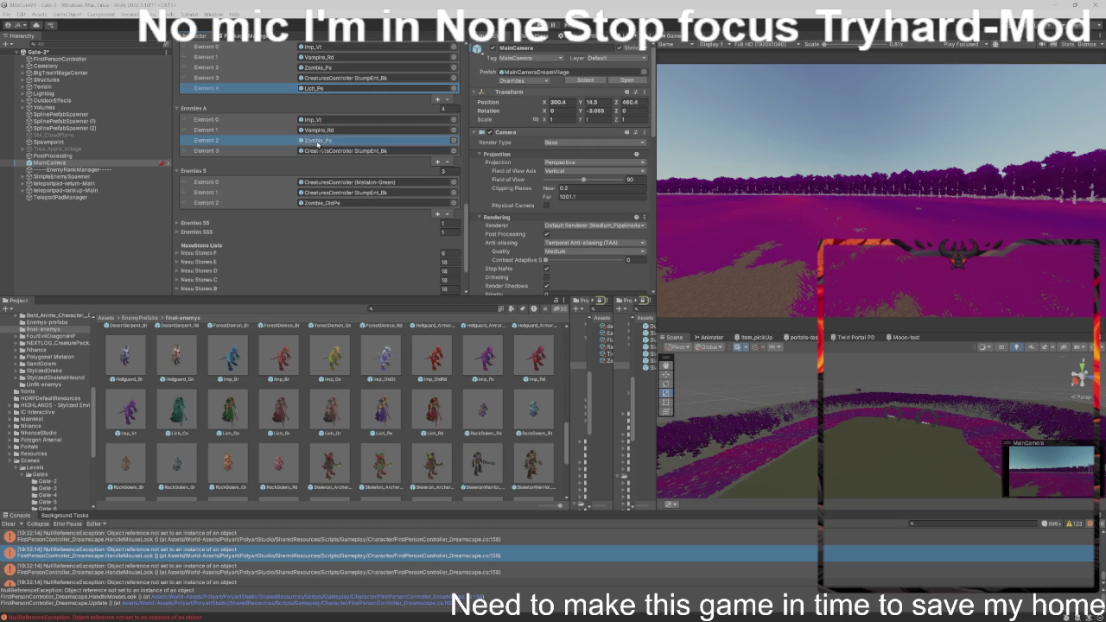
- Add the Lich_Pe prefab to the Enemies A list
{"action": "left_click_drag", "start_coordinate": [318, 155], "coordinate": [294, 112]}
{"action": "scroll", "coordinate": [293, 113], "scroll_direction": "up", "scroll_amount": 1}
{"action": "scroll", "coordinate": [281, 409], "scroll_direction": "down", "scroll_amount": 2}
{"action": "scroll", "coordinate": [280, 408], "scroll_direction": "down", "scroll_amount": 2}
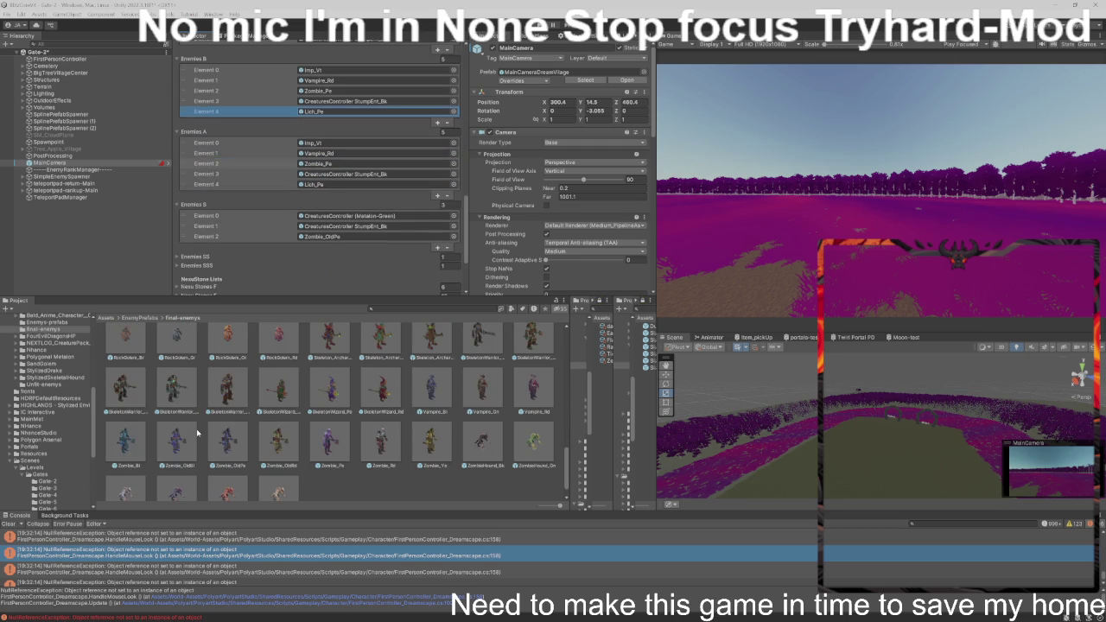
{"action": "scroll", "coordinate": [197, 432], "scroll_direction": "down", "scroll_amount": 1}
{"action": "scroll", "coordinate": [187, 423], "scroll_direction": "up", "scroll_amount": 1}
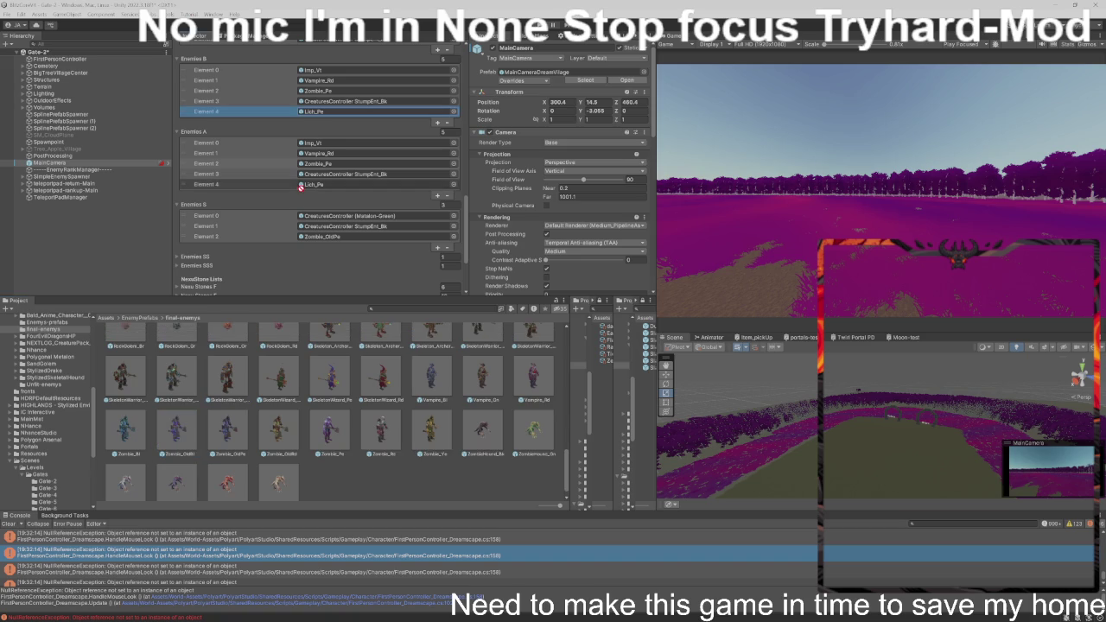
{"action": "left_click_drag", "start_coordinate": [305, 133], "coordinate": [308, 135]}
{"action": "left_click", "coordinate": [331, 164]}
{"action": "scroll", "coordinate": [331, 211], "scroll_direction": "down", "scroll_amount": 3}
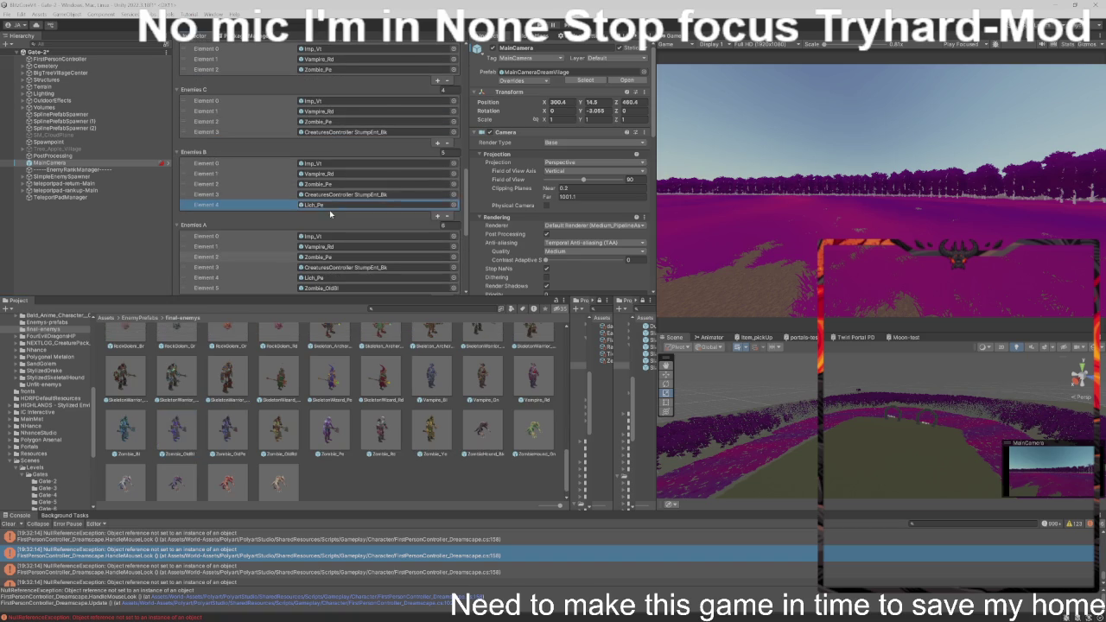
{"action": "scroll", "coordinate": [329, 210], "scroll_direction": "down", "scroll_amount": 2}
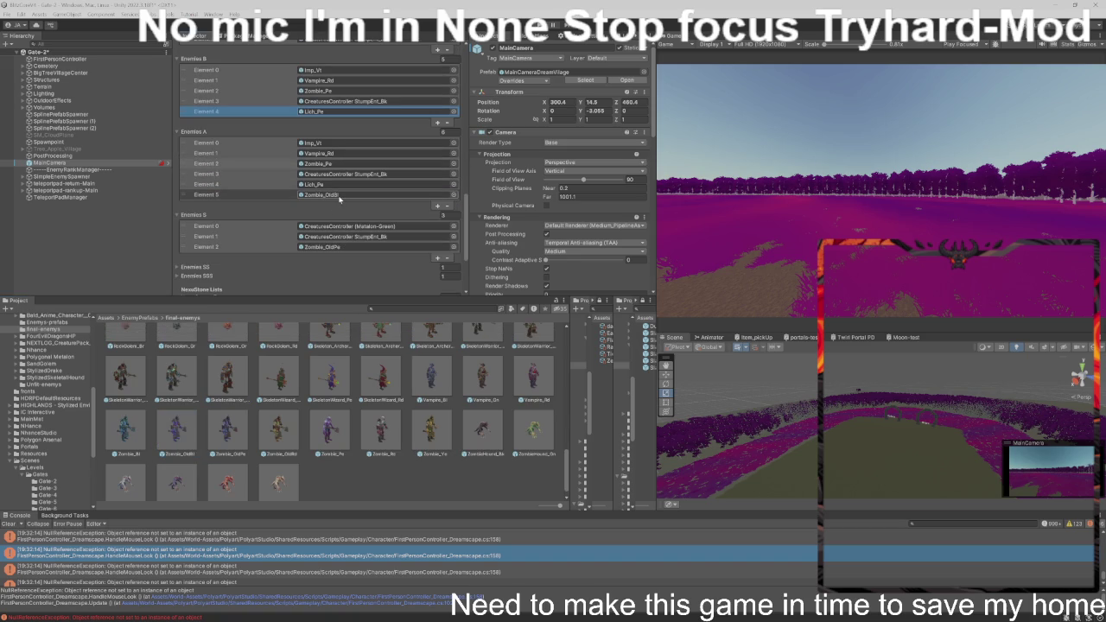
- Copy Imp_Vt and Vampire_Rd from Enemies A into Enemies S Element 0 and Element 1
{"action": "left_click", "coordinate": [346, 164]}
{"action": "left_click", "coordinate": [362, 144]}
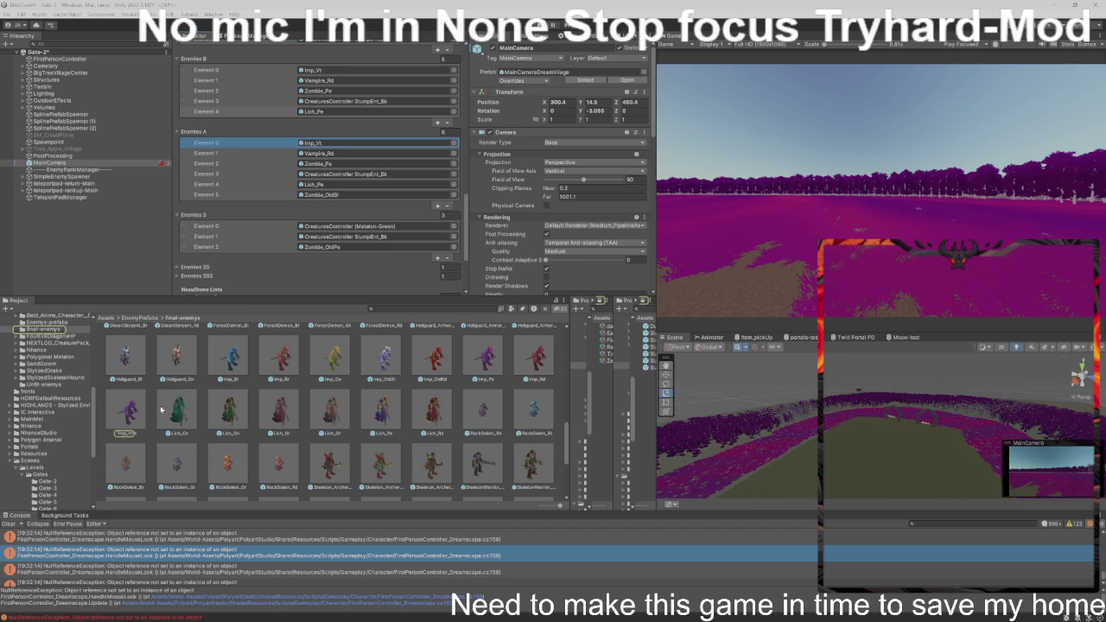
{"action": "left_click", "coordinate": [349, 226]}
{"action": "left_click_drag", "start_coordinate": [349, 226], "coordinate": [349, 227]}
{"action": "left_click", "coordinate": [346, 153]}
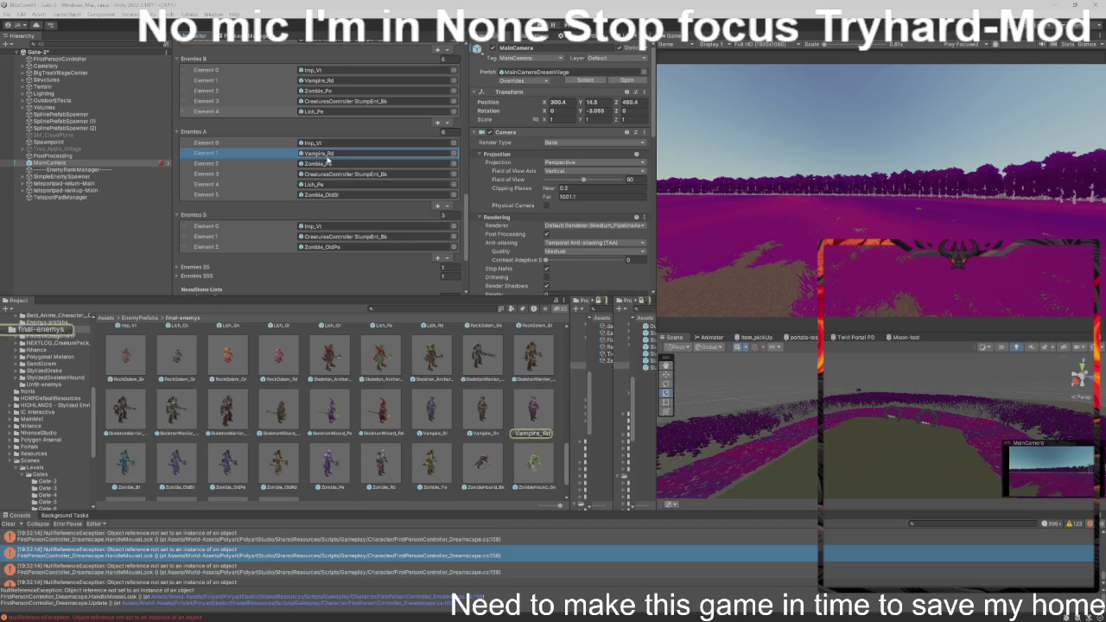
{"action": "scroll", "coordinate": [294, 193], "scroll_direction": "down", "scroll_amount": 2}
{"action": "left_click_drag", "start_coordinate": [294, 193], "coordinate": [346, 185]}
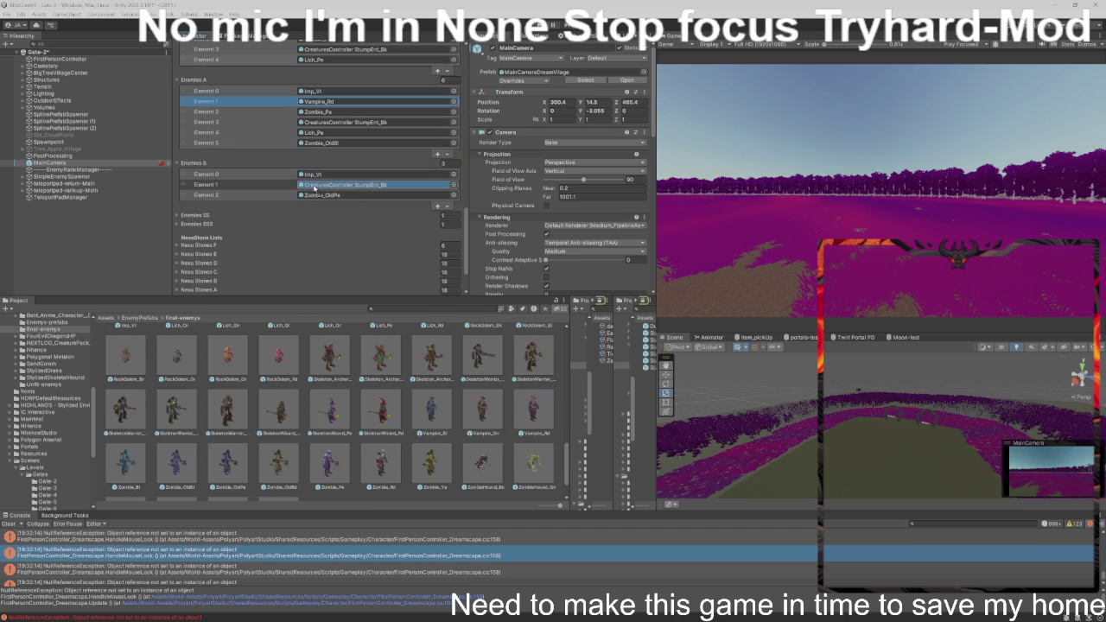
- Add Zombie_Pe, StumpEnt_Bk, Lich_Pe and Zombie_OldSt to the Enemies S array for six entries
{"action": "left_click", "coordinate": [343, 116]}
{"action": "scroll", "coordinate": [316, 169], "scroll_direction": "down", "scroll_amount": 2}
{"action": "mouse_move", "coordinate": [342, 116]}
{"action": "left_mouse_down"}
{"action": "mouse_move", "coordinate": [317, 169]}
{"action": "mouse_move", "coordinate": [331, 149]}
{"action": "left_mouse_up"}
{"action": "scroll", "coordinate": [331, 156], "scroll_direction": "up", "scroll_amount": 2}
{"action": "left_click", "coordinate": [341, 120]}
{"action": "scroll", "coordinate": [311, 164], "scroll_direction": "down", "scroll_amount": 2}
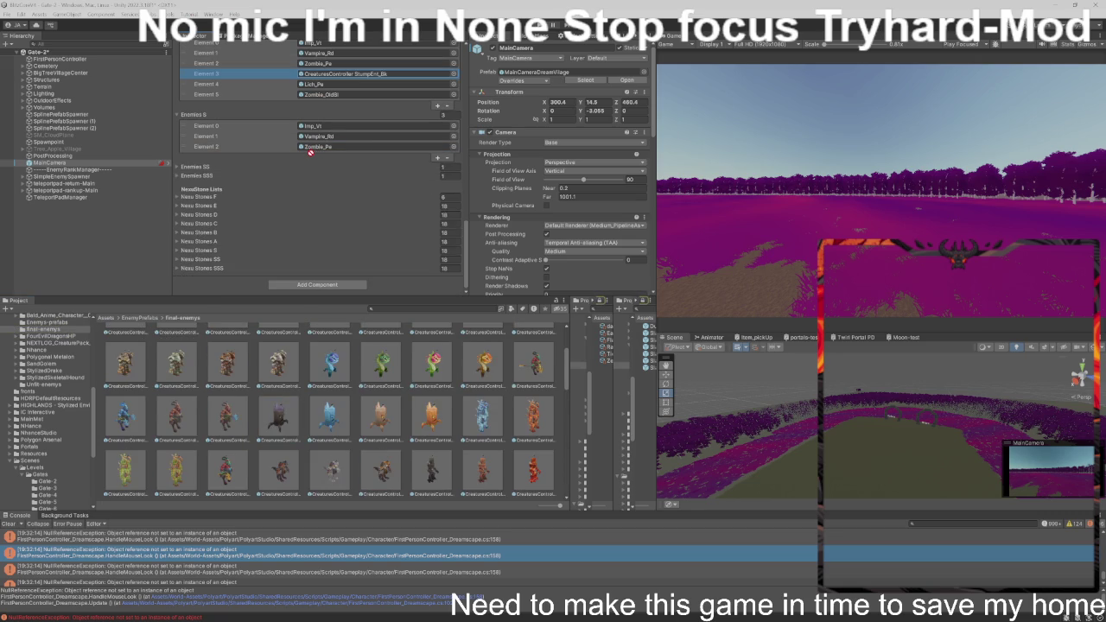
{"action": "mouse_move", "coordinate": [311, 152]}
{"action": "left_mouse_down"}
{"action": "mouse_move", "coordinate": [324, 121]}
{"action": "mouse_move", "coordinate": [344, 161]}
{"action": "left_mouse_up"}
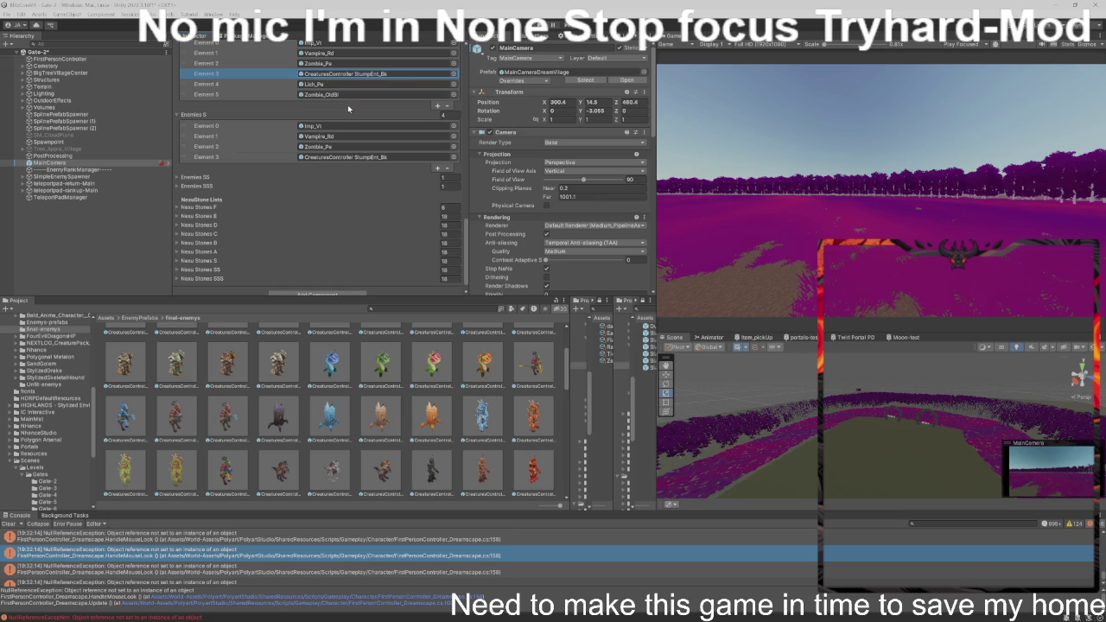
{"action": "left_click", "coordinate": [379, 74]}
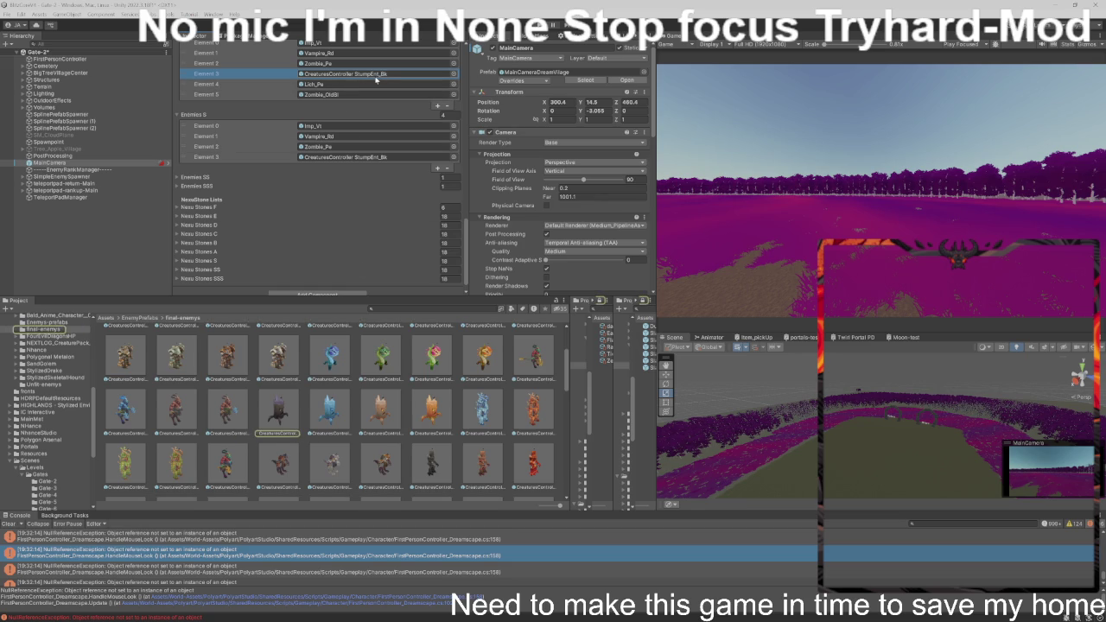
{"action": "mouse_move", "coordinate": [373, 84]}
{"action": "left_mouse_down"}
{"action": "mouse_move", "coordinate": [350, 157]}
{"action": "mouse_move", "coordinate": [344, 119]}
{"action": "left_mouse_up"}
{"action": "left_click", "coordinate": [341, 95]}
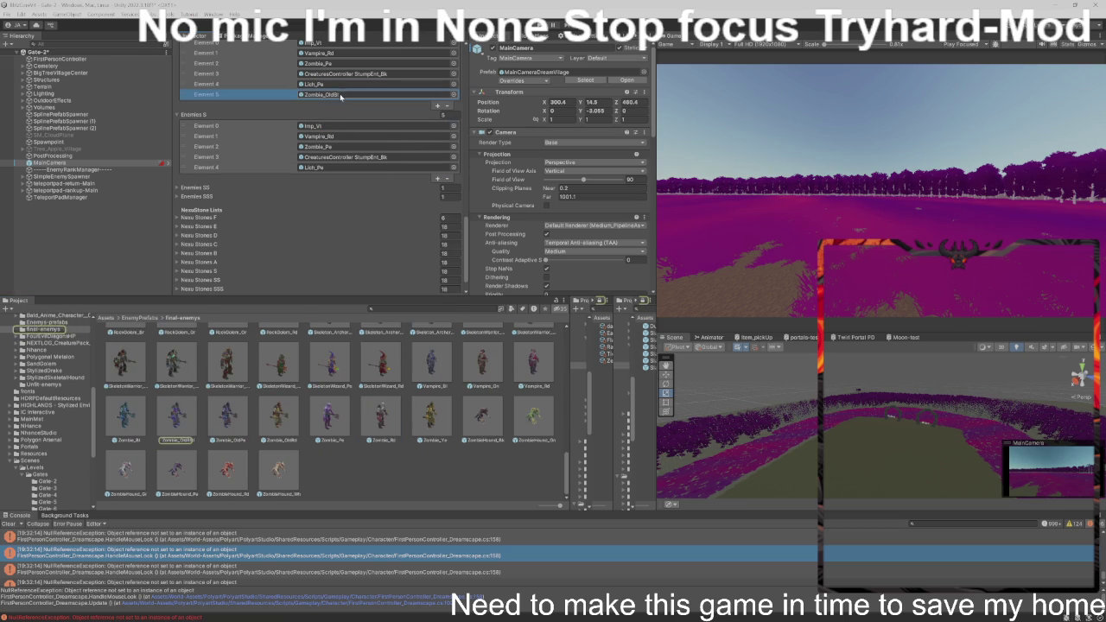
{"action": "mouse_move", "coordinate": [186, 409]}
{"action": "left_mouse_down"}
{"action": "mouse_move", "coordinate": [337, 91]}
{"action": "mouse_move", "coordinate": [336, 127]}
{"action": "left_mouse_up"}
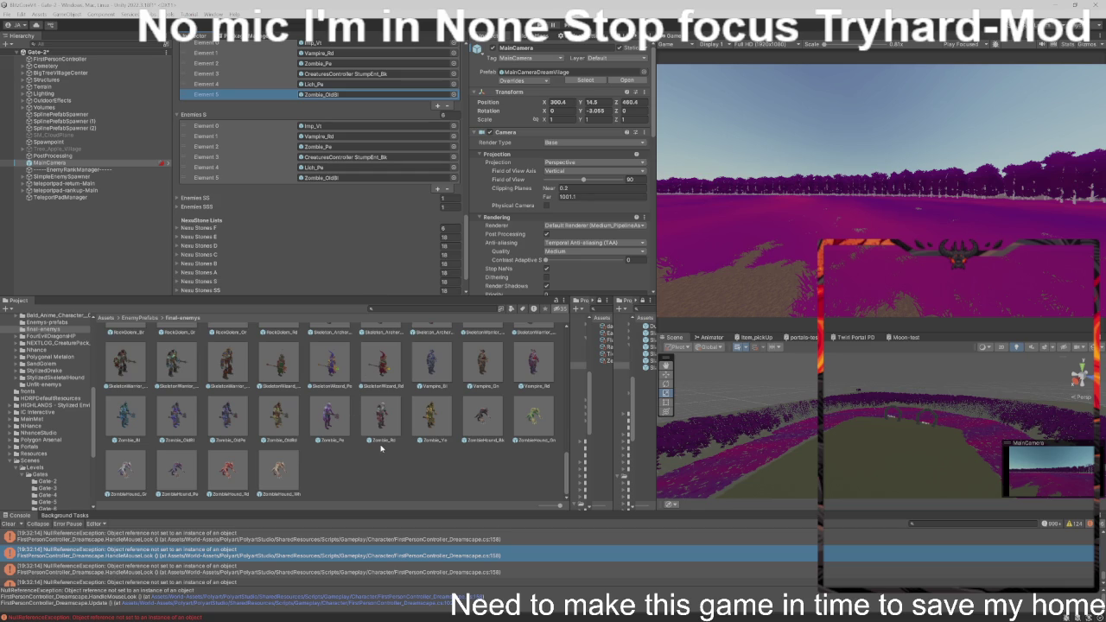
- Scroll the Inspector to compare Enemies A and Enemies S, both listing Imp_Vl through Zombie_OldBl
{"action": "scroll", "coordinate": [380, 446], "scroll_direction": "up", "scroll_amount": 2}
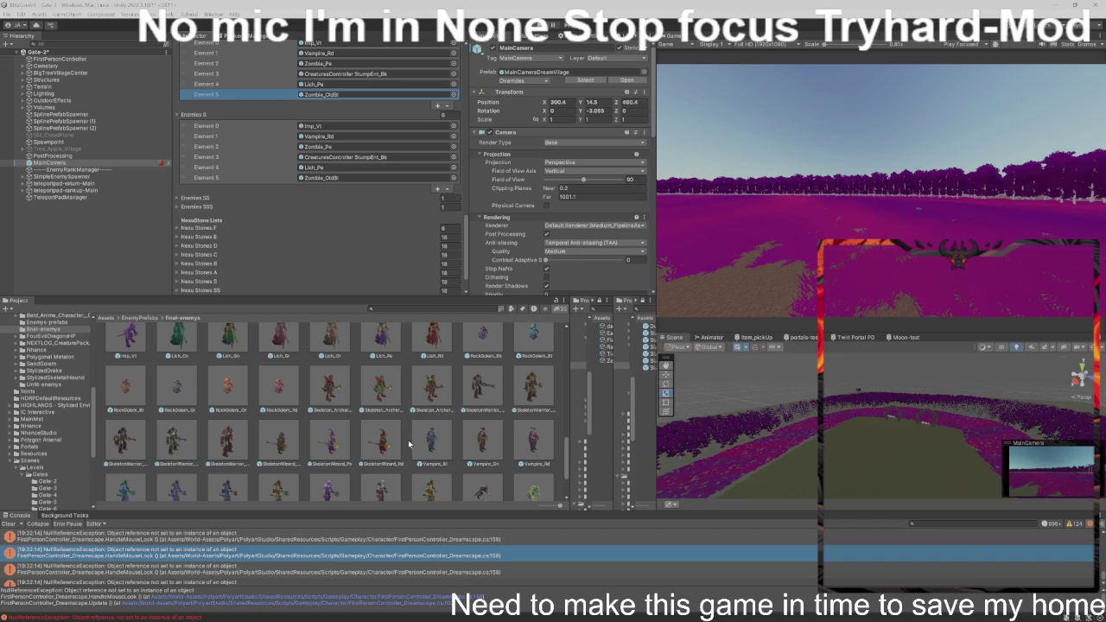
{"action": "scroll", "coordinate": [409, 443], "scroll_direction": "up", "scroll_amount": 2}
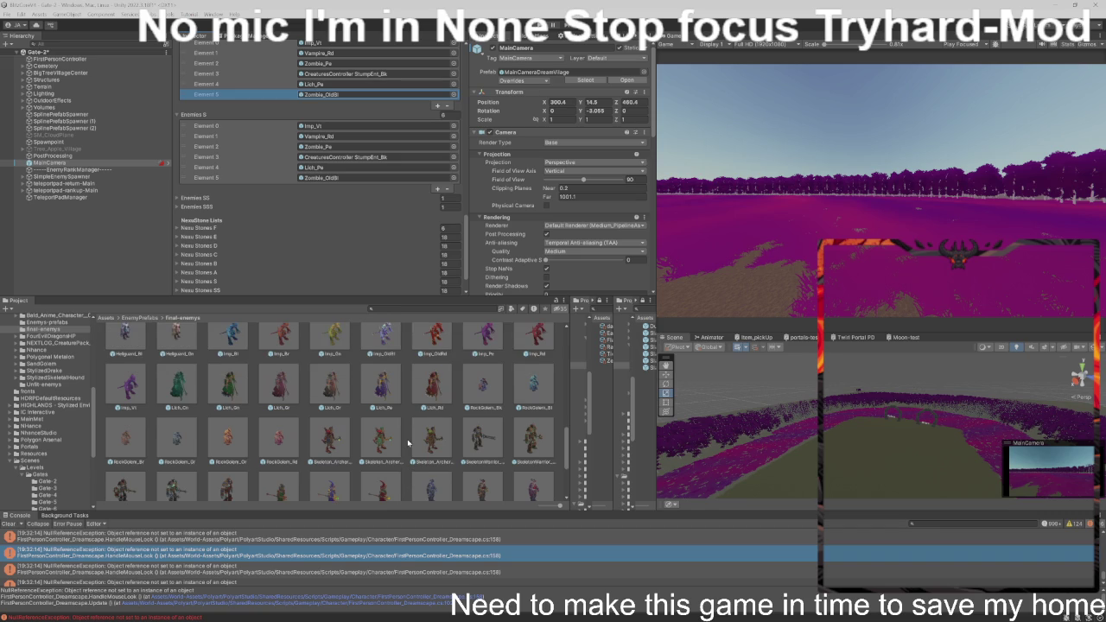
{"action": "scroll", "coordinate": [407, 440], "scroll_direction": "up", "scroll_amount": 1}
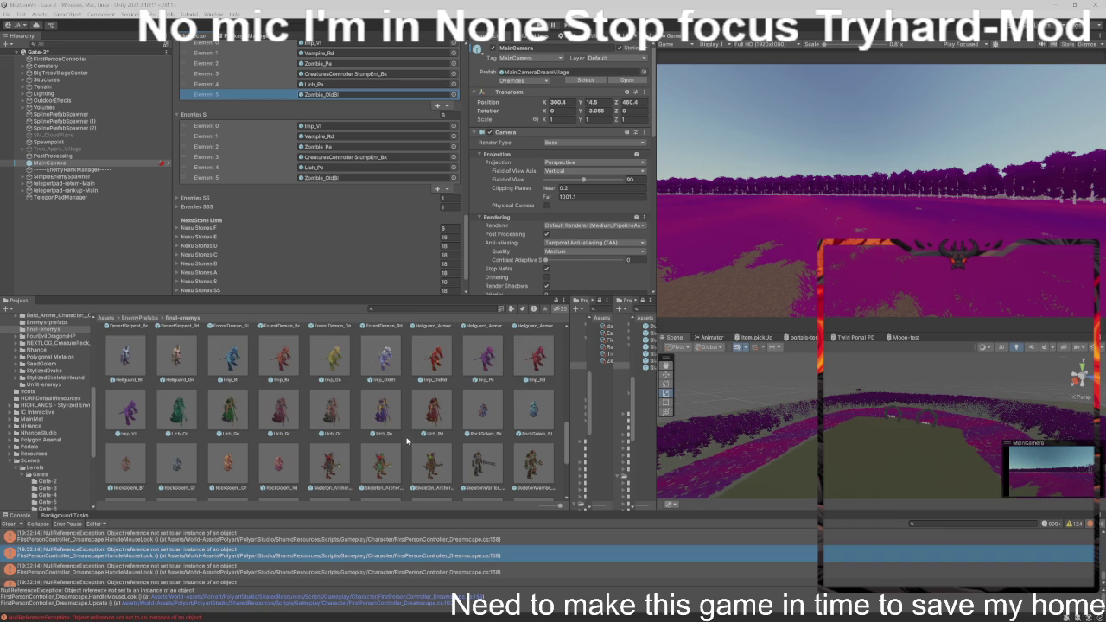
{"action": "scroll", "coordinate": [407, 441], "scroll_direction": "up", "scroll_amount": 6}
{"action": "scroll", "coordinate": [409, 442], "scroll_direction": "up", "scroll_amount": 2}
{"action": "scroll", "coordinate": [408, 441], "scroll_direction": "up", "scroll_amount": 2}
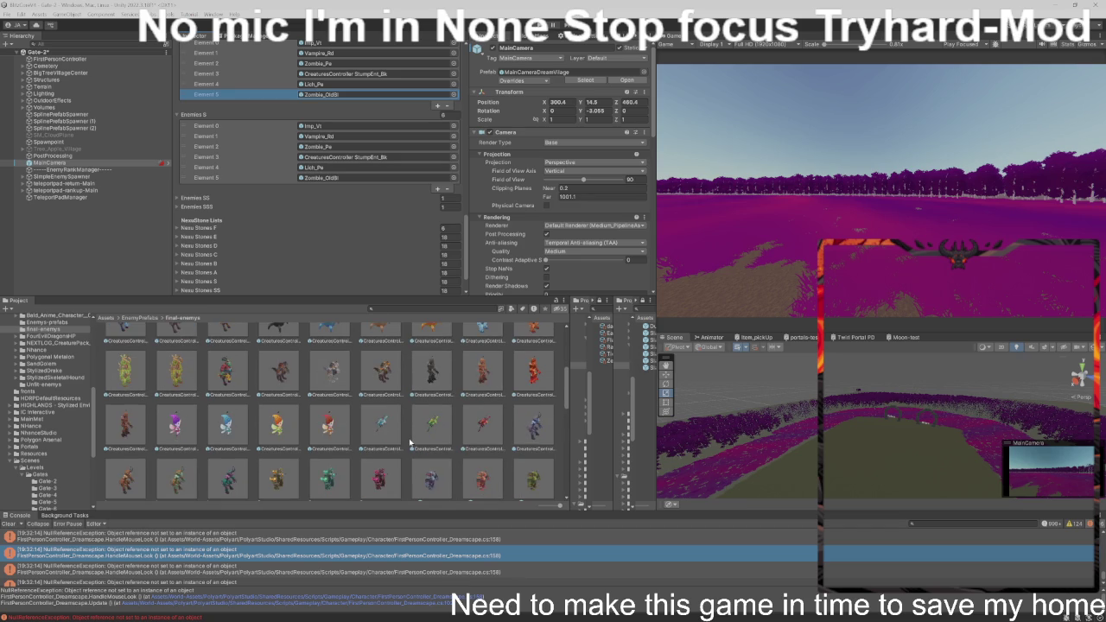
{"action": "scroll", "coordinate": [409, 442], "scroll_direction": "up", "scroll_amount": 2}
{"action": "scroll", "coordinate": [410, 443], "scroll_direction": "up", "scroll_amount": 5}
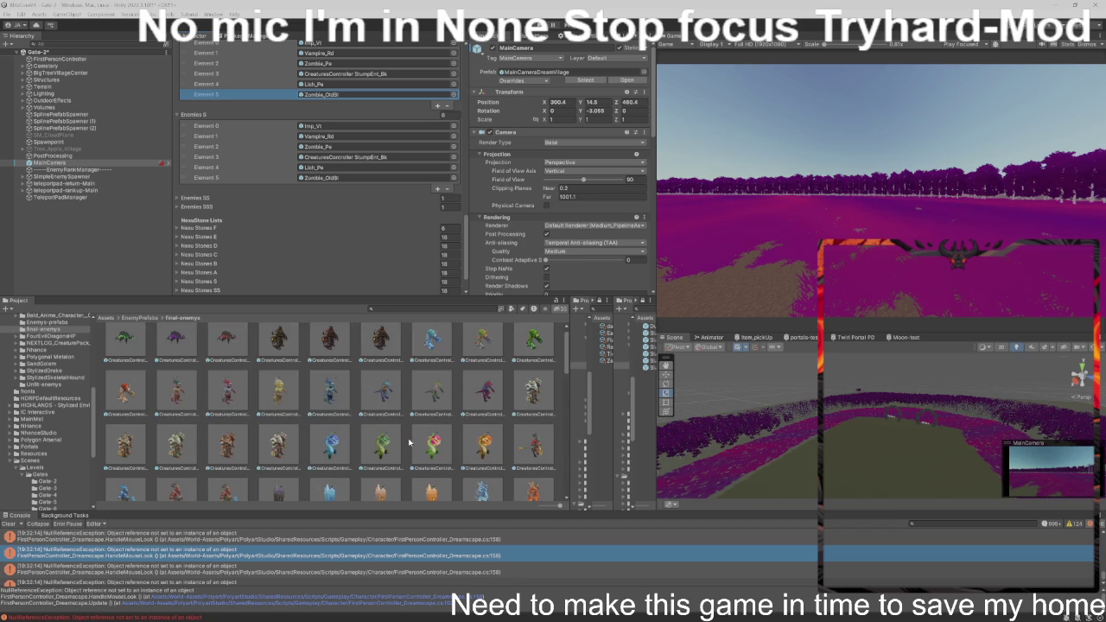
{"action": "scroll", "coordinate": [400, 444], "scroll_direction": "up", "scroll_amount": 1}
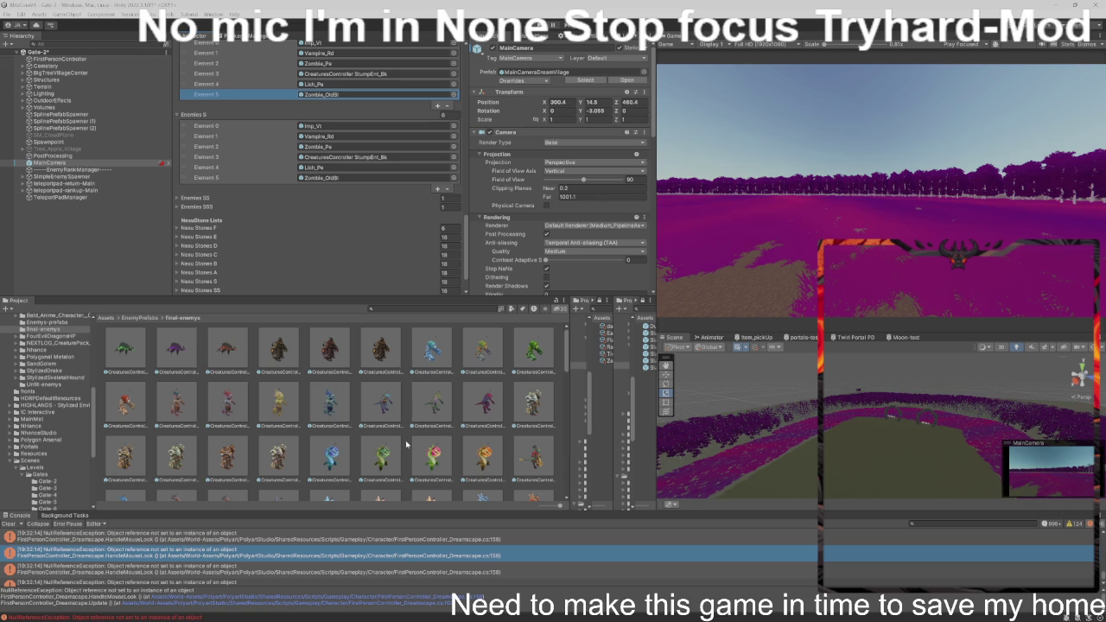
{"action": "scroll", "coordinate": [406, 444], "scroll_direction": "down", "scroll_amount": 6}
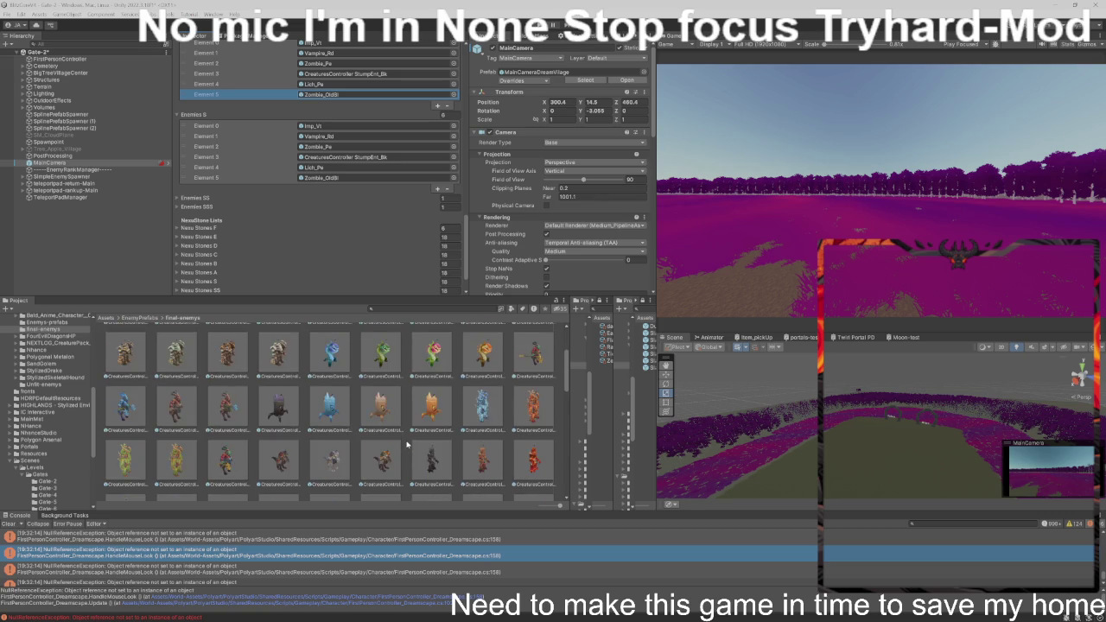
{"action": "scroll", "coordinate": [406, 445], "scroll_direction": "down", "scroll_amount": 5}
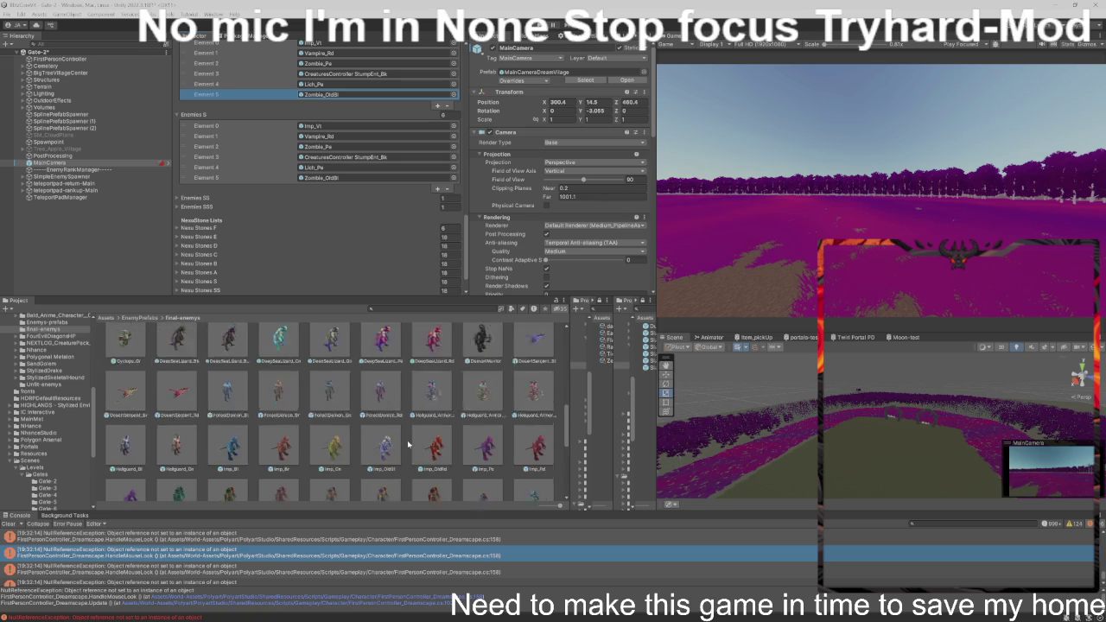
{"action": "scroll", "coordinate": [408, 445], "scroll_direction": "down", "scroll_amount": 3}
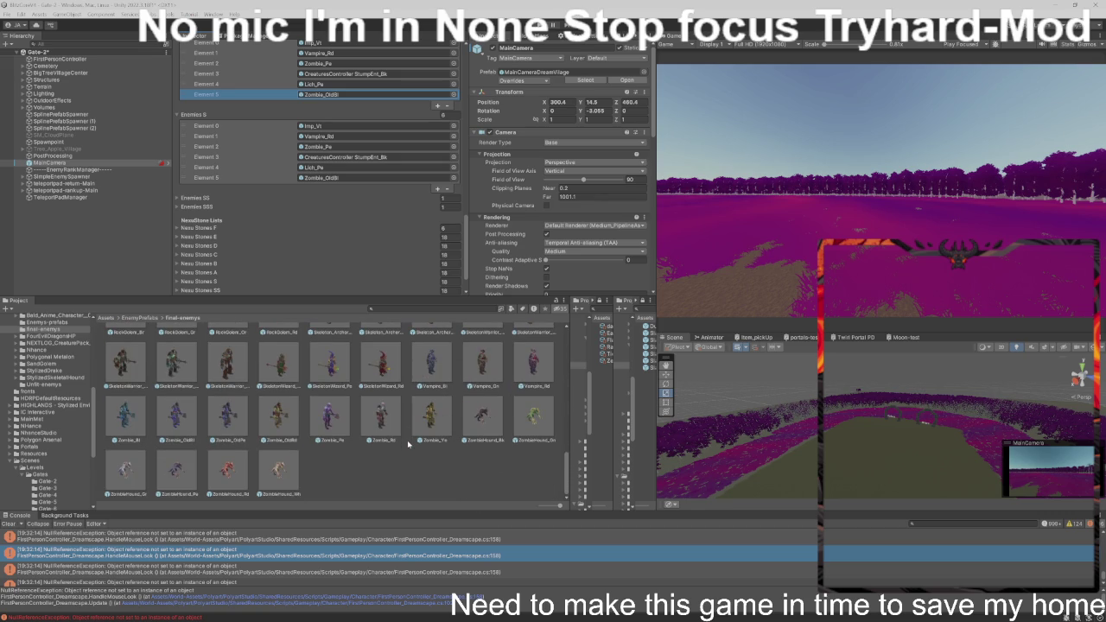
{"action": "scroll", "coordinate": [409, 444], "scroll_direction": "up", "scroll_amount": 8}
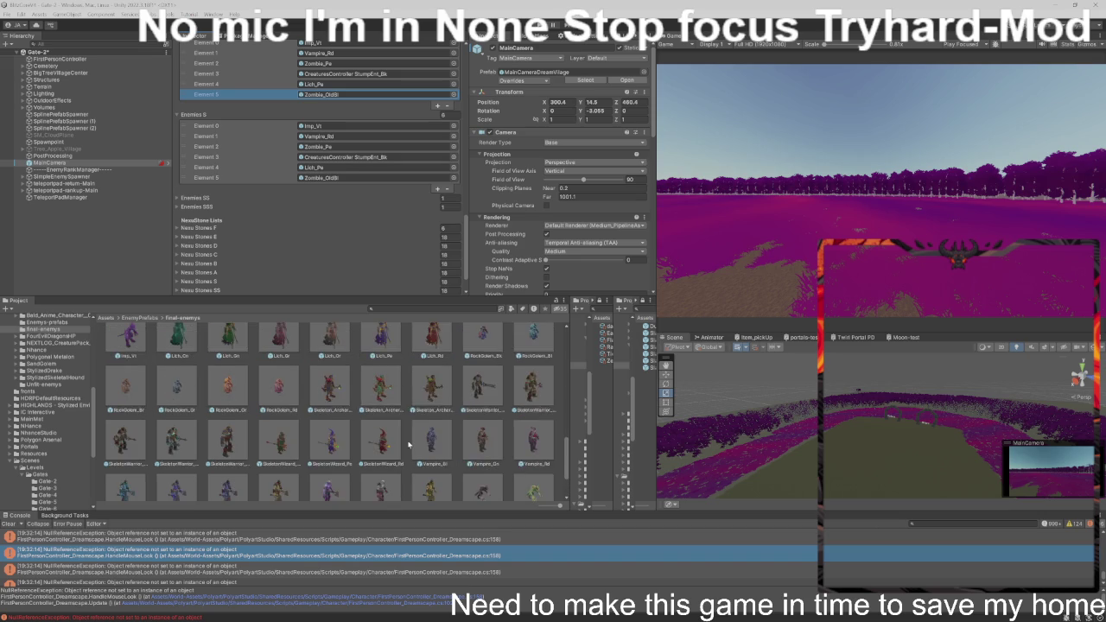
{"action": "scroll", "coordinate": [408, 444], "scroll_direction": "up", "scroll_amount": 5}
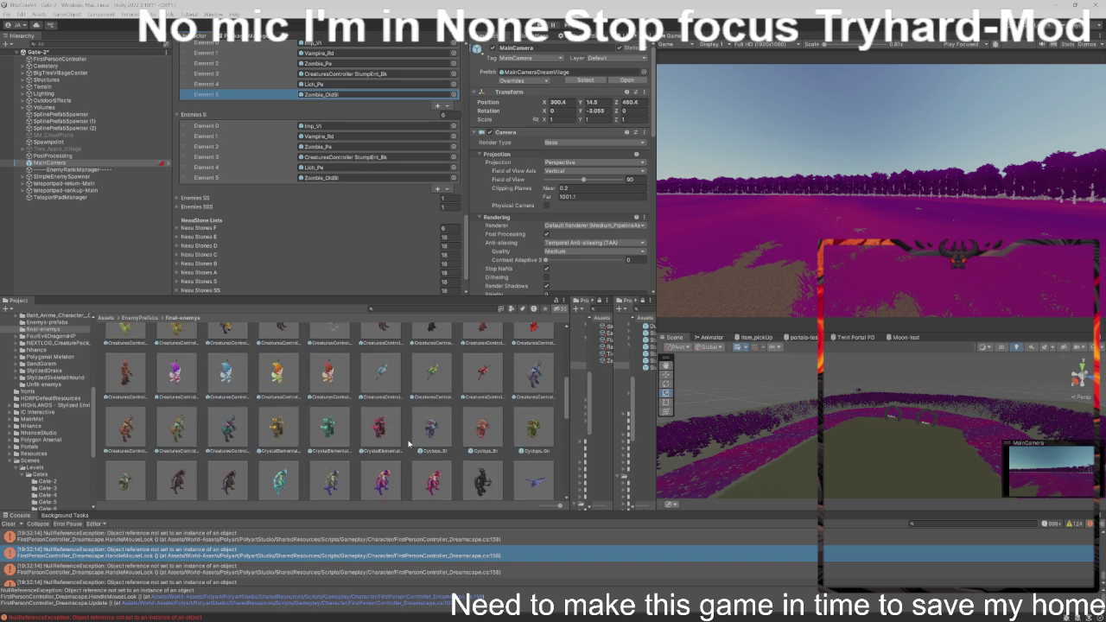
{"action": "scroll", "coordinate": [409, 443], "scroll_direction": "up", "scroll_amount": 2}
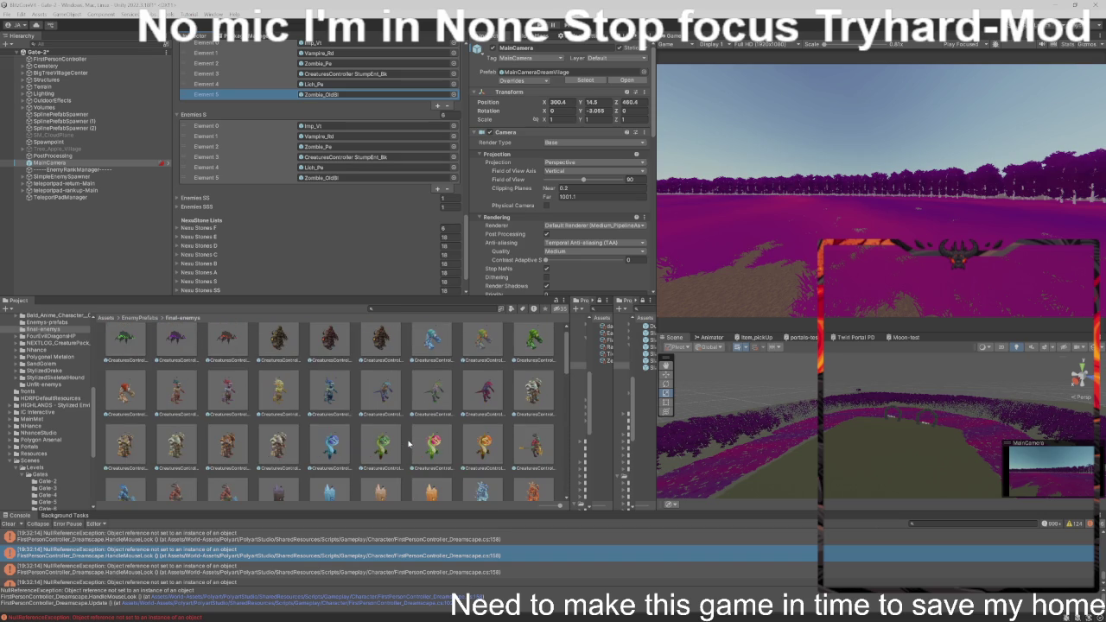
{"action": "scroll", "coordinate": [409, 443], "scroll_direction": "up", "scroll_amount": 1}
{"action": "scroll", "coordinate": [409, 443], "scroll_direction": "down", "scroll_amount": 4}
{"action": "scroll", "coordinate": [409, 443], "scroll_direction": "down", "scroll_amount": 10}
{"action": "scroll", "coordinate": [411, 443], "scroll_direction": "down", "scroll_amount": 5}
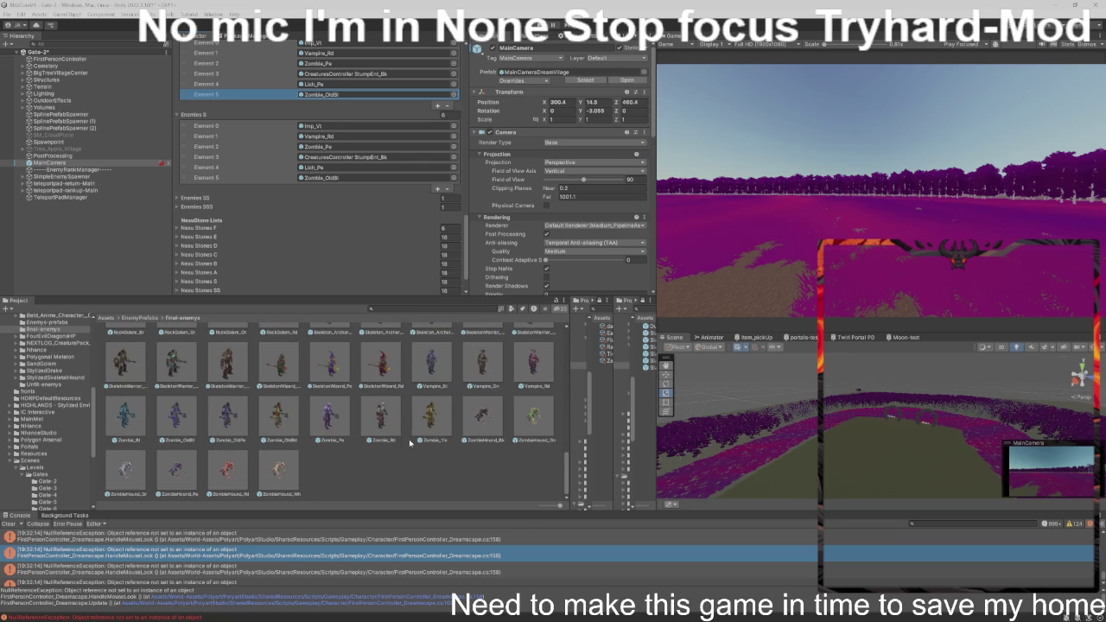
{"action": "scroll", "coordinate": [411, 442], "scroll_direction": "up", "scroll_amount": 12}
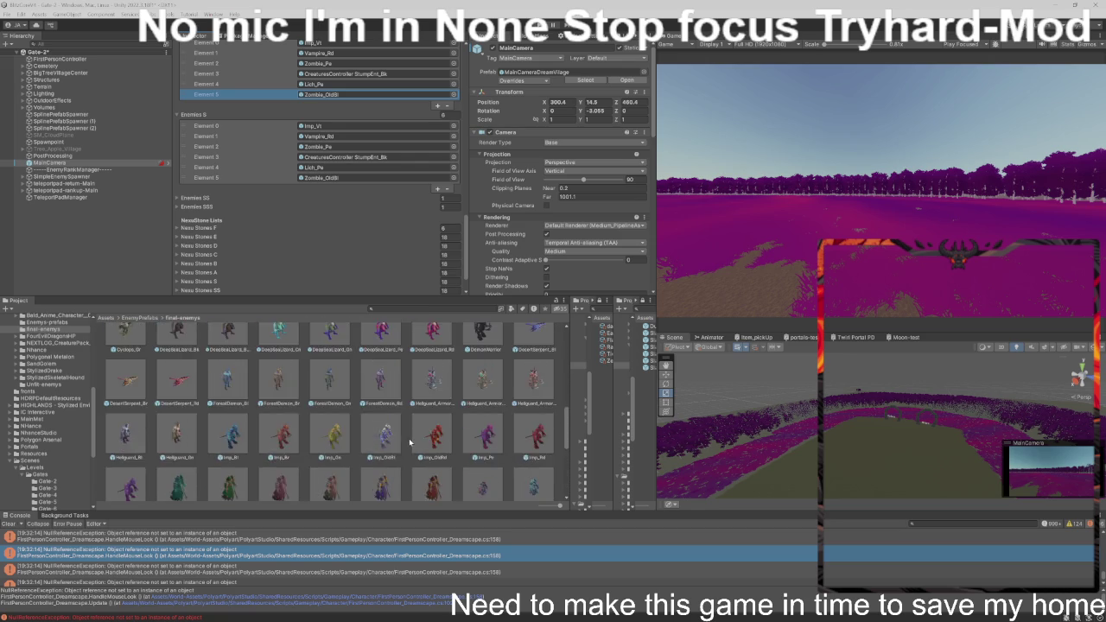
{"action": "scroll", "coordinate": [411, 442], "scroll_direction": "up", "scroll_amount": 5}
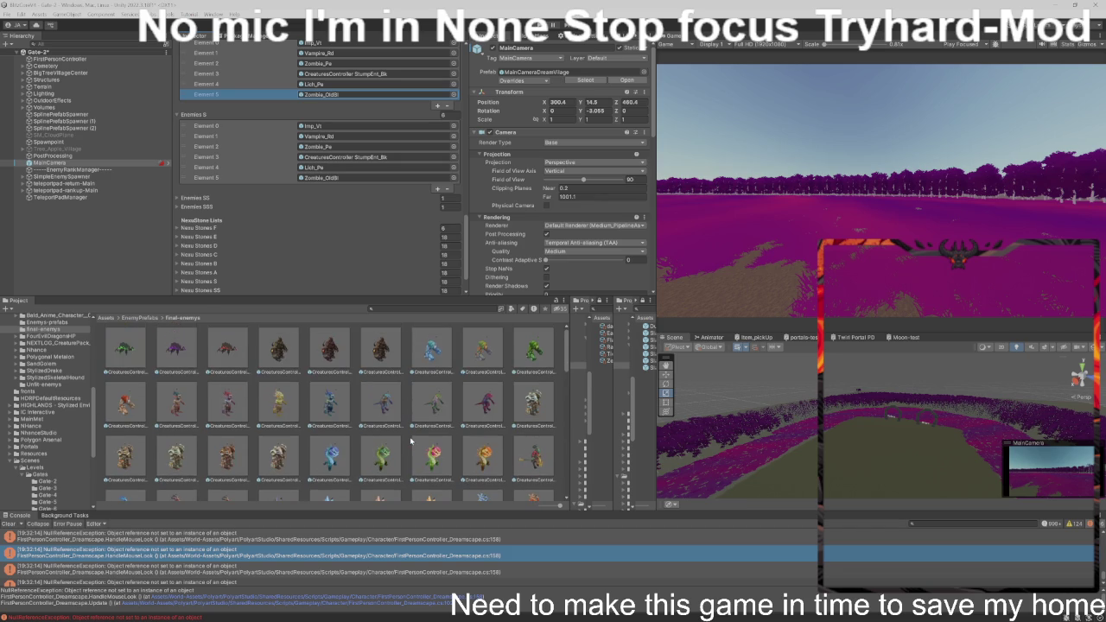
{"action": "scroll", "coordinate": [410, 442], "scroll_direction": "down", "scroll_amount": 5}
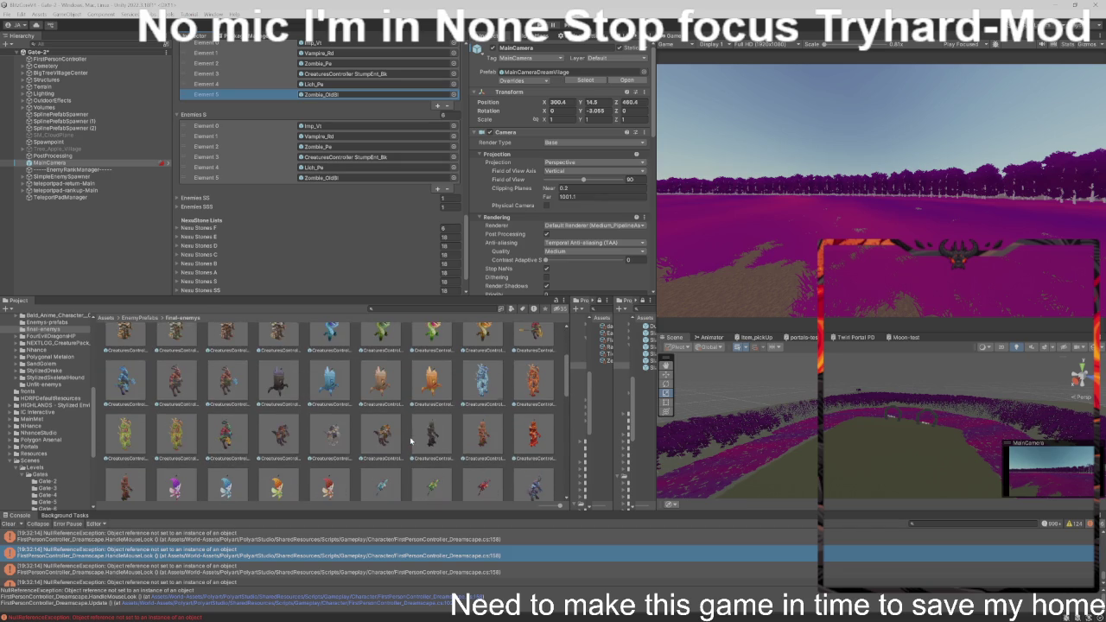
{"action": "scroll", "coordinate": [411, 441], "scroll_direction": "down", "scroll_amount": 8}
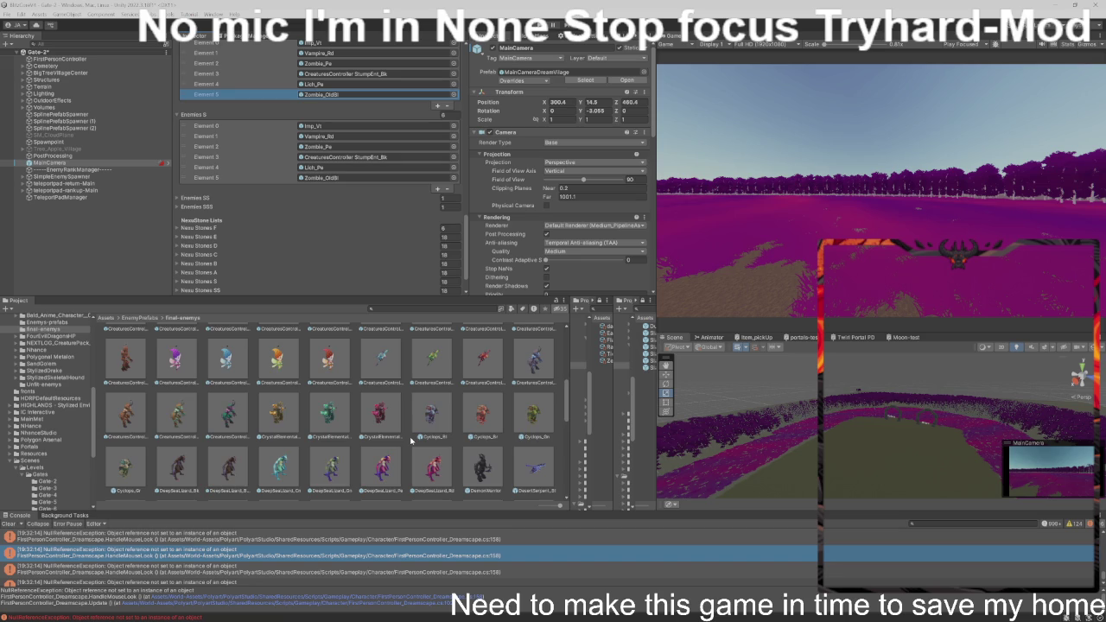
{"action": "scroll", "coordinate": [411, 442], "scroll_direction": "down", "scroll_amount": 3}
{"action": "scroll", "coordinate": [411, 442], "scroll_direction": "down", "scroll_amount": 6}
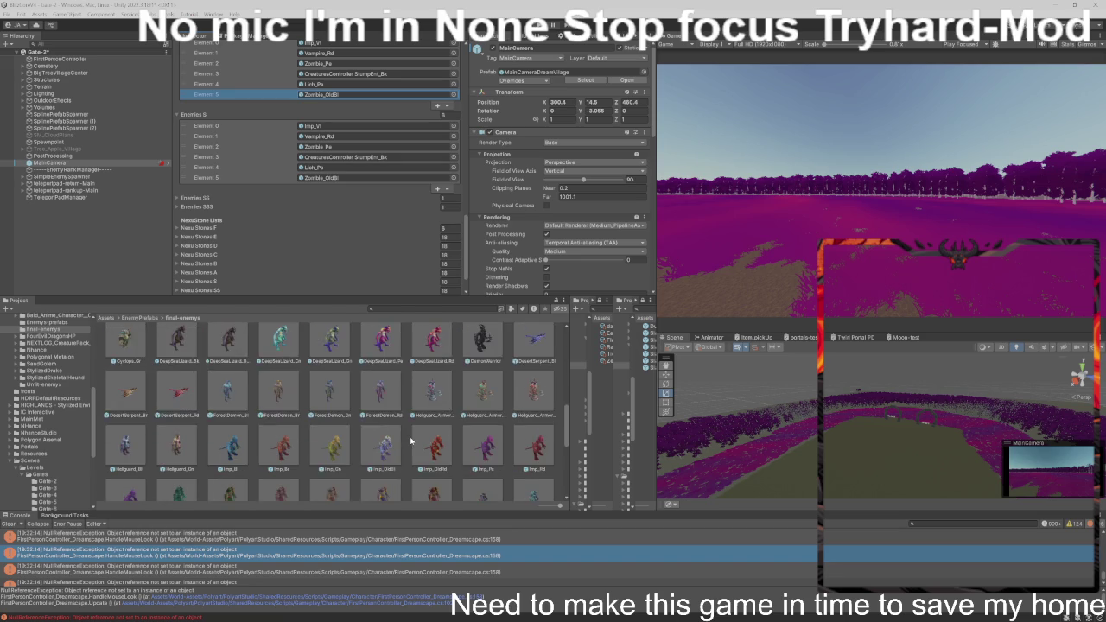
{"action": "scroll", "coordinate": [411, 442], "scroll_direction": "down", "scroll_amount": 4}
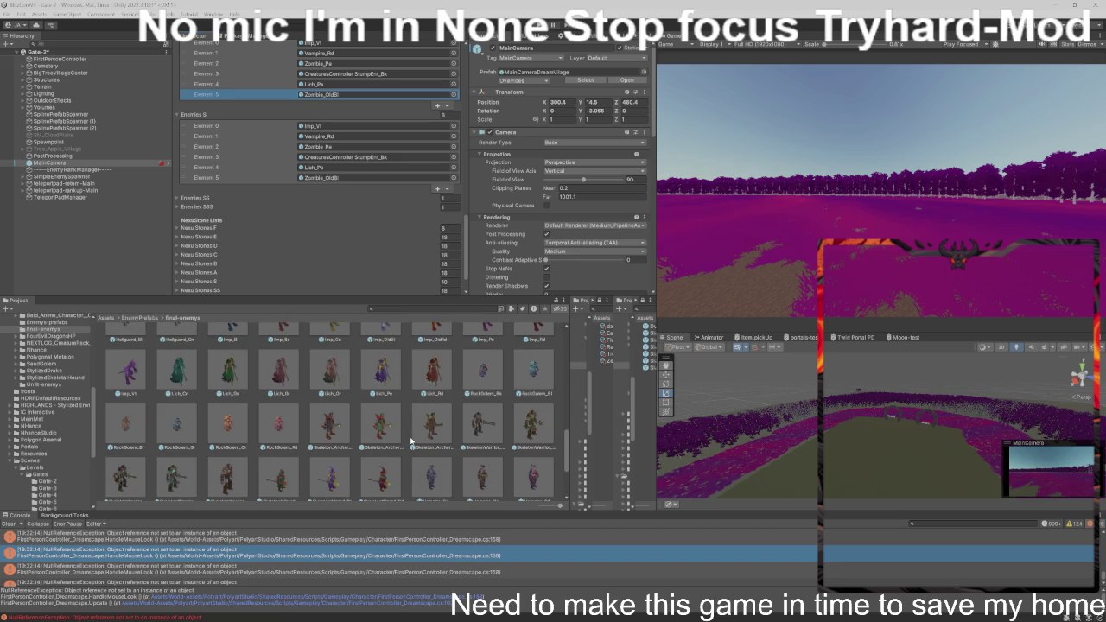
{"action": "scroll", "coordinate": [410, 442], "scroll_direction": "down", "scroll_amount": 2}
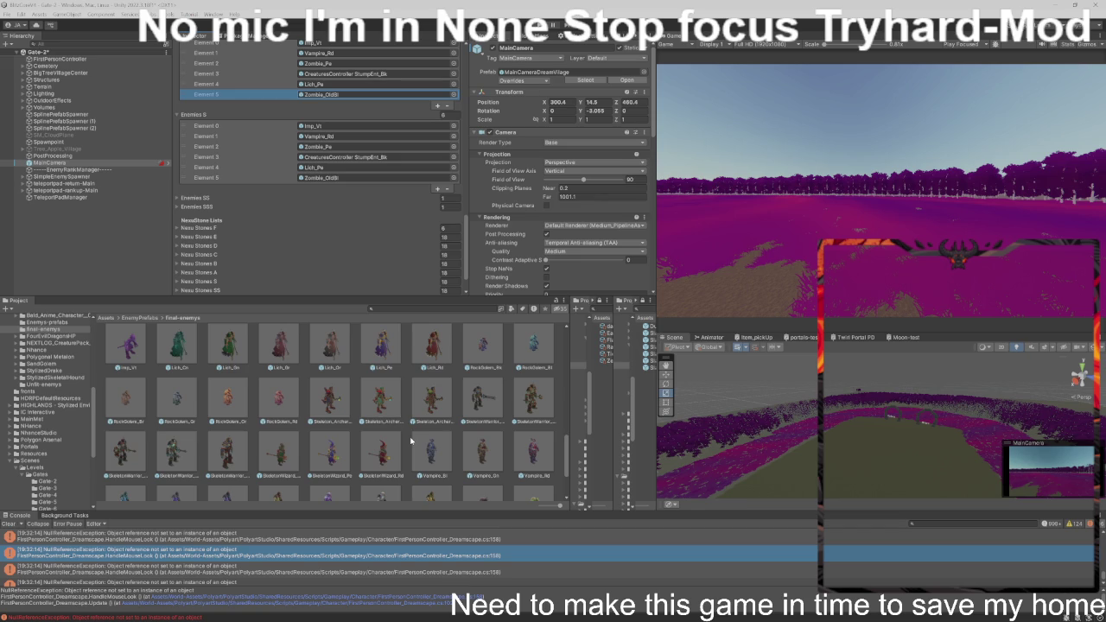
{"action": "scroll", "coordinate": [411, 442], "scroll_direction": "down", "scroll_amount": 3}
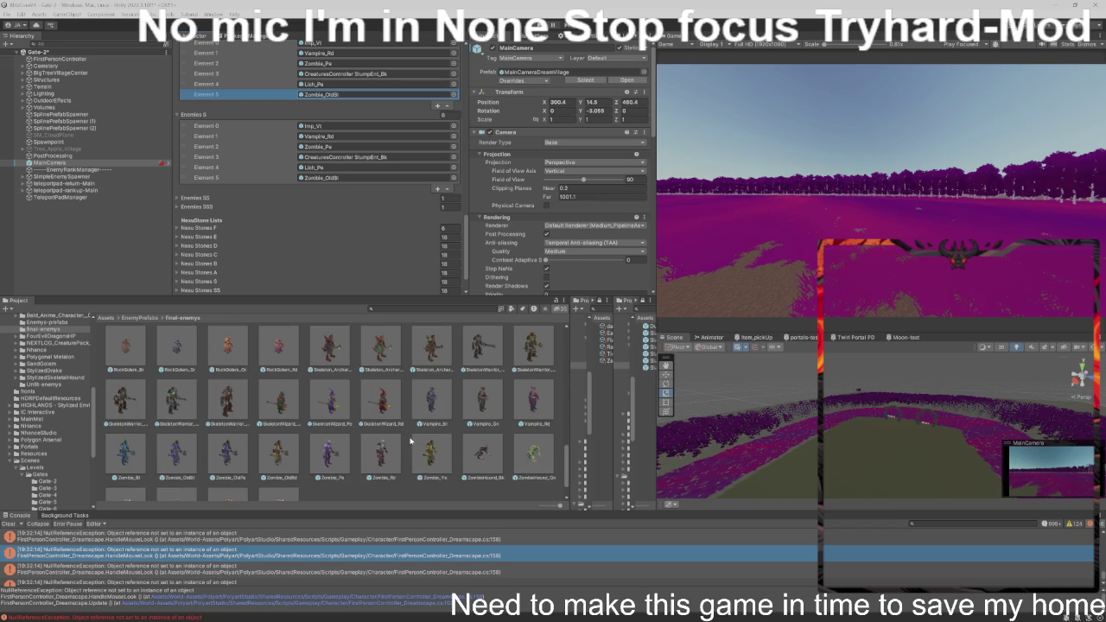
- Append SkeletonWarrior_Unarmed and Skeleton_Archer_Bk after Zombie_OldBl, bringing Enemies S to eight
{"action": "mouse_move", "coordinate": [229, 397]}
{"action": "left_mouse_down"}
{"action": "mouse_move", "coordinate": [370, 182]}
{"action": "mouse_move", "coordinate": [370, 158]}
{"action": "left_mouse_up"}
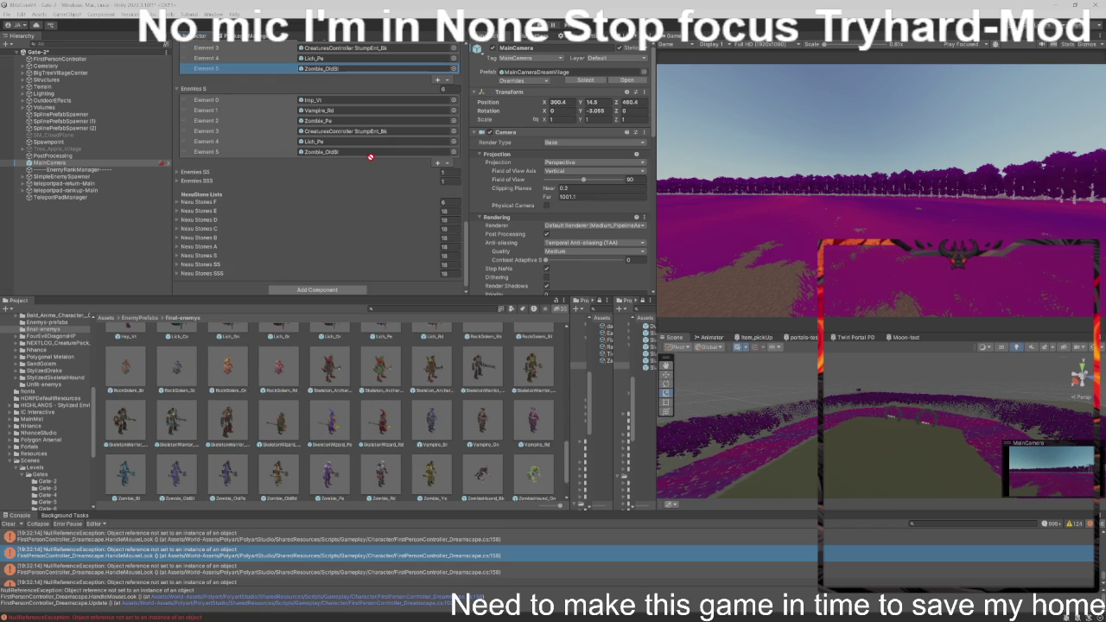
{"action": "mouse_move", "coordinate": [370, 158]}
{"action": "left_mouse_down"}
{"action": "mouse_move", "coordinate": [366, 93]}
{"action": "mouse_move", "coordinate": [380, 93]}
{"action": "left_mouse_up"}
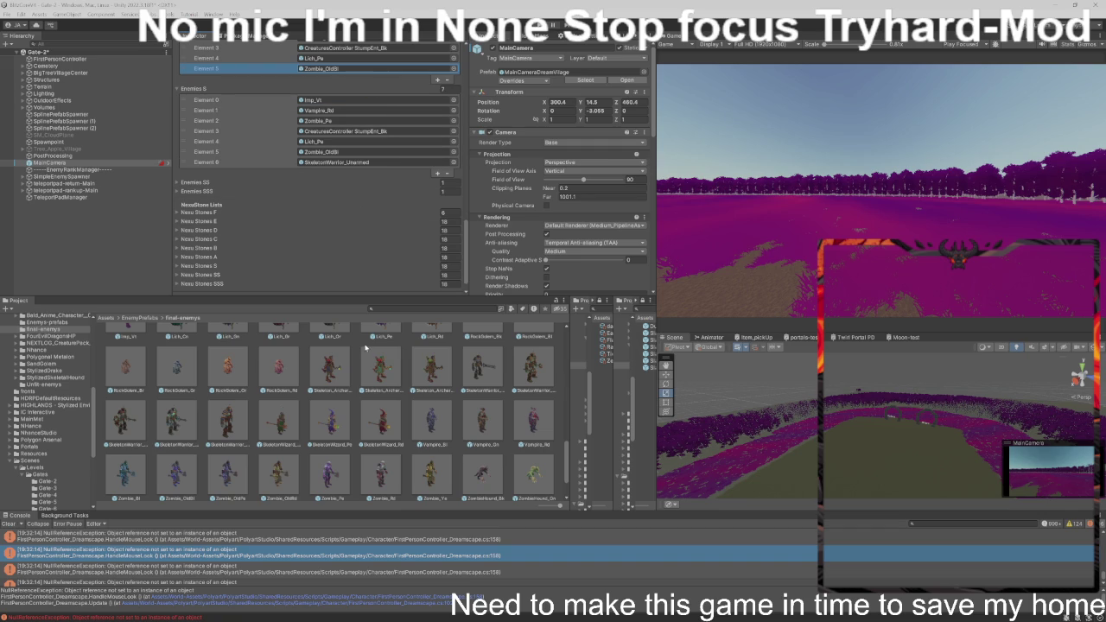
{"action": "scroll", "coordinate": [380, 383], "scroll_direction": "down", "scroll_amount": 3}
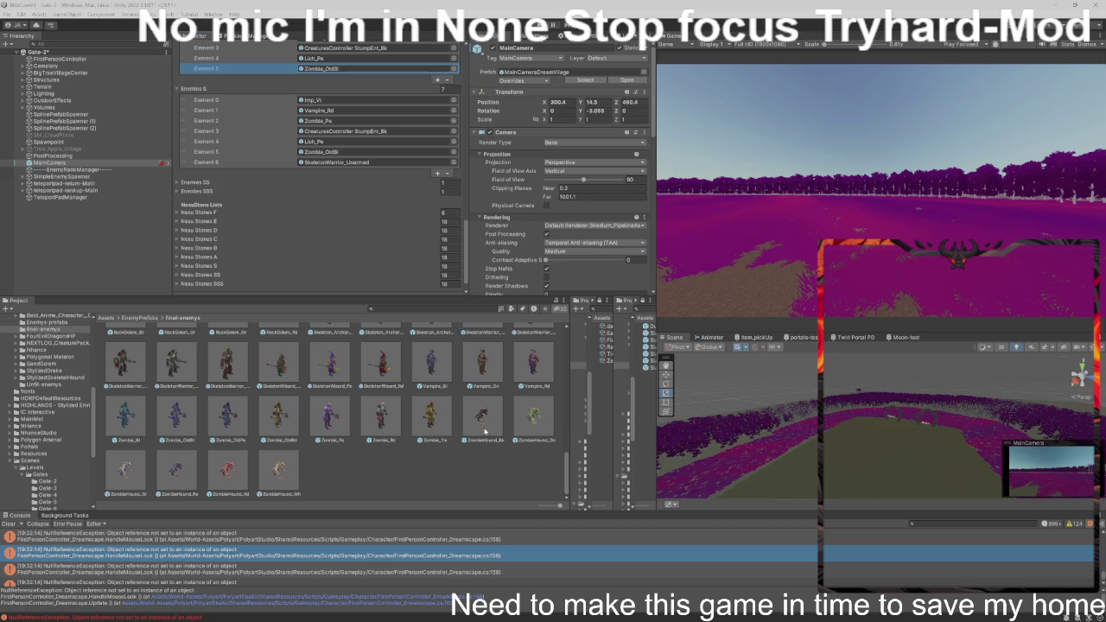
{"action": "scroll", "coordinate": [485, 431], "scroll_direction": "up", "scroll_amount": 1}
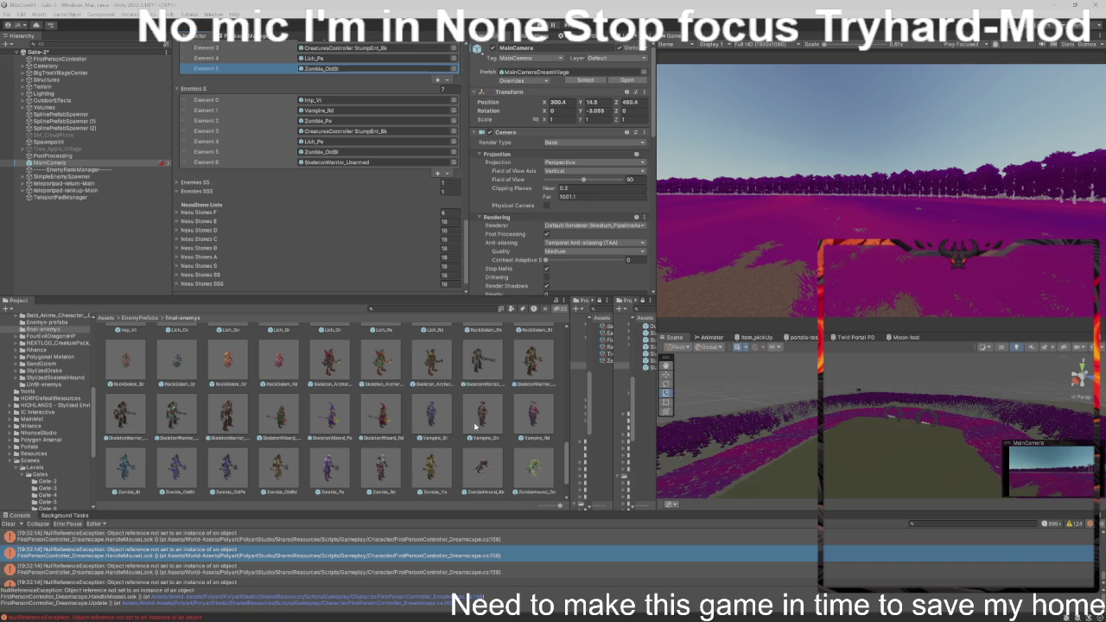
{"action": "scroll", "coordinate": [477, 428], "scroll_direction": "up", "scroll_amount": 1}
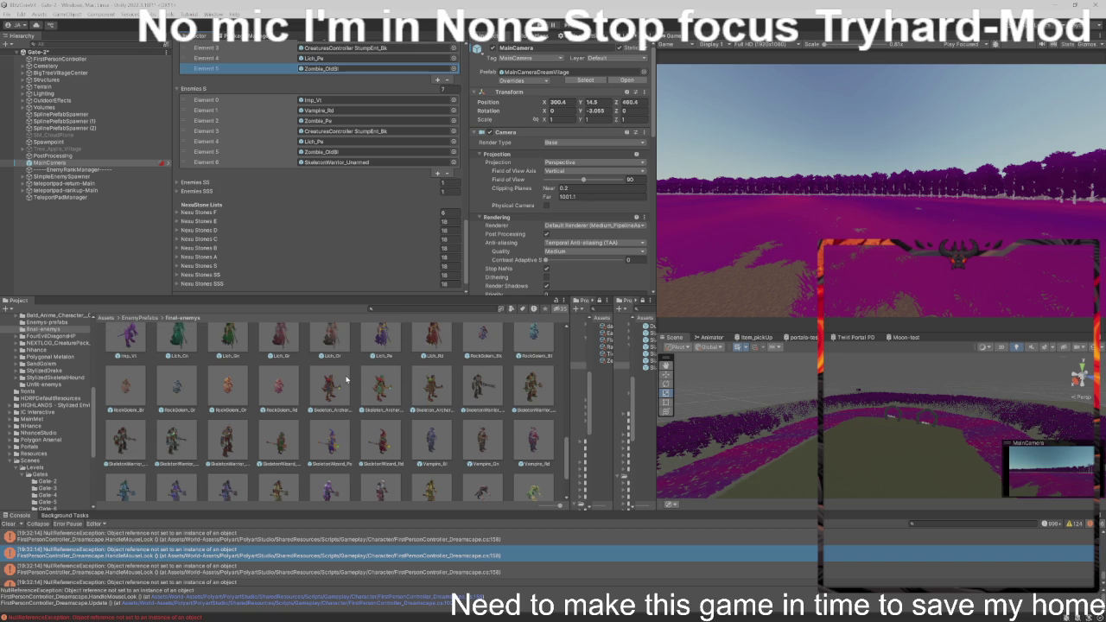
{"action": "left_click_drag", "start_coordinate": [345, 378], "coordinate": [395, 72]}
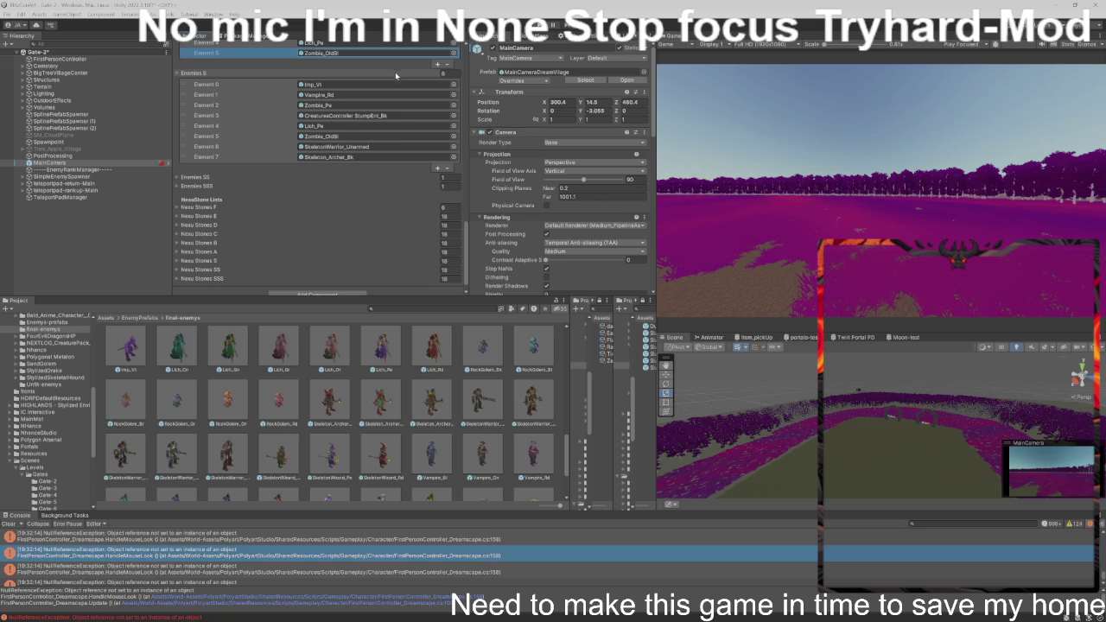
- Put Imp_Vl, Vampire_Rd, Zombie_Pe and StumpEnt_Bk into the expanded Enemies SS list
{"action": "left_click", "coordinate": [383, 85]}
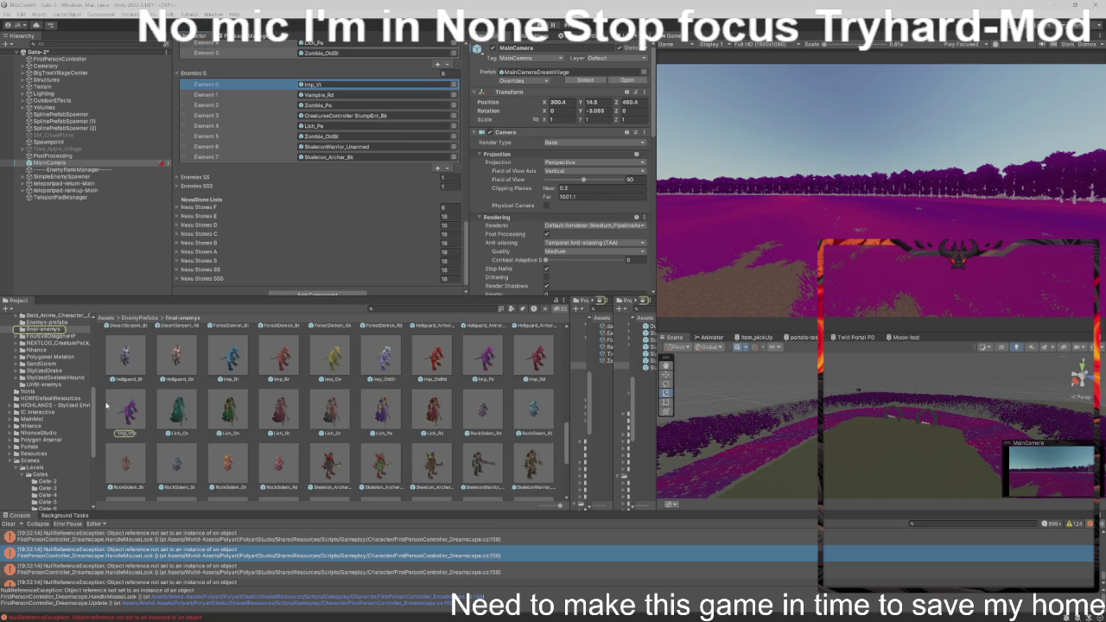
{"action": "left_click", "coordinate": [320, 178]}
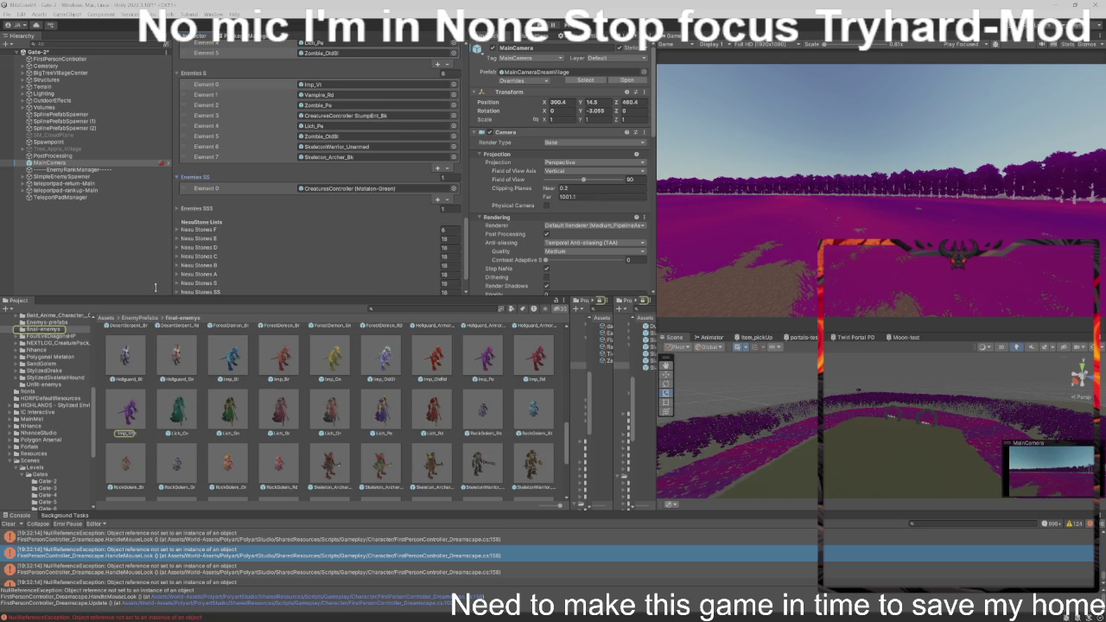
{"action": "left_click", "coordinate": [350, 85]}
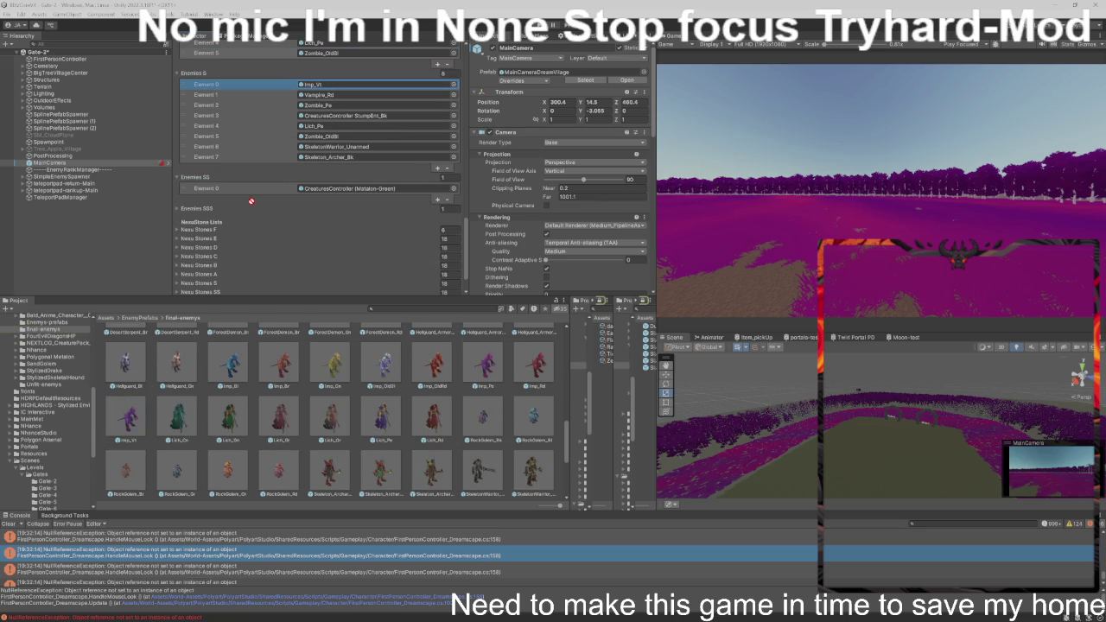
{"action": "mouse_move", "coordinate": [332, 122]}
{"action": "left_mouse_down"}
{"action": "mouse_move", "coordinate": [302, 180]}
{"action": "mouse_move", "coordinate": [315, 189]}
{"action": "left_mouse_up"}
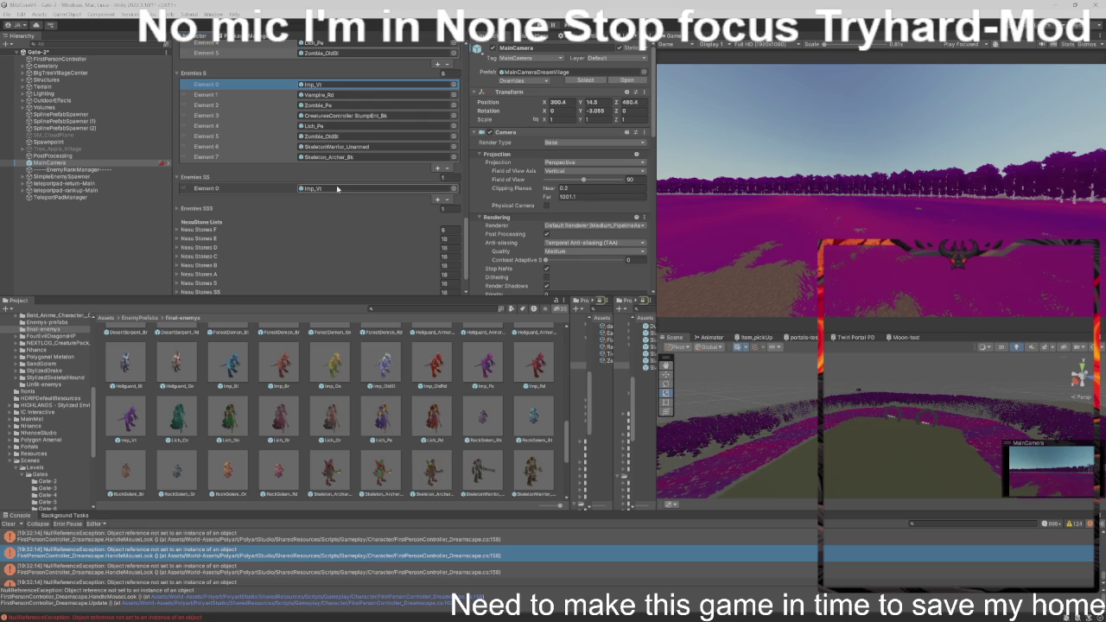
{"action": "left_click", "coordinate": [341, 96]}
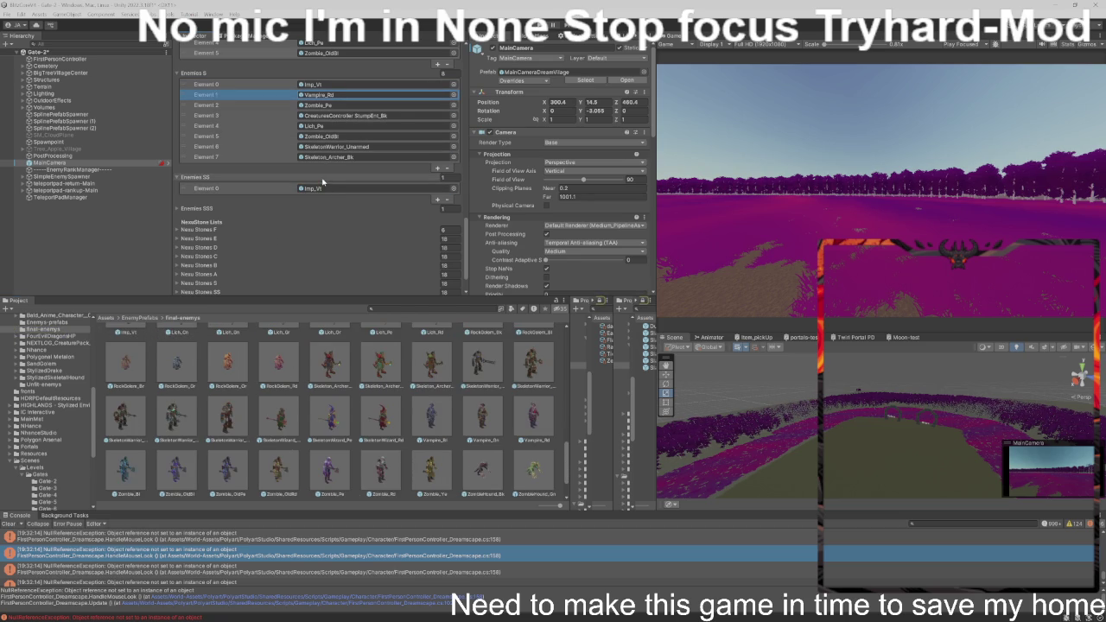
{"action": "left_click_drag", "start_coordinate": [322, 181], "coordinate": [321, 183]}
{"action": "left_click", "coordinate": [346, 104]}
{"action": "scroll", "coordinate": [311, 164], "scroll_direction": "down", "scroll_amount": 1}
{"action": "left_click", "coordinate": [302, 162]}
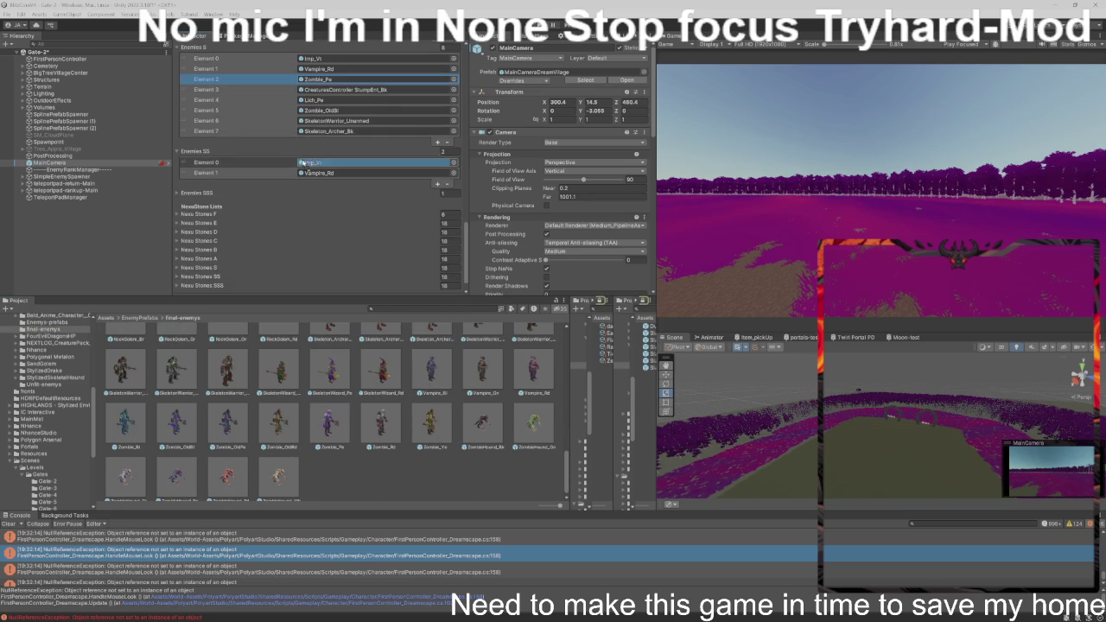
{"action": "left_click_drag", "start_coordinate": [320, 78], "coordinate": [318, 181]}
{"action": "left_click", "coordinate": [346, 89]}
{"action": "left_click_drag", "start_coordinate": [342, 90], "coordinate": [318, 183]}
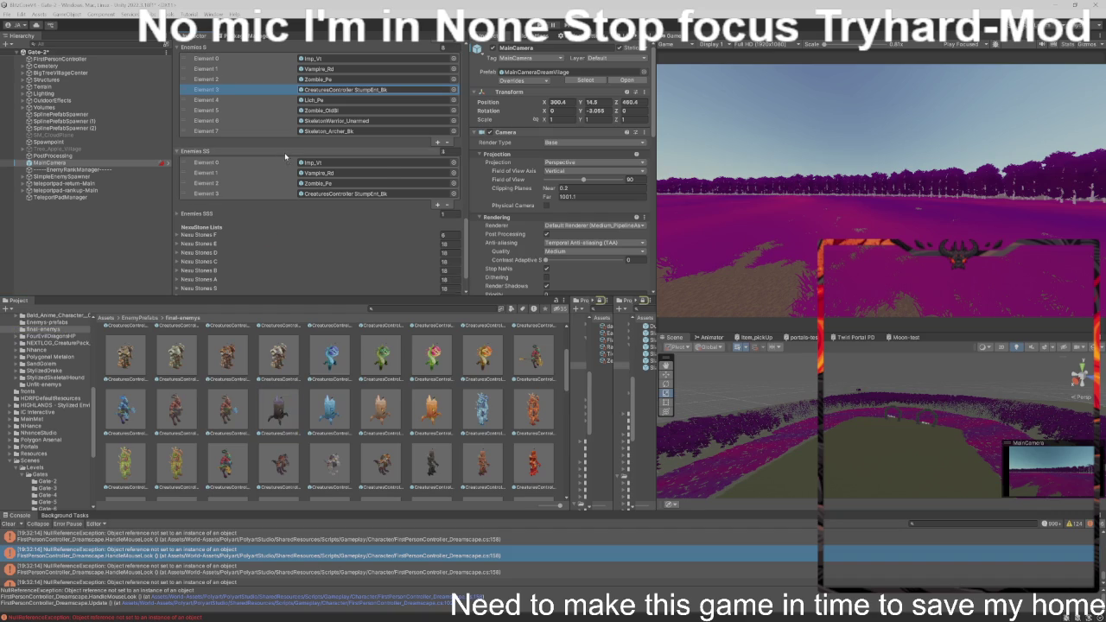
- Add Lich_Pe, Zombie_OldBl, SkeletonWarrior_Unarmed and Skeleton_Archer_Bk to Enemies SS
{"action": "left_click", "coordinate": [343, 92]}
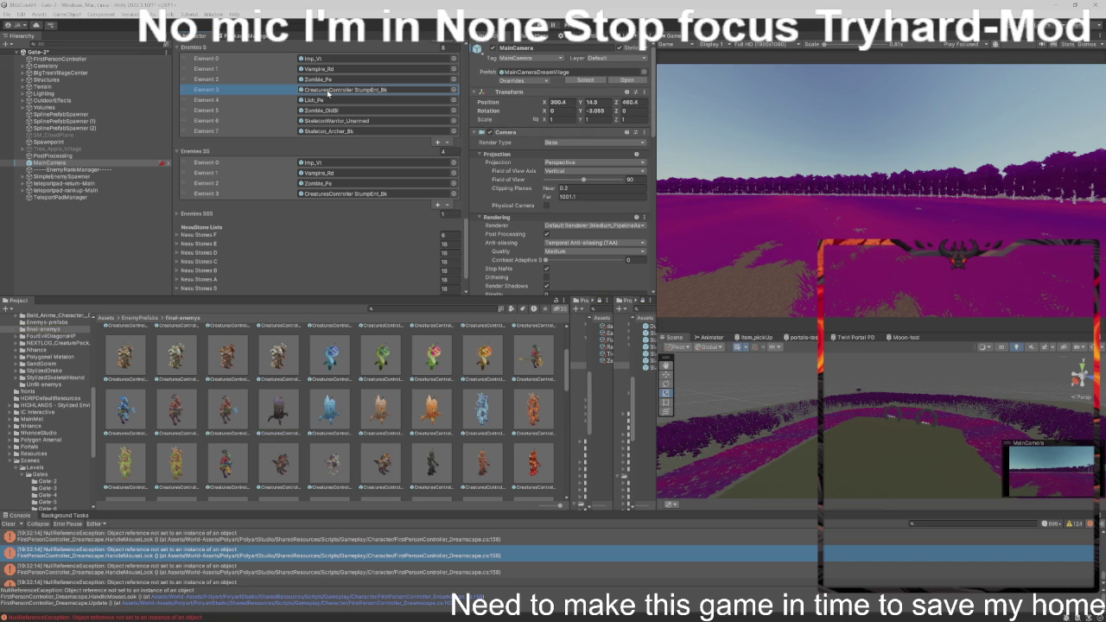
{"action": "left_click", "coordinate": [329, 100]}
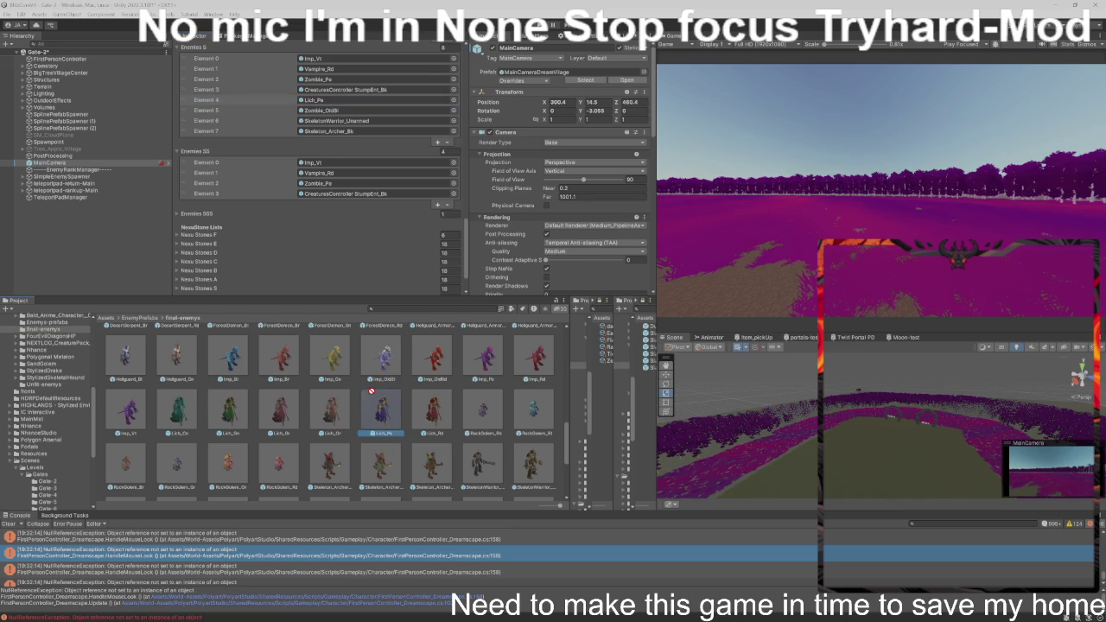
{"action": "scroll", "coordinate": [324, 121], "scroll_direction": "down", "scroll_amount": 1}
{"action": "left_click_drag", "start_coordinate": [321, 129], "coordinate": [332, 131]}
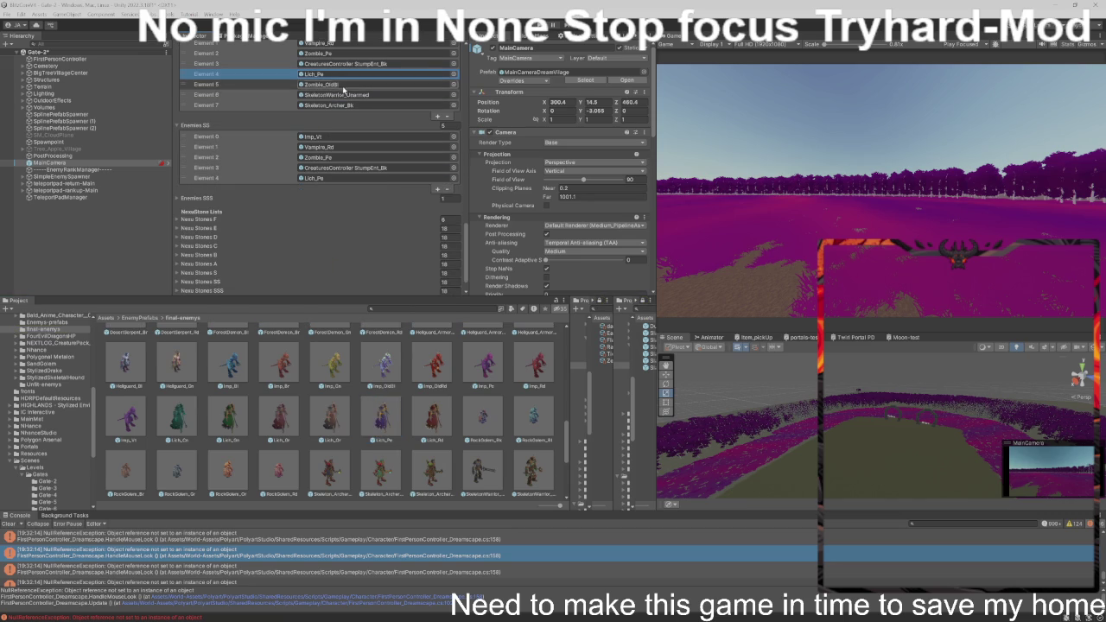
{"action": "left_click", "coordinate": [328, 84]}
{"action": "scroll", "coordinate": [338, 108], "scroll_direction": "down", "scroll_amount": 1}
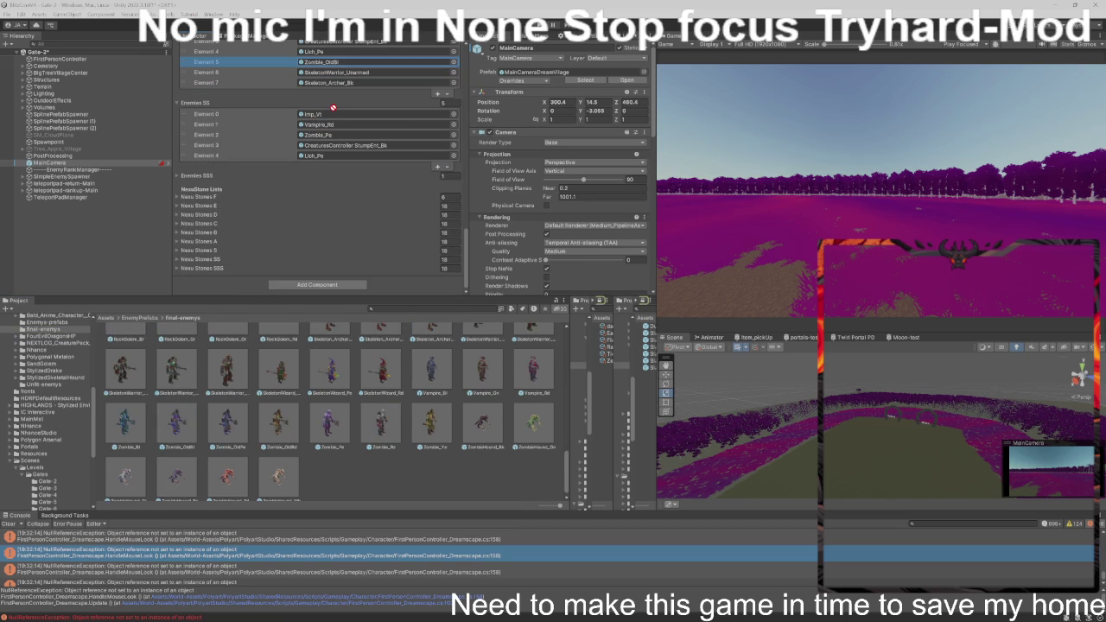
{"action": "left_click_drag", "start_coordinate": [338, 108], "coordinate": [341, 166]}
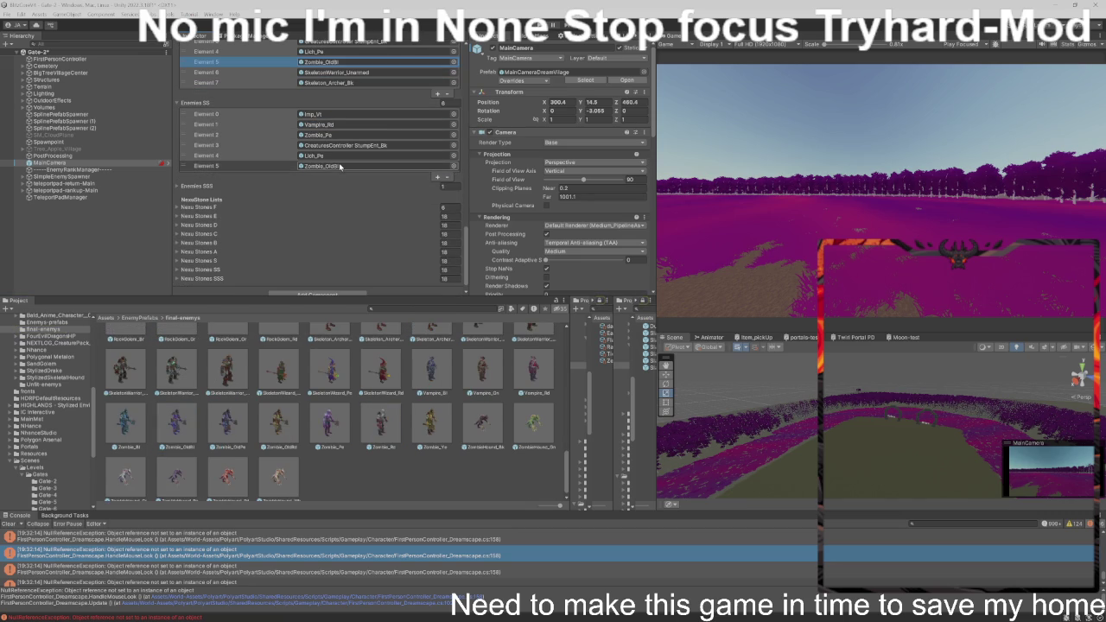
{"action": "left_click", "coordinate": [350, 73]}
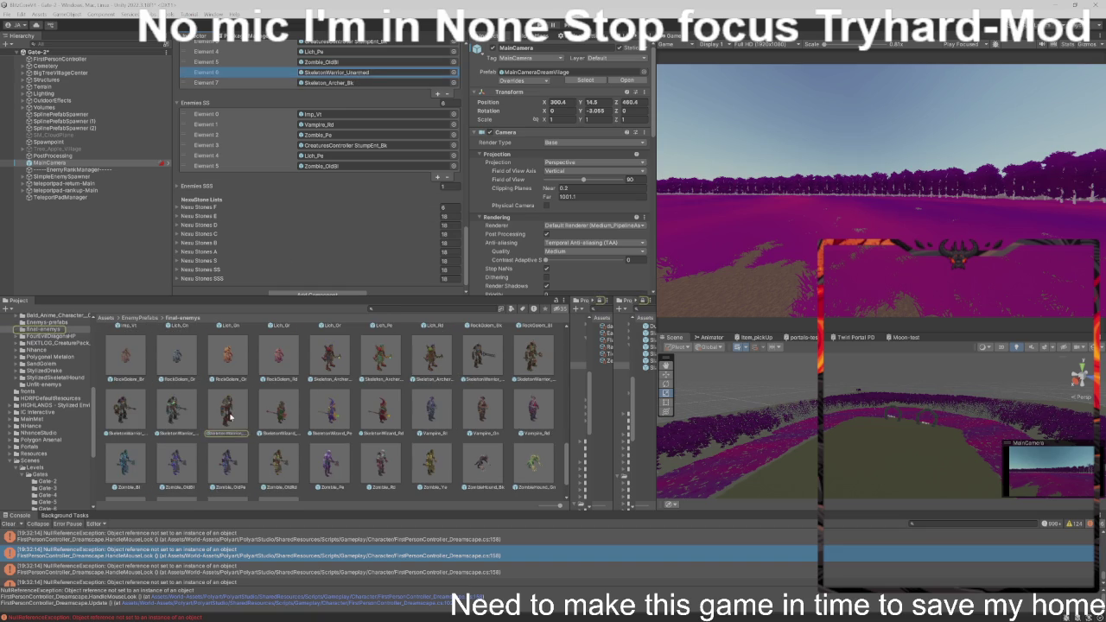
{"action": "mouse_move", "coordinate": [230, 417]}
{"action": "left_mouse_down"}
{"action": "mouse_move", "coordinate": [333, 132]}
{"action": "mouse_move", "coordinate": [331, 108]}
{"action": "left_mouse_up"}
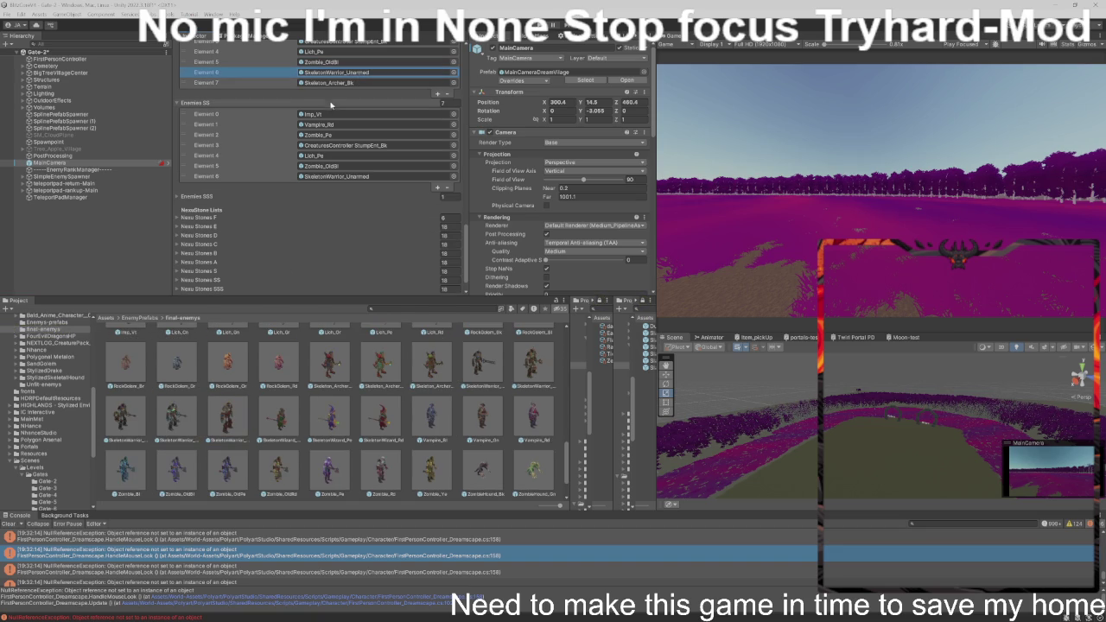
{"action": "scroll", "coordinate": [329, 415], "scroll_direction": "up", "scroll_amount": 1}
{"action": "mouse_move", "coordinate": [328, 423]}
{"action": "left_mouse_down"}
{"action": "mouse_move", "coordinate": [314, 306]}
{"action": "mouse_move", "coordinate": [341, 103]}
{"action": "left_mouse_up"}
- Remove Skeleton_Archer_Bk from Enemies S, leaving seven entries
{"action": "scroll", "coordinate": [409, 125], "scroll_direction": "up", "scroll_amount": 1}
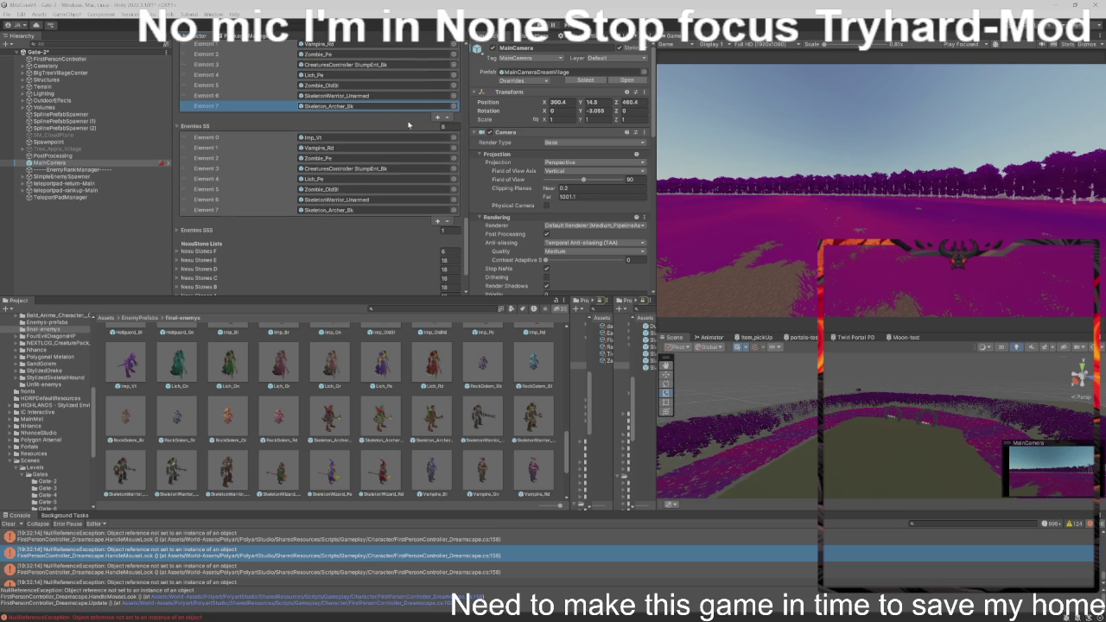
{"action": "left_click", "coordinate": [447, 117]}
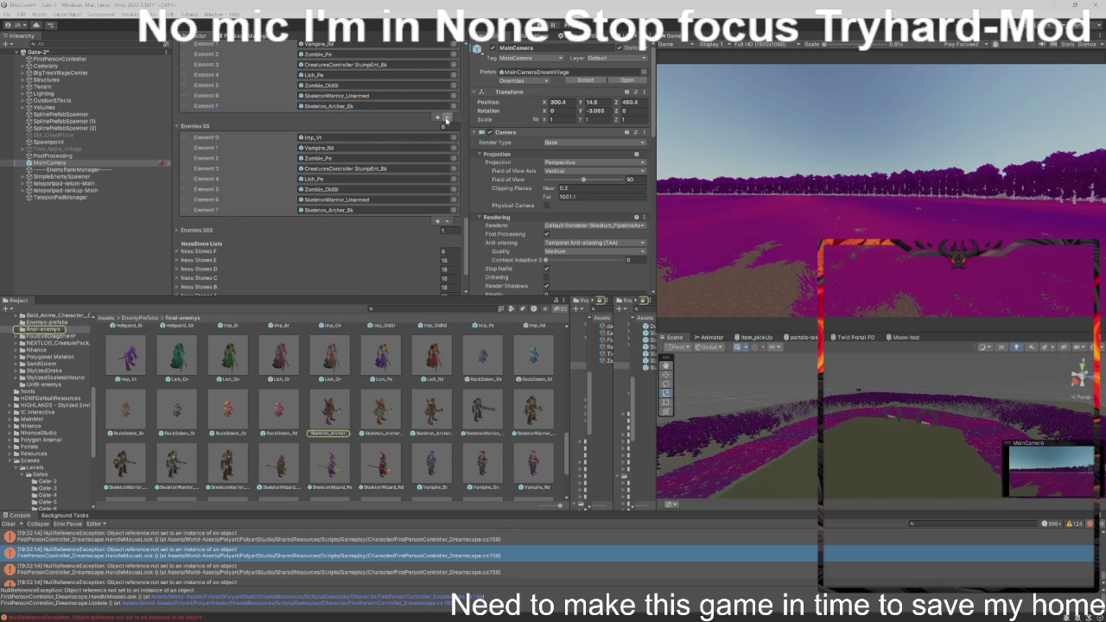
{"action": "scroll", "coordinate": [391, 152], "scroll_direction": "up", "scroll_amount": 2}
{"action": "scroll", "coordinate": [391, 152], "scroll_direction": "up", "scroll_amount": 5}
{"action": "scroll", "coordinate": [292, 238], "scroll_direction": "down", "scroll_amount": 9}
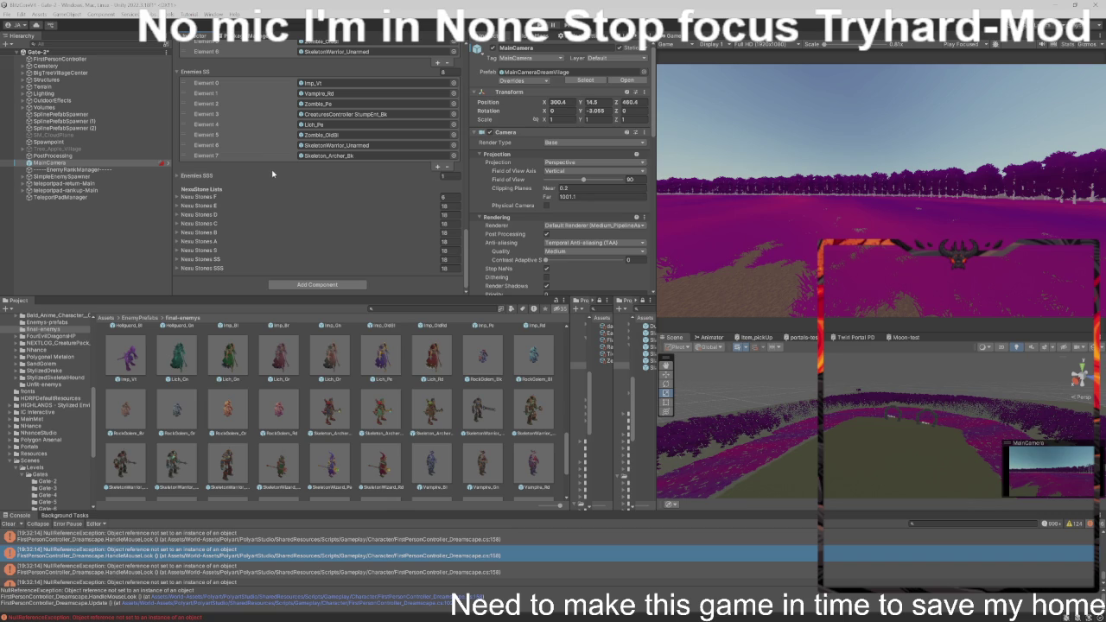
{"action": "left_click", "coordinate": [245, 177]}
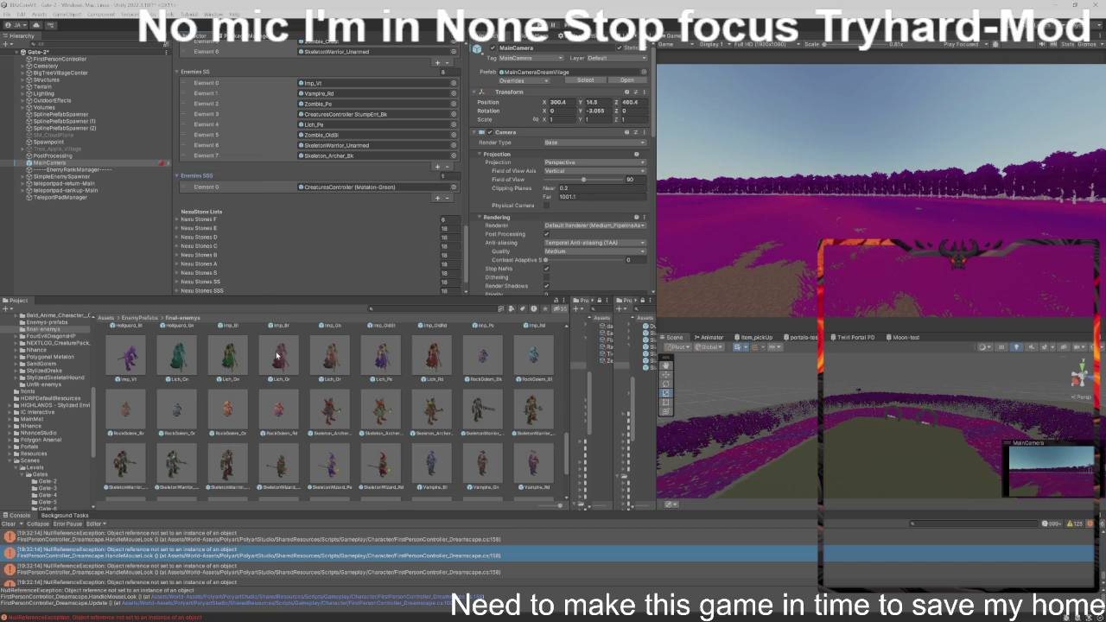
- Fill Enemies SSS with Zombie_OldPe, Zombie_Bl and Zombie_OldRd, and disable MainCamera
{"action": "scroll", "coordinate": [461, 427], "scroll_direction": "down", "scroll_amount": 3}
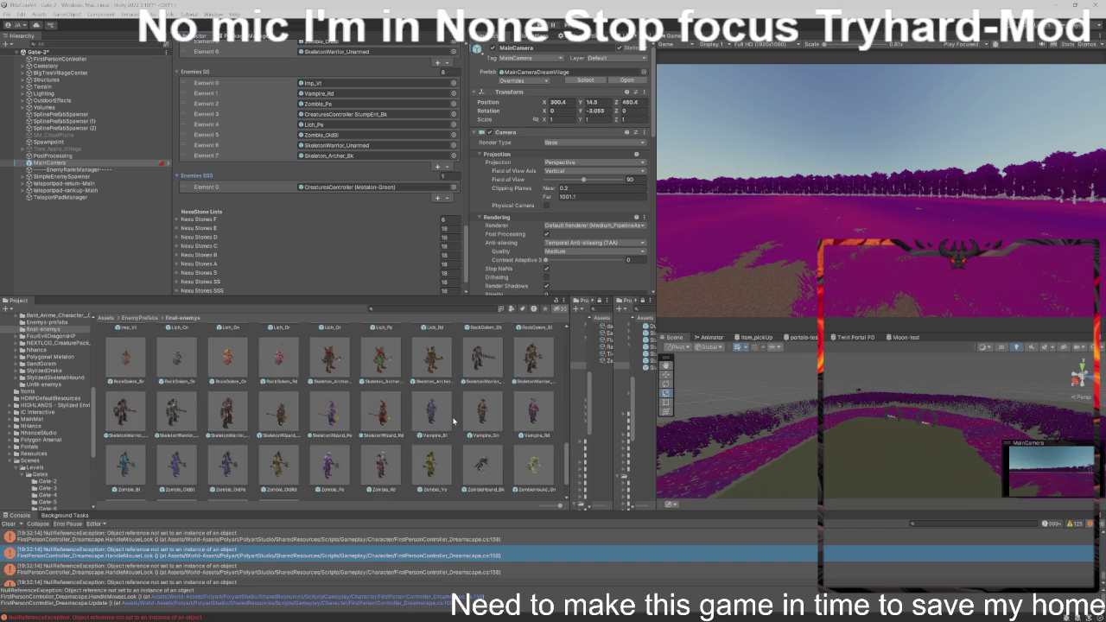
{"action": "left_click_drag", "start_coordinate": [238, 441], "coordinate": [371, 165]}
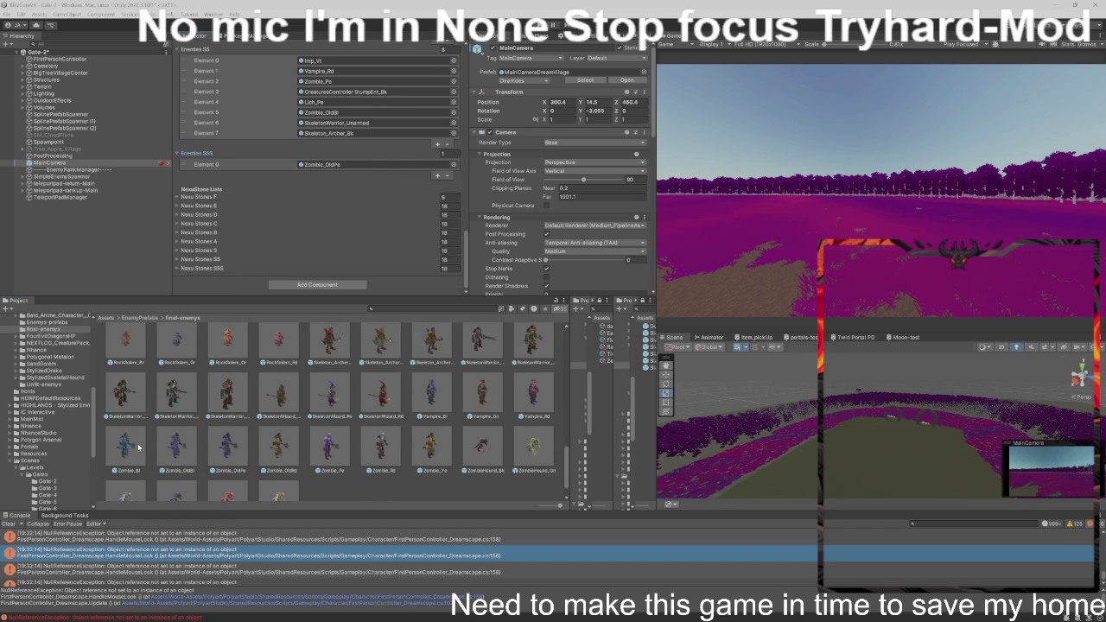
{"action": "mouse_move", "coordinate": [134, 443]}
{"action": "left_mouse_down"}
{"action": "mouse_move", "coordinate": [298, 203]}
{"action": "mouse_move", "coordinate": [312, 159]}
{"action": "left_mouse_up"}
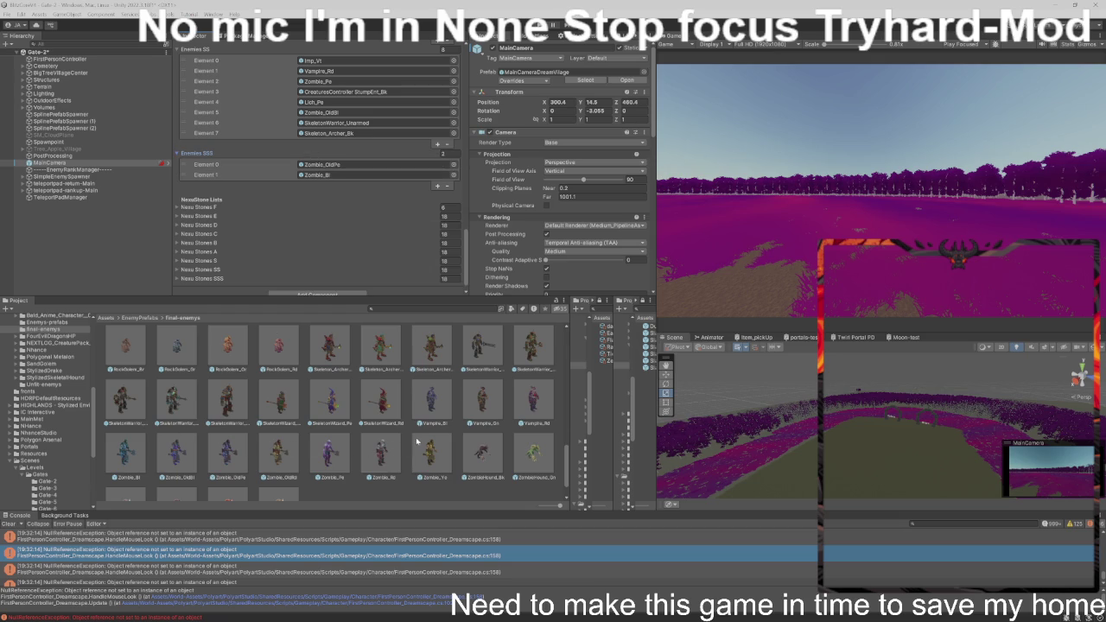
{"action": "scroll", "coordinate": [517, 450], "scroll_direction": "down", "scroll_amount": 2}
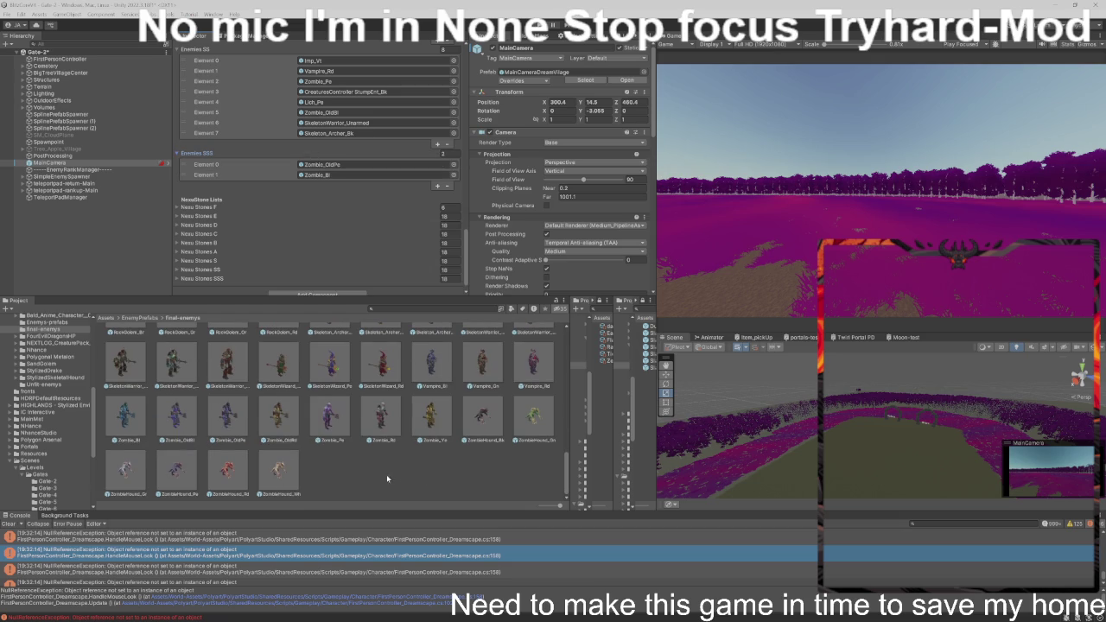
{"action": "left_click_drag", "start_coordinate": [280, 415], "coordinate": [334, 154]}
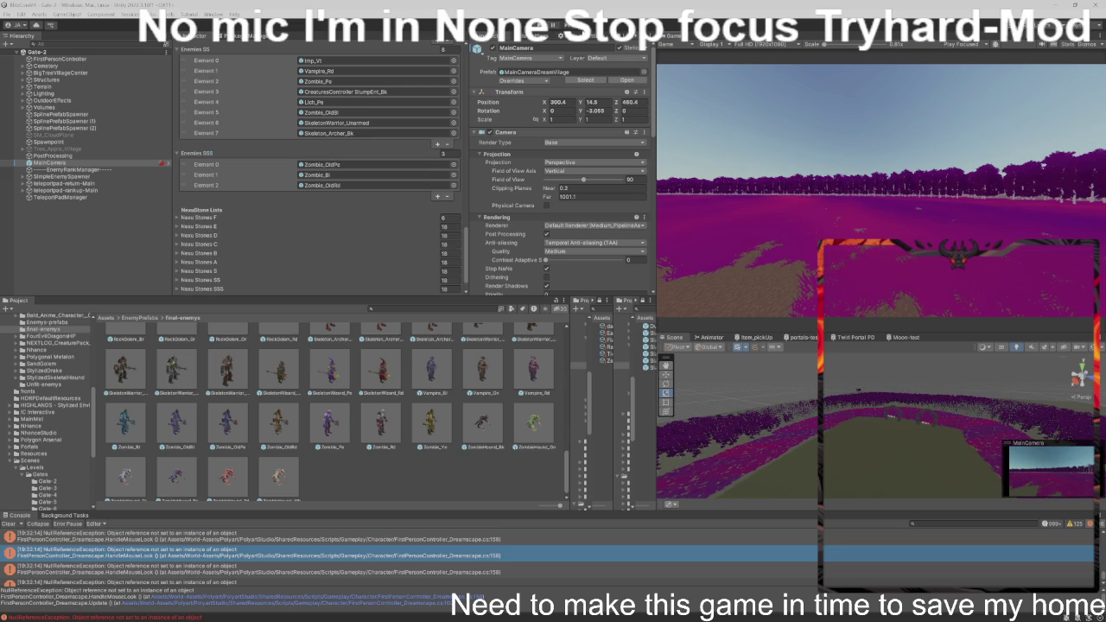
{"action": "left_click", "coordinate": [493, 49]}
- Open the Test-levels scene from Assets > Scenes > Levels and enter Play mode with Ctrl+P
{"action": "left_click", "coordinate": [170, 207]}
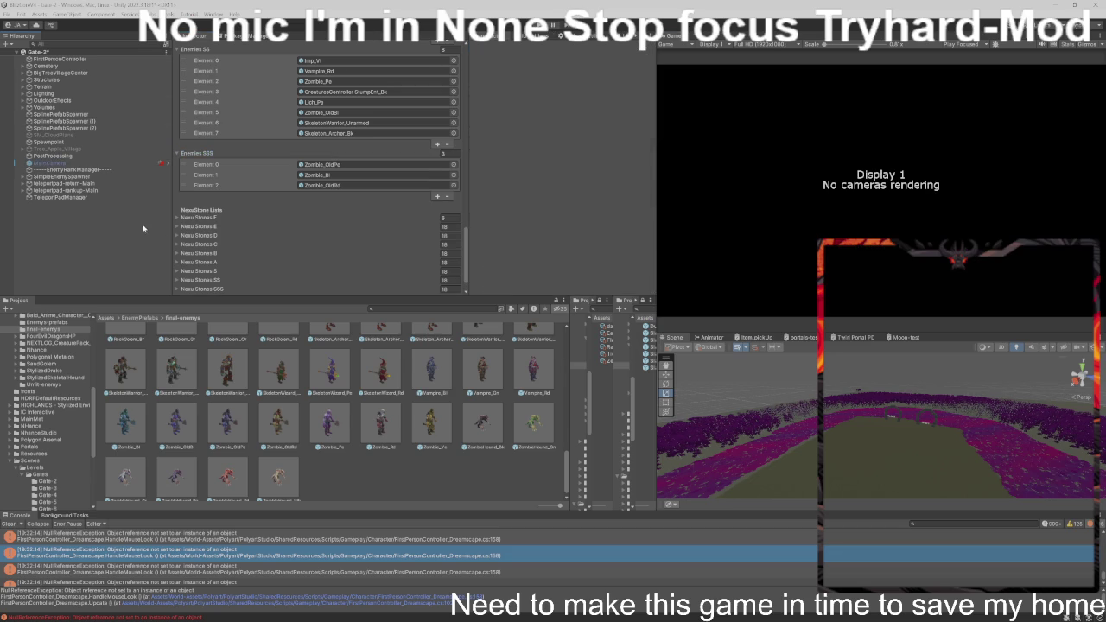
{"action": "left_click", "coordinate": [106, 317]}
{"action": "scroll", "coordinate": [286, 415], "scroll_direction": "up", "scroll_amount": 3}
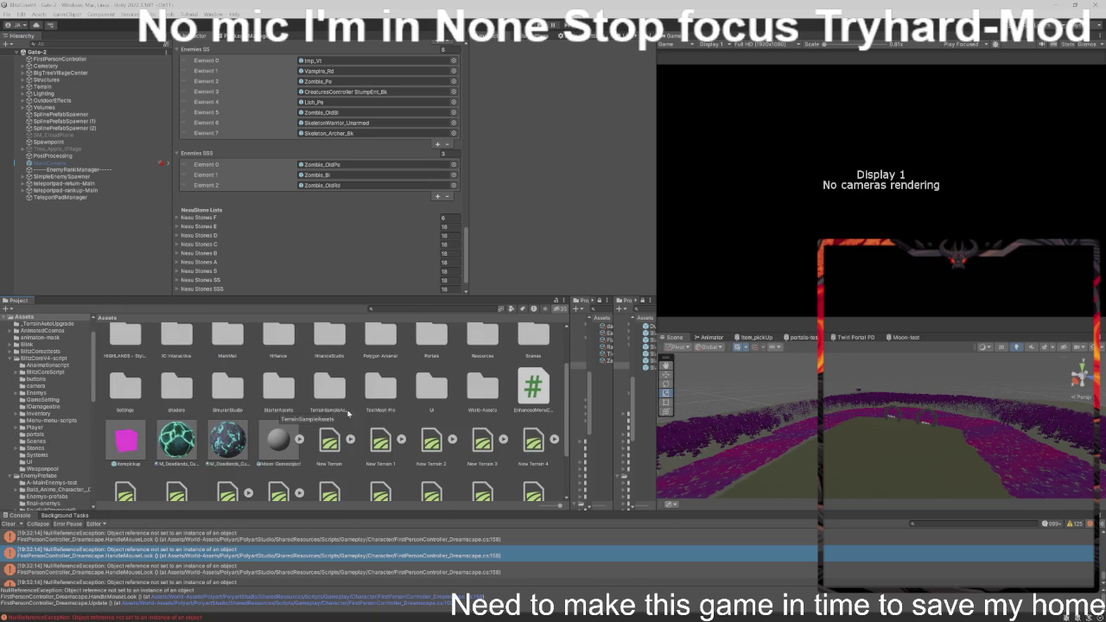
{"action": "scroll", "coordinate": [285, 416], "scroll_direction": "up", "scroll_amount": 1}
{"action": "double_click", "coordinate": [533, 358]}
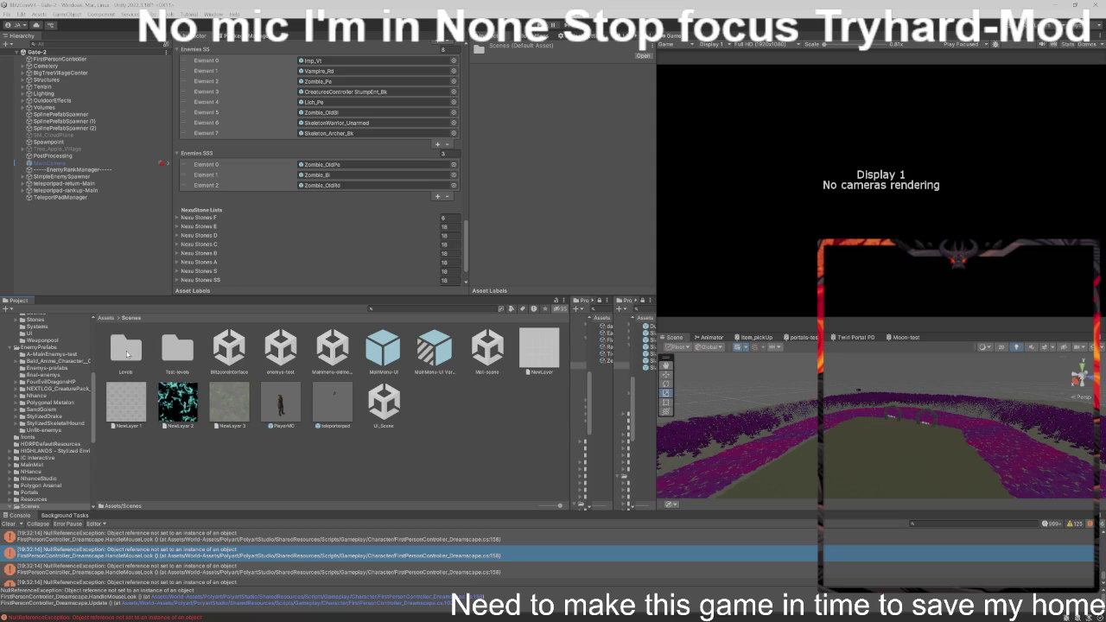
{"action": "double_click", "coordinate": [127, 354]}
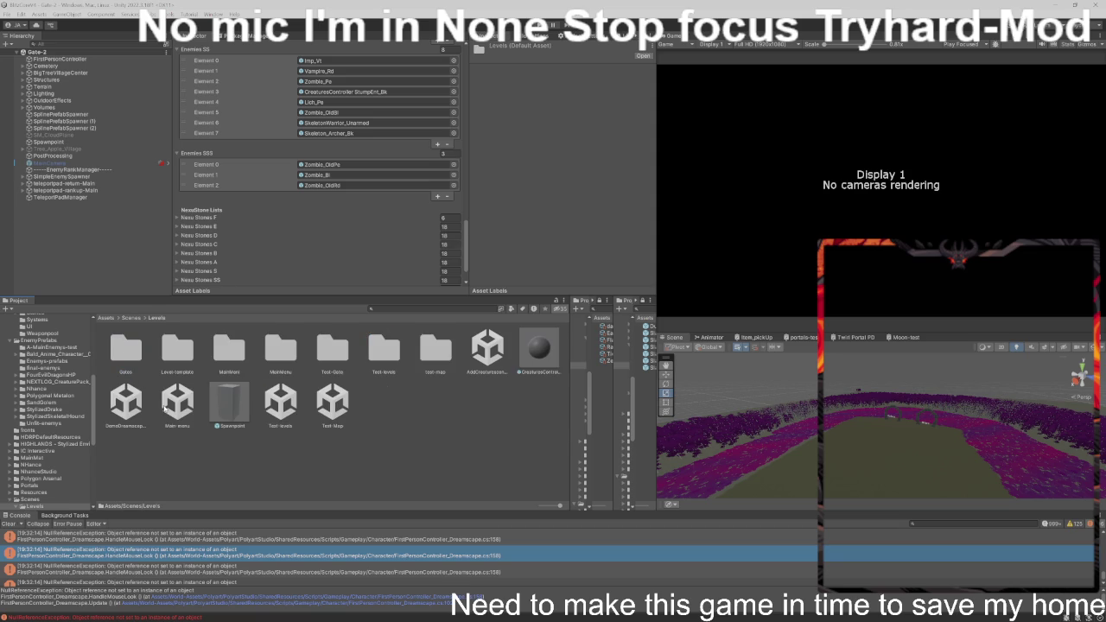
{"action": "left_click", "coordinate": [281, 406]}
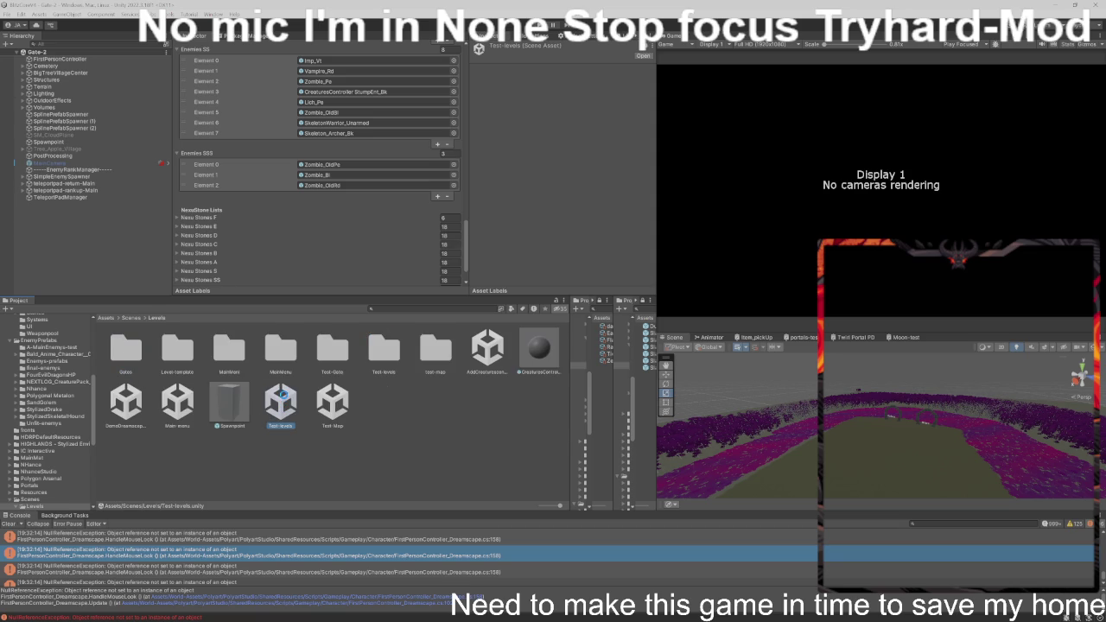
{"action": "double_click", "coordinate": [285, 393]}
{"action": "key", "text": "ctrl+p"}
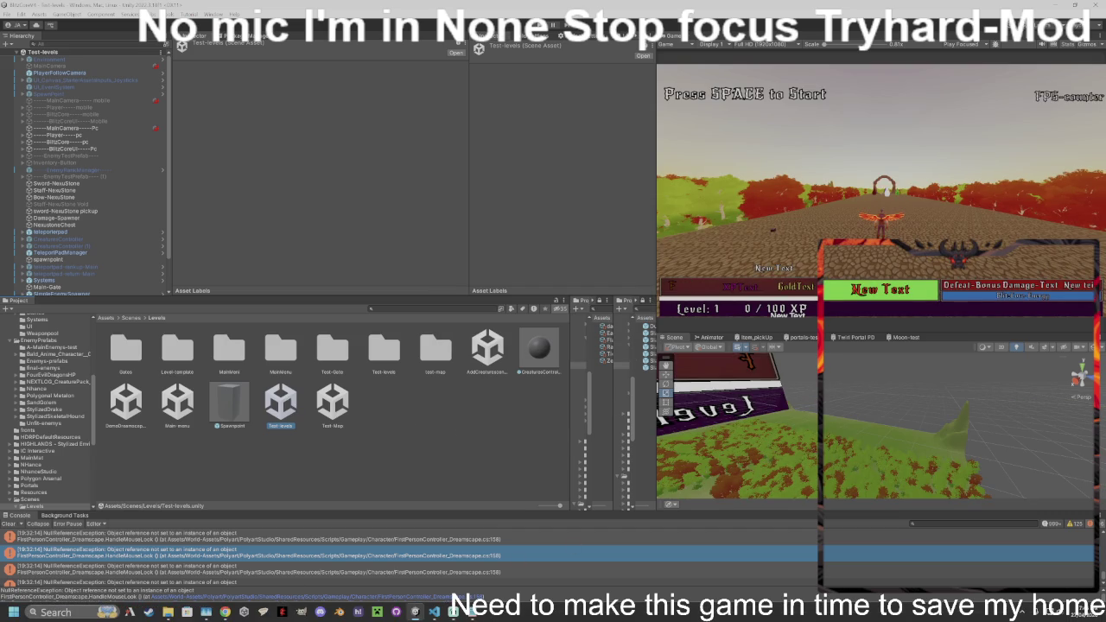
{"action": "left_click", "coordinate": [61, 612]}
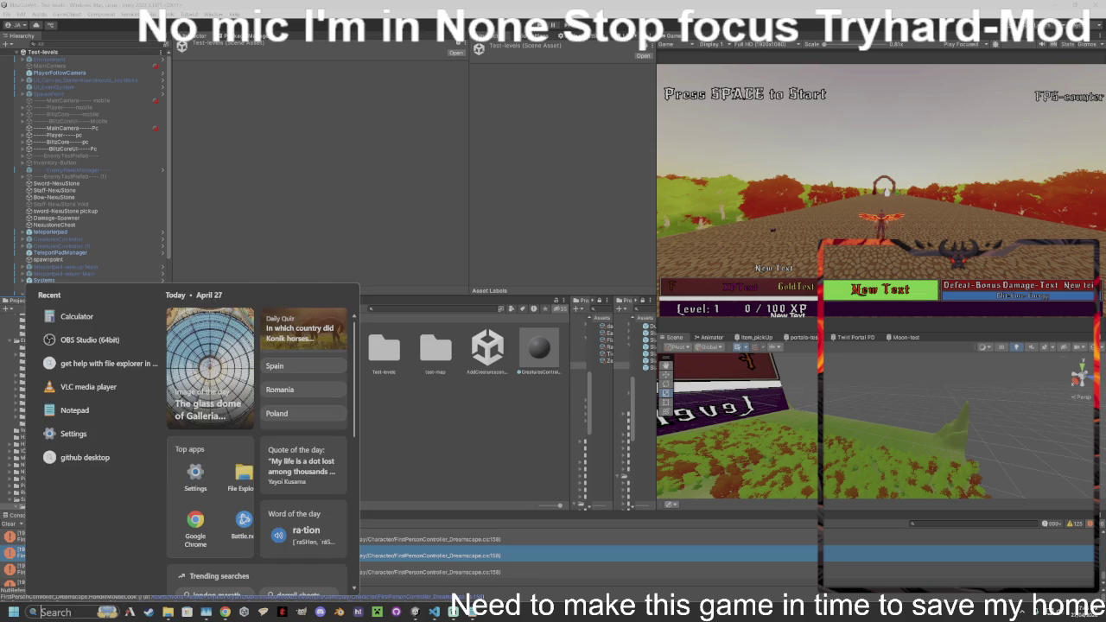
- Launch Windows Settings, change the display resolution to 1920 × 1440, and keep it
{"action": "type", "text": "settings"}
{"action": "left_click", "coordinate": [75, 349]}
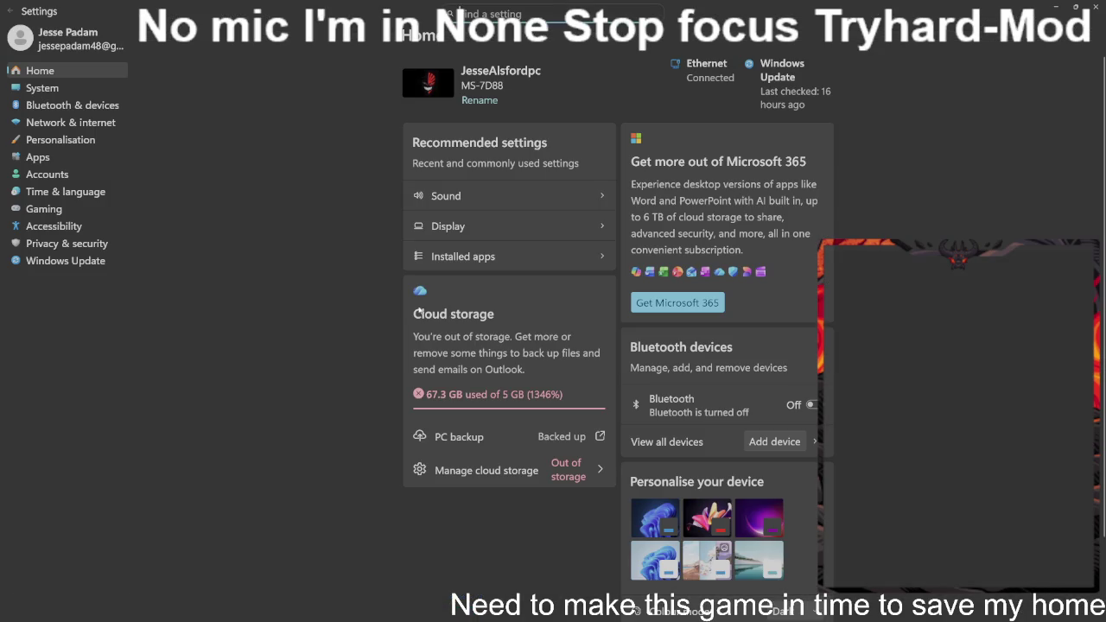
{"action": "left_click", "coordinate": [462, 238]}
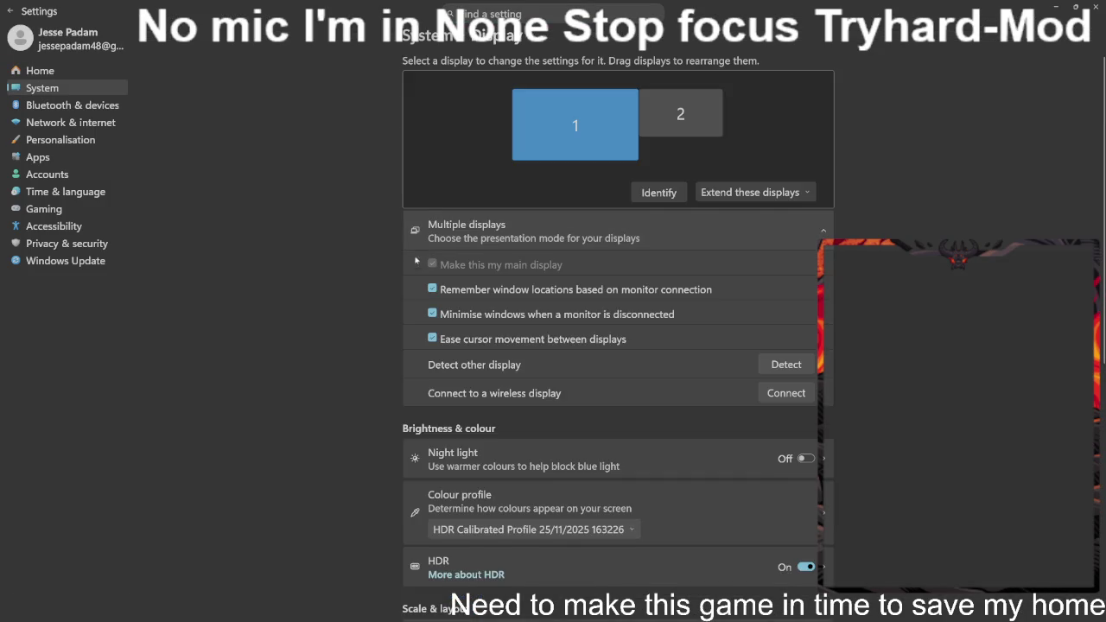
{"action": "scroll", "coordinate": [653, 266], "scroll_direction": "down", "scroll_amount": 5}
{"action": "left_click", "coordinate": [694, 253]}
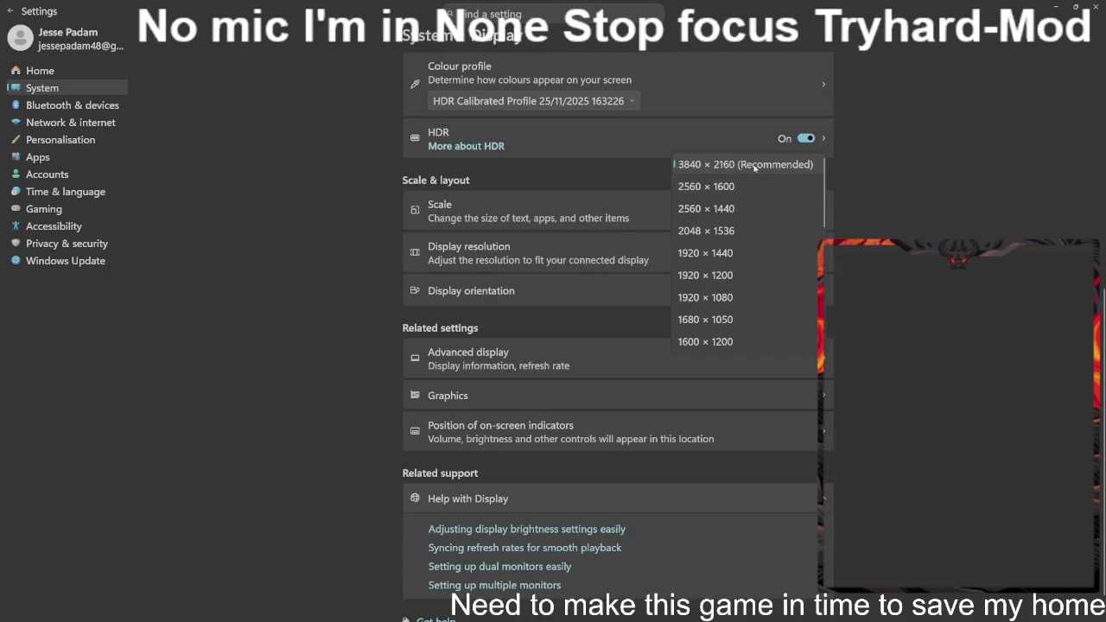
{"action": "left_click", "coordinate": [749, 254]}
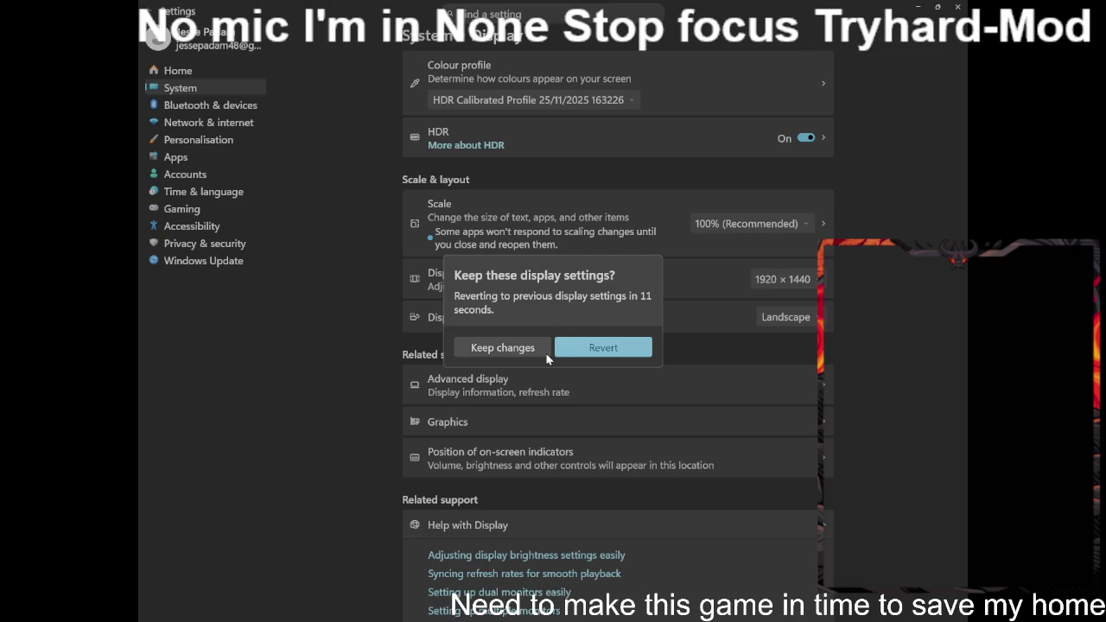
{"action": "left_click", "coordinate": [531, 348]}
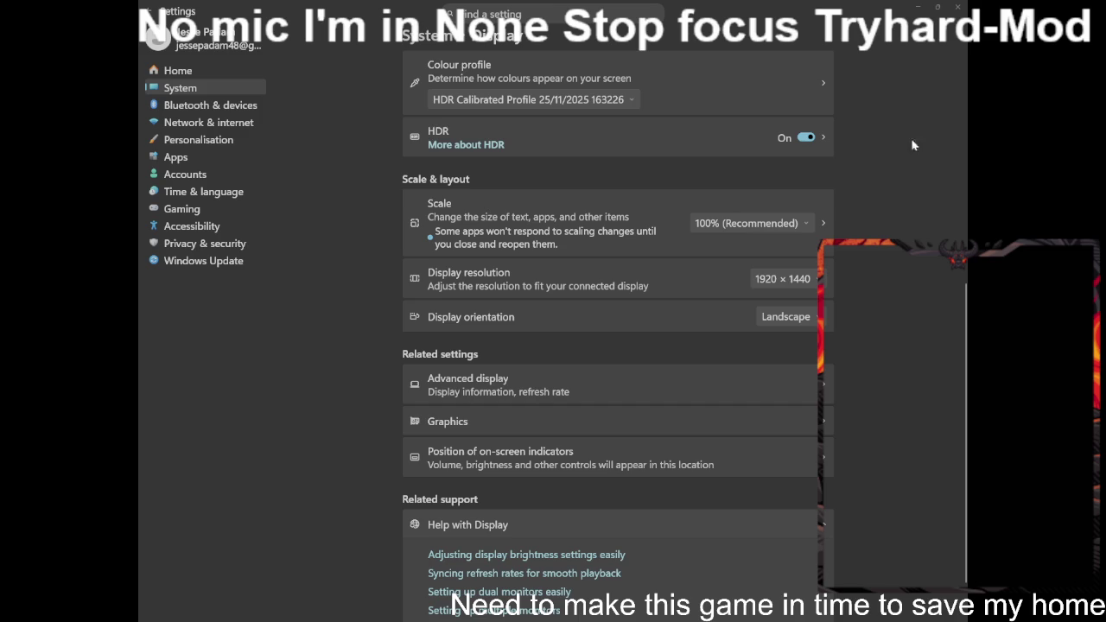
{"action": "left_click", "coordinate": [917, 7]}
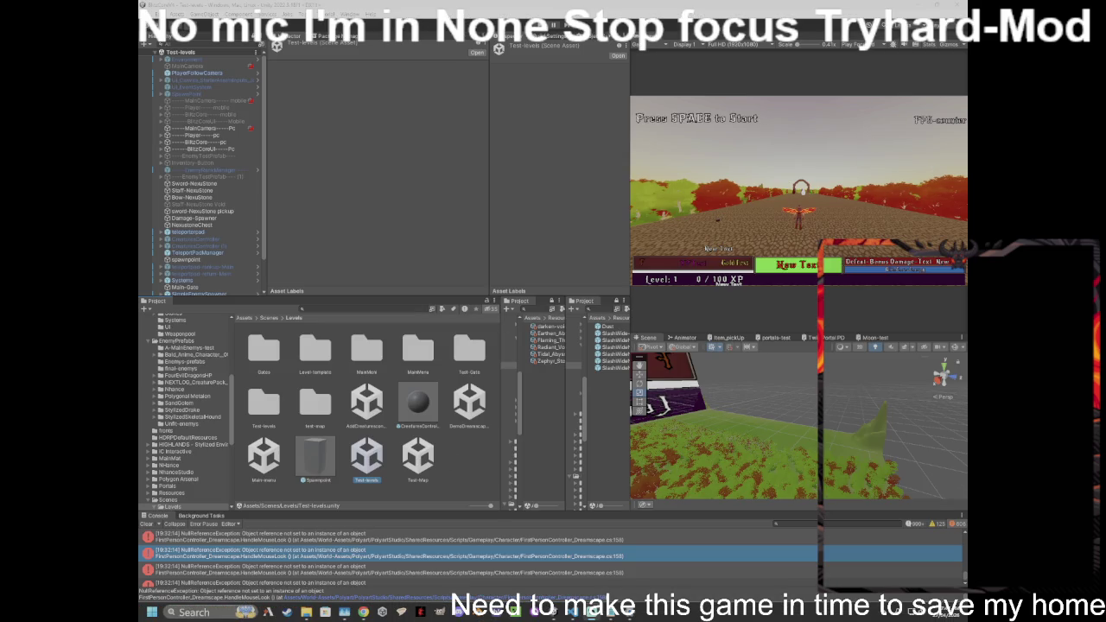
- Reopen display settings and switch the resolution to 1920 × 1080, keeping the change
{"action": "left_click", "coordinate": [223, 612]}
{"action": "left_click", "coordinate": [207, 317]}
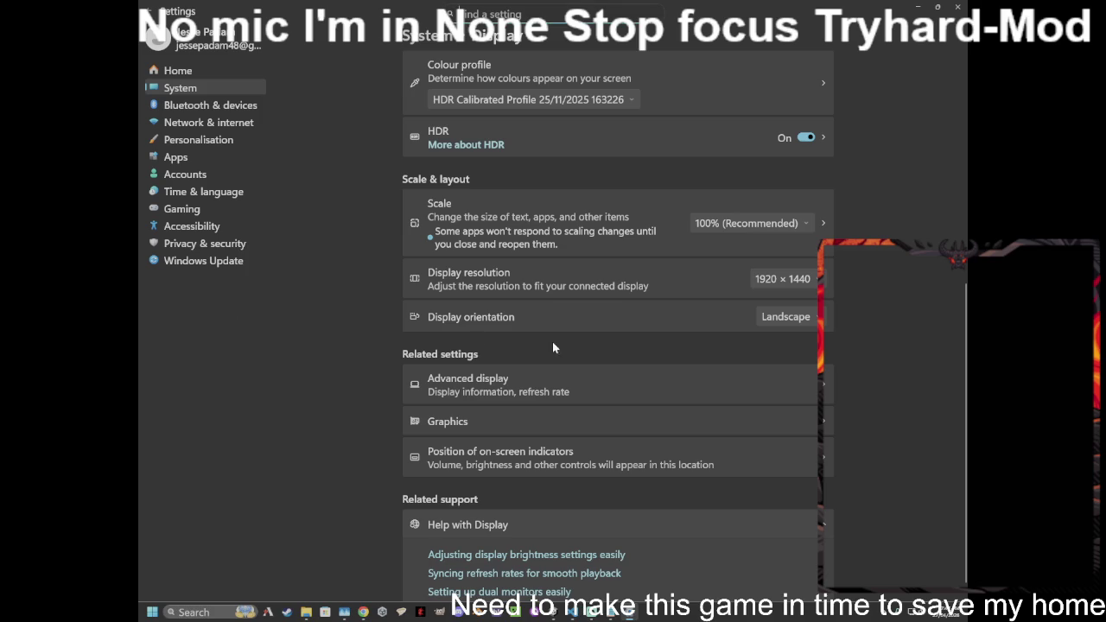
{"action": "left_click", "coordinate": [753, 284]}
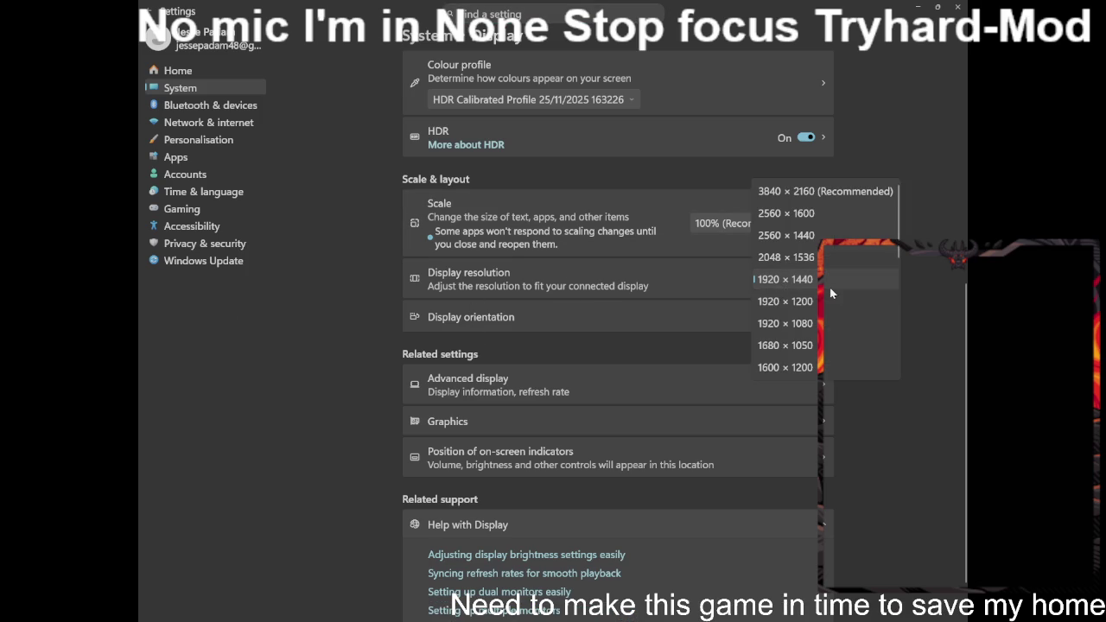
{"action": "scroll", "coordinate": [847, 294], "scroll_direction": "down", "scroll_amount": 1}
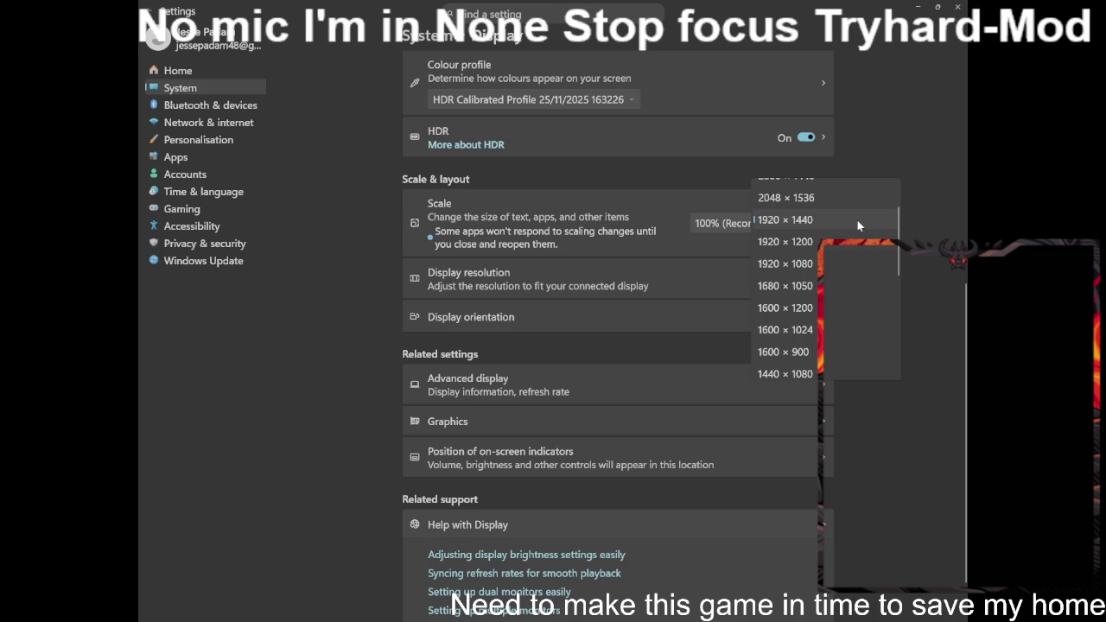
{"action": "left_click", "coordinate": [837, 262]}
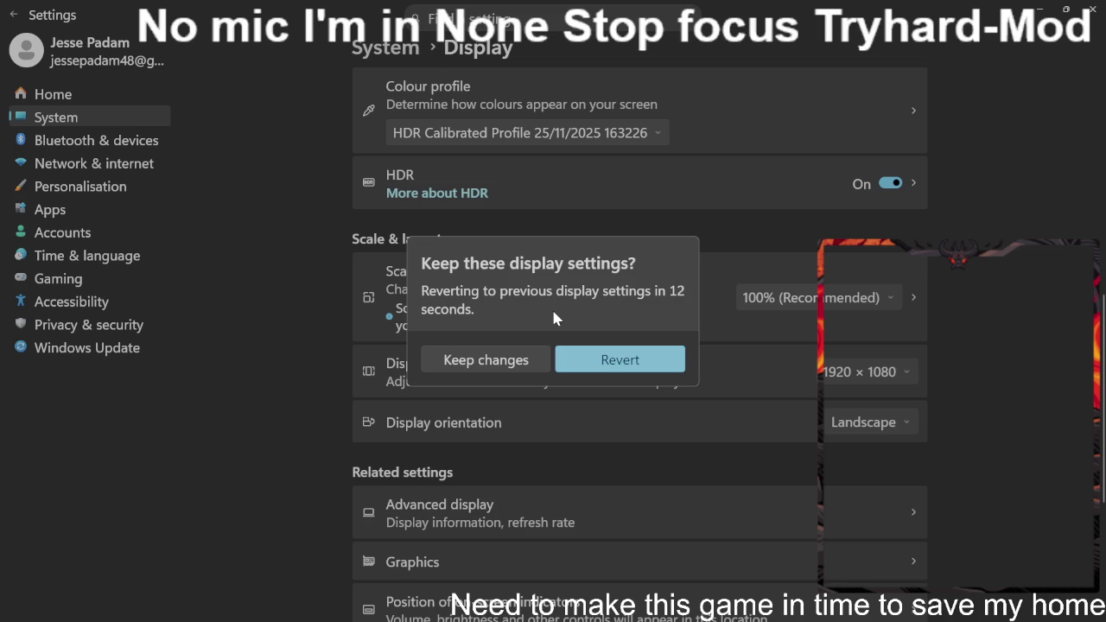
{"action": "left_click", "coordinate": [501, 363]}
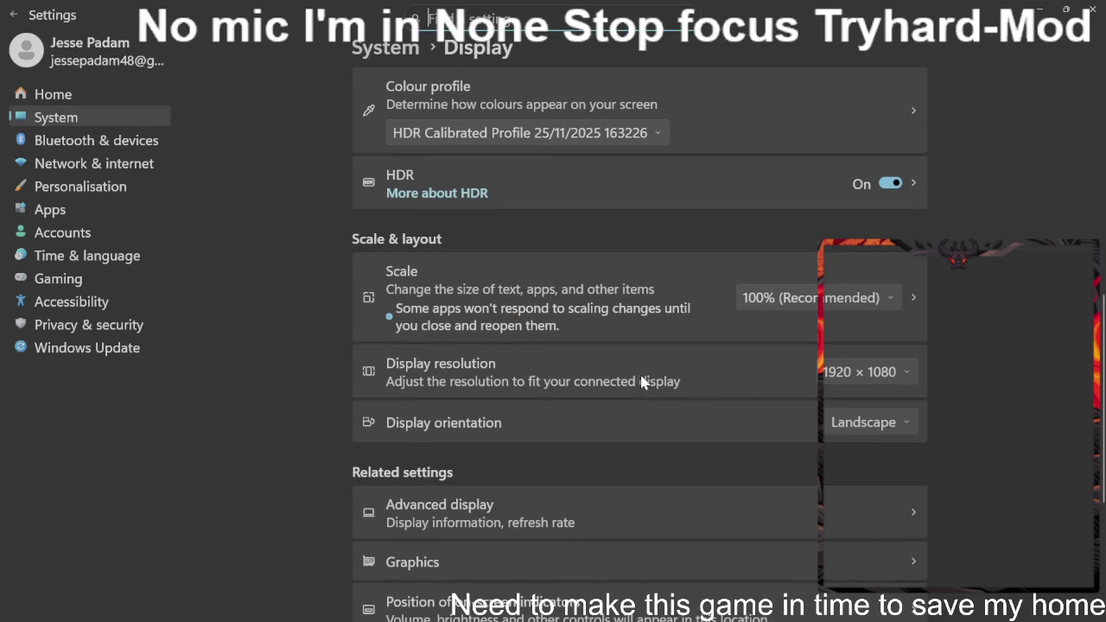
- Set the display resolution to 2560 × 1440, keep it, and minimise Settings
{"action": "left_click", "coordinate": [873, 380]}
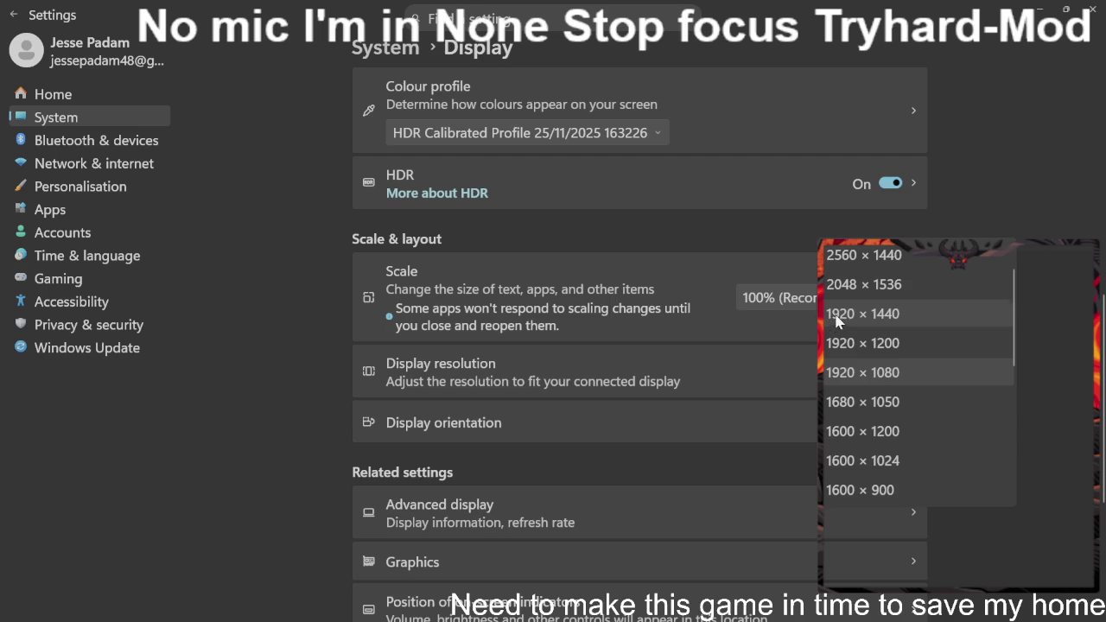
{"action": "scroll", "coordinate": [831, 324], "scroll_direction": "up", "scroll_amount": 2}
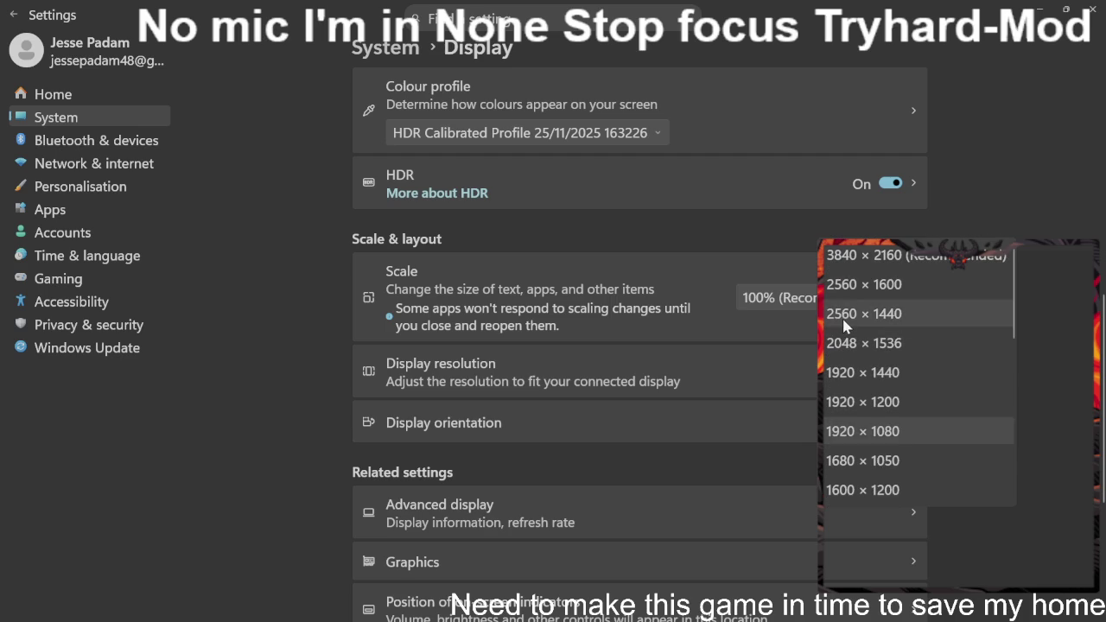
{"action": "left_click", "coordinate": [837, 320]}
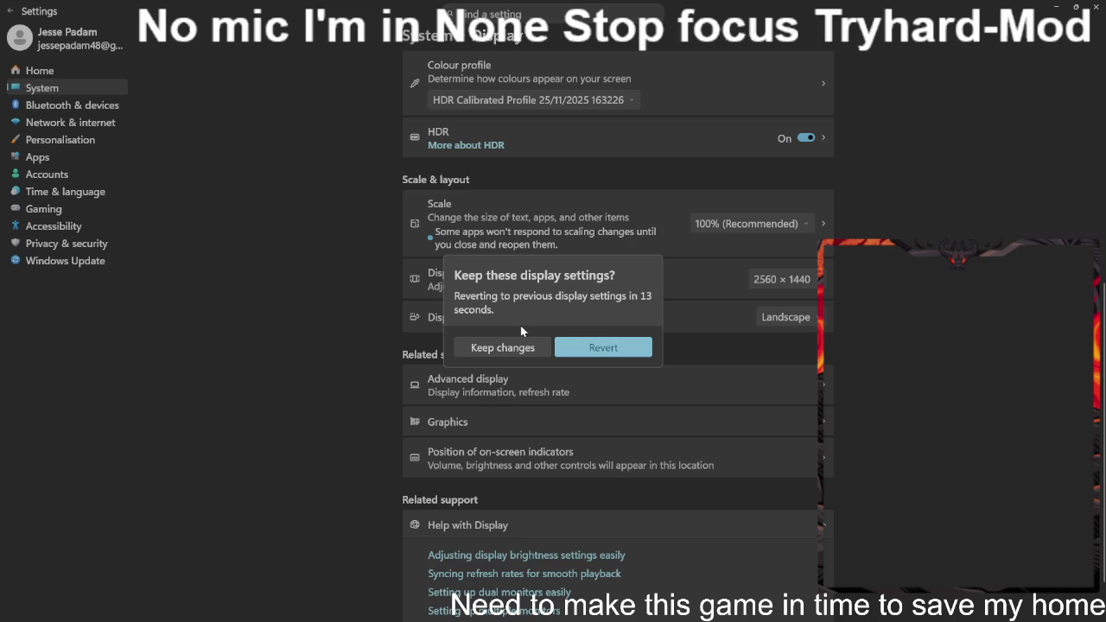
{"action": "left_click", "coordinate": [499, 347]}
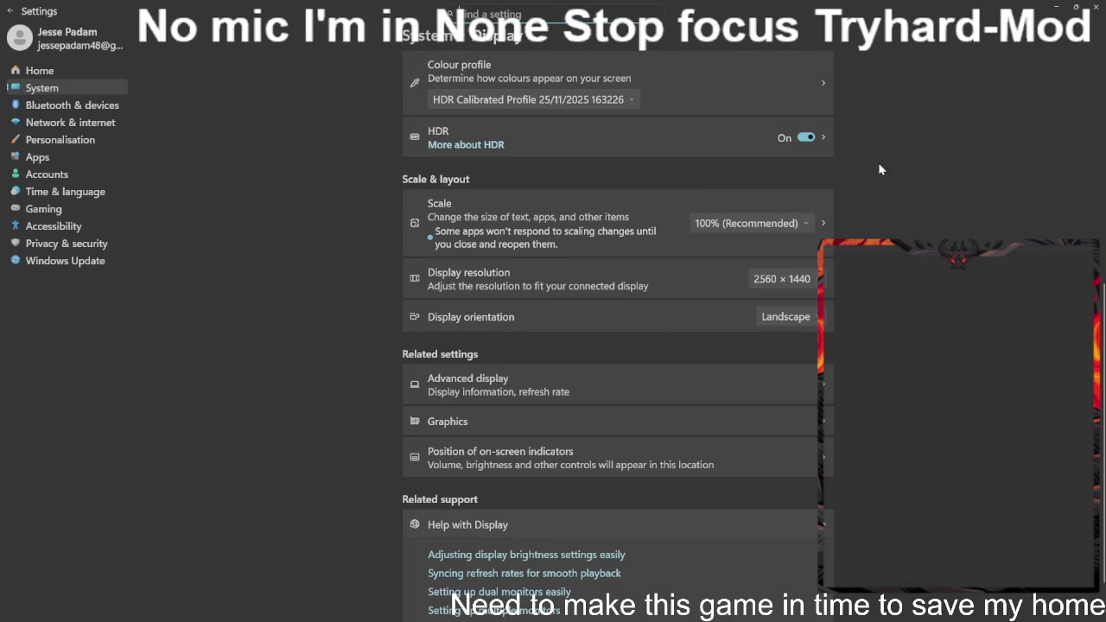
{"action": "left_click", "coordinate": [1056, 7]}
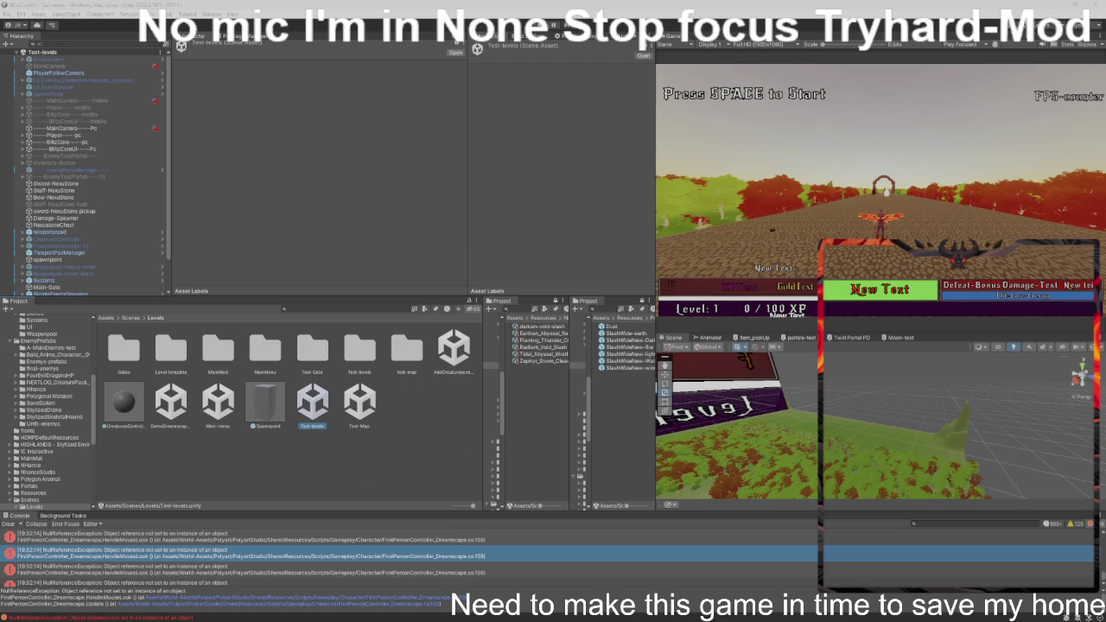
- Switch from Unity to VS Code showing FirstPersonController_Dreamscape.cs at its Awake method
{"action": "left_click", "coordinate": [756, 205]}
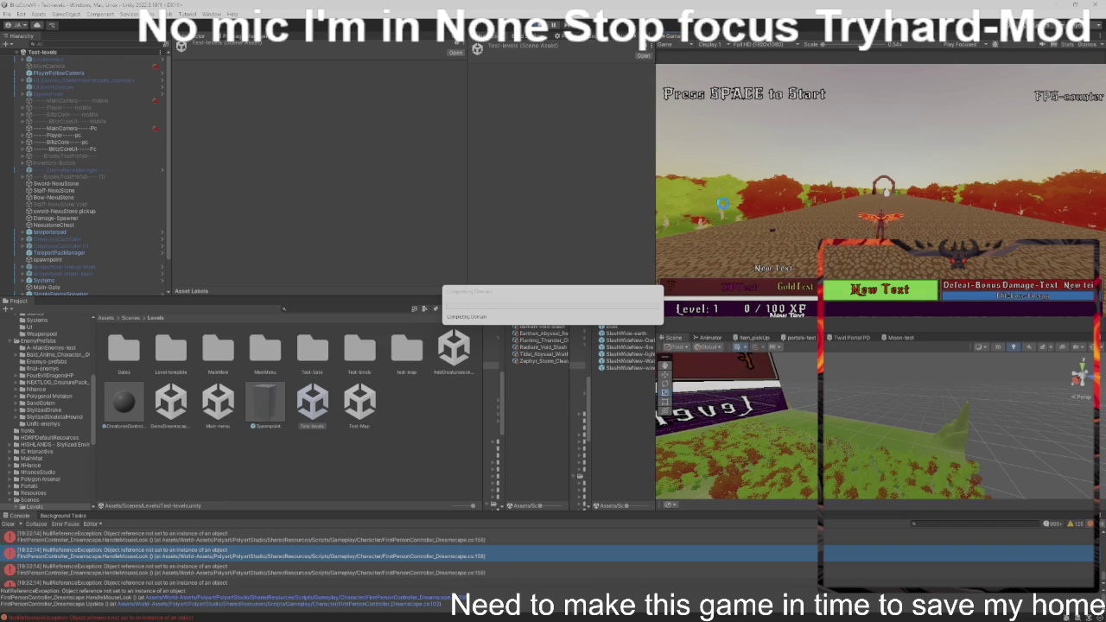
{"action": "key", "text": "alt+Tab"}
{"action": "key", "text": "alt+Tab"}
{"action": "key", "text": "alt+Tab"}
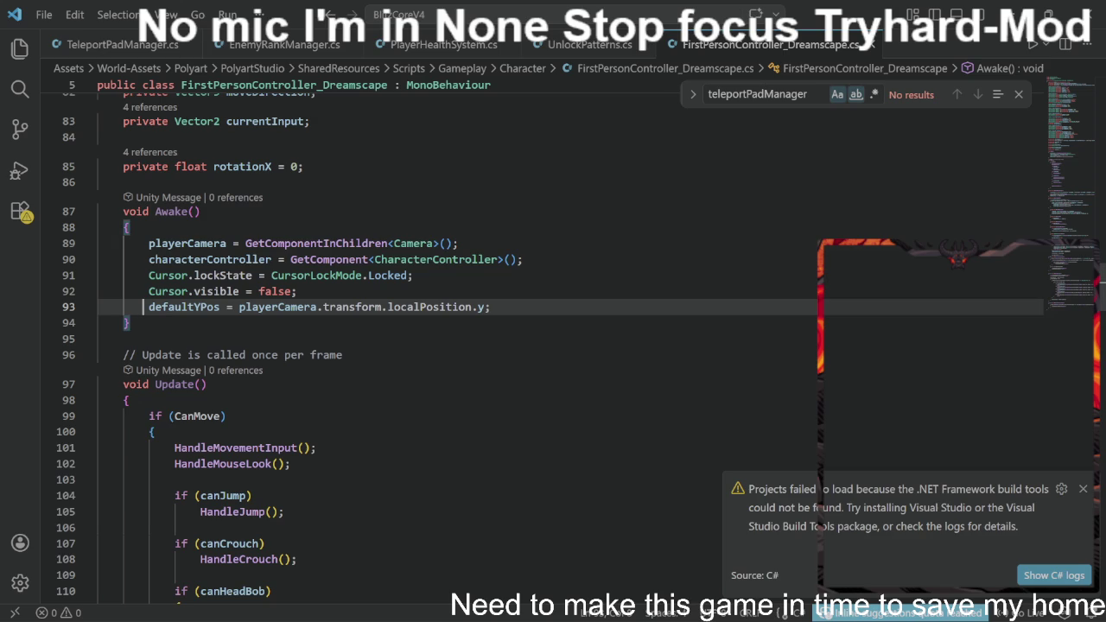
- Cycle through the open windows with Alt+Tab and return to the Unity Editor
{"action": "key", "text": "alt+Tab"}
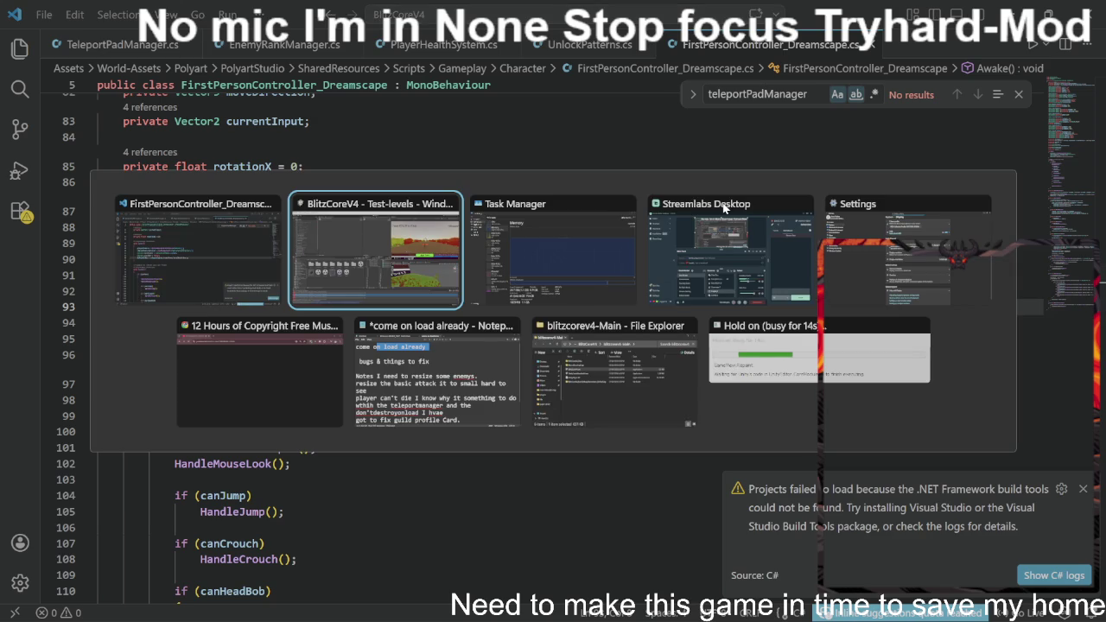
{"action": "key", "text": "alt+shift+Tab"}
{"action": "key", "text": "alt+shift+Tab"}
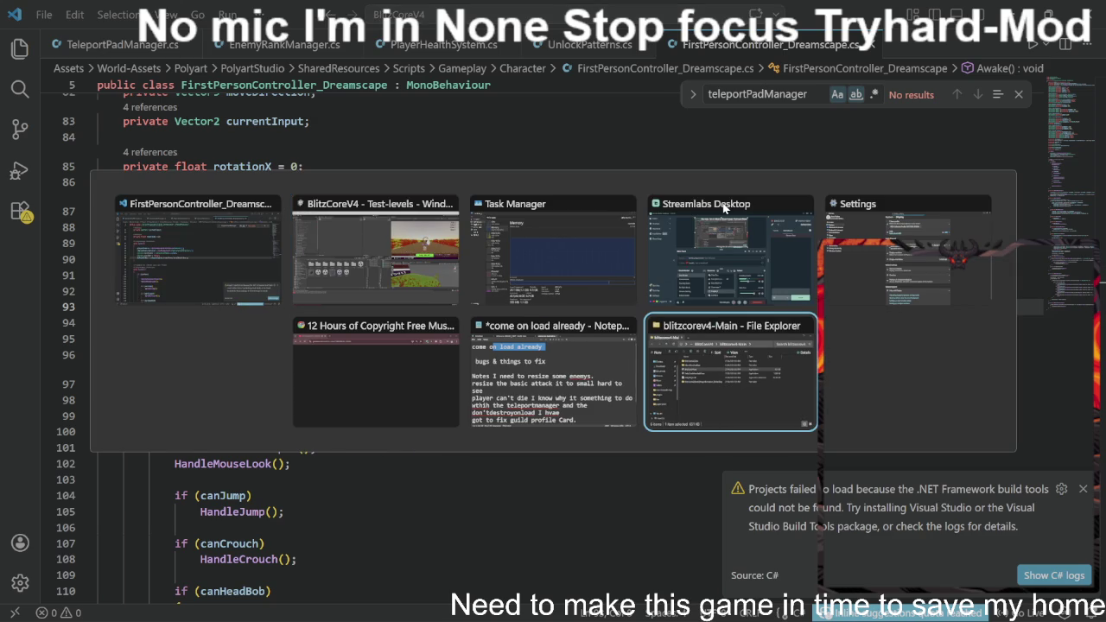
{"action": "key", "text": "alt+Tab"}
{"action": "key", "text": "alt+Tab"}
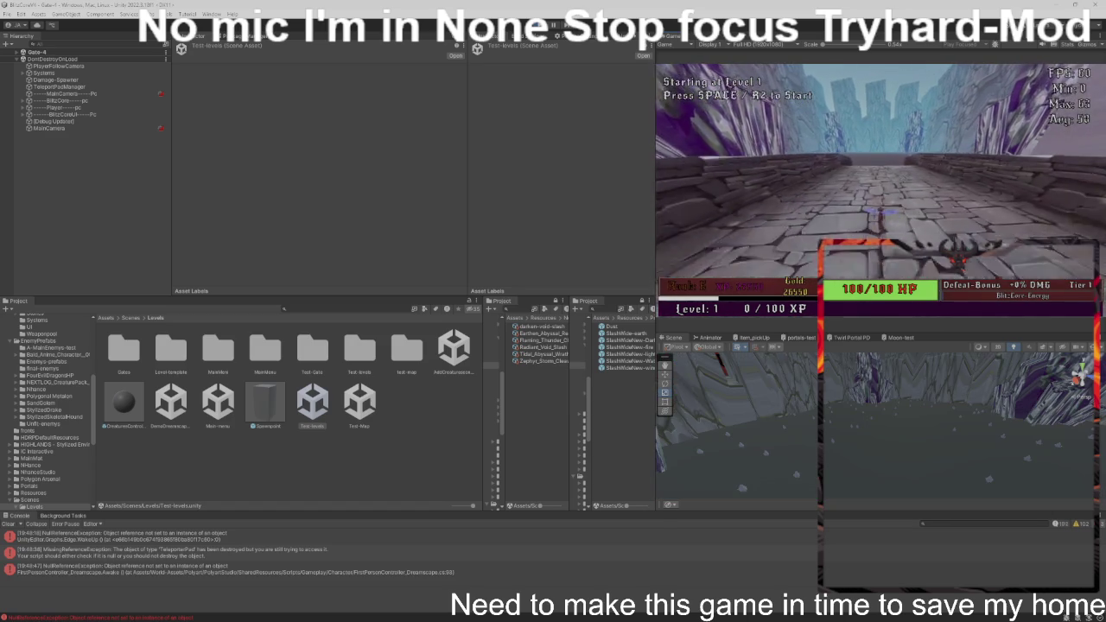
- Start the game with Space, play through Level 1, and continue past Level Complete
{"action": "key", "text": "space"}
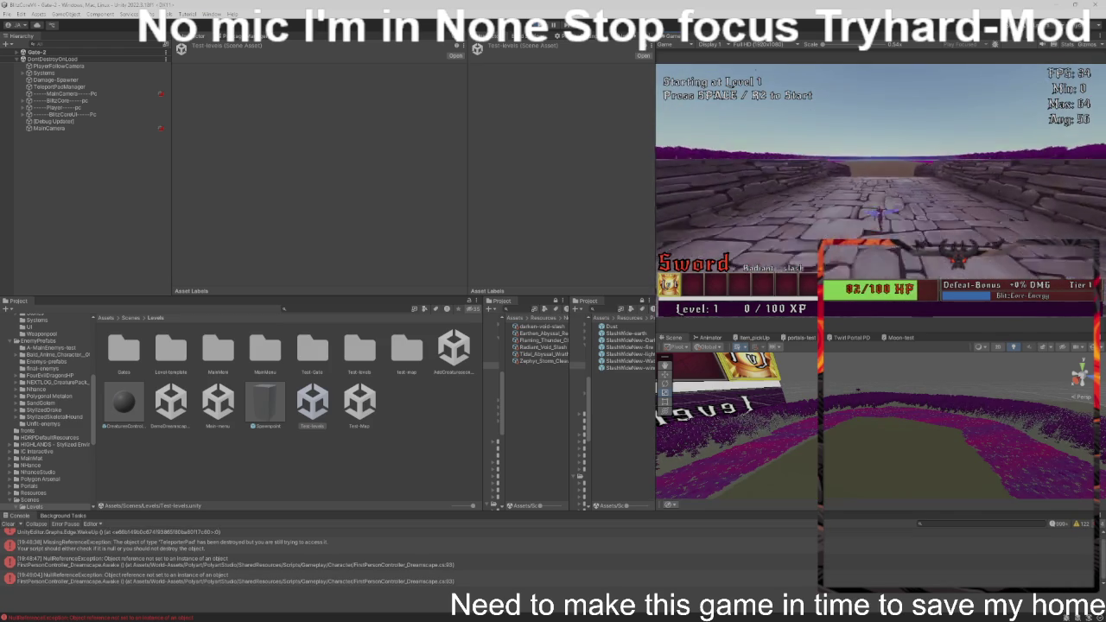
{"action": "key", "text": "space"}
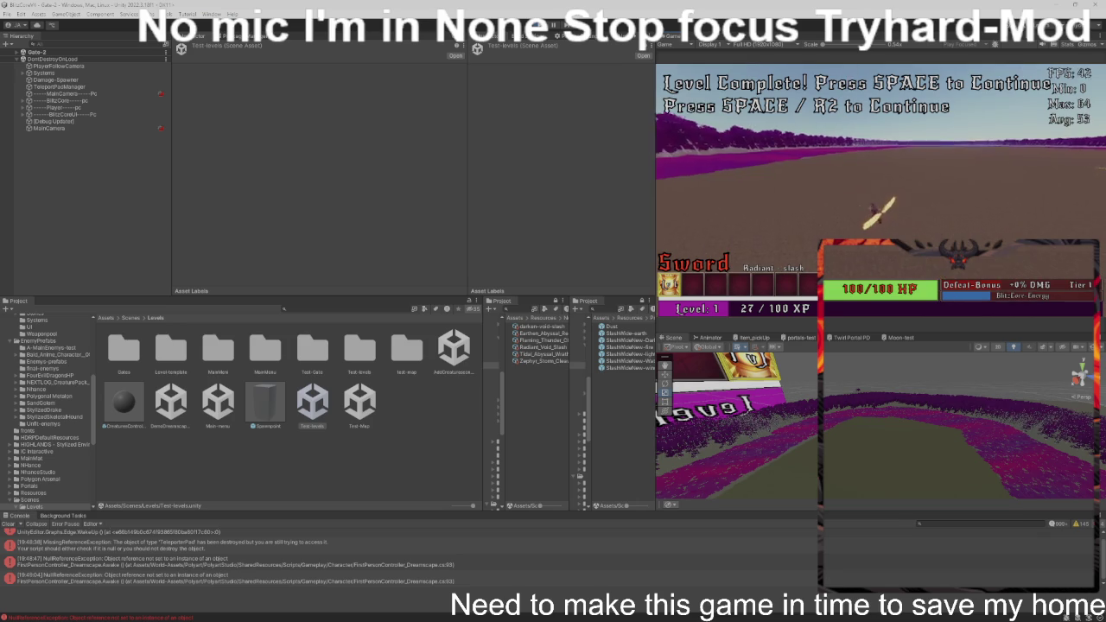
{"action": "key", "text": "space"}
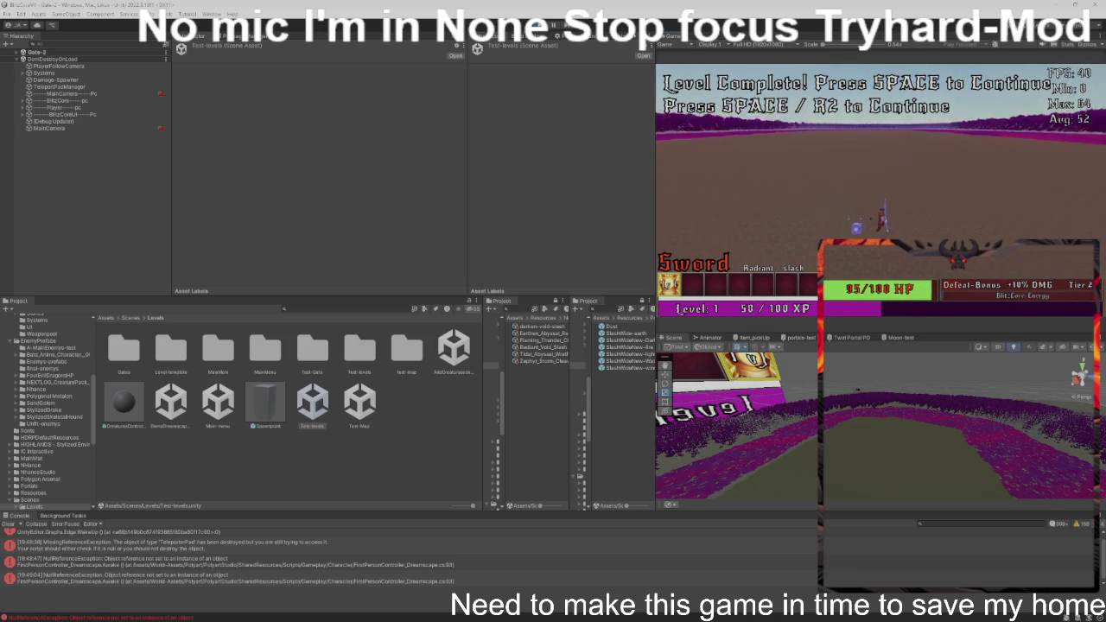
- Continue past both Level Complete prompts until Level 5 - Mini Boss starts
{"action": "key", "text": "space"}
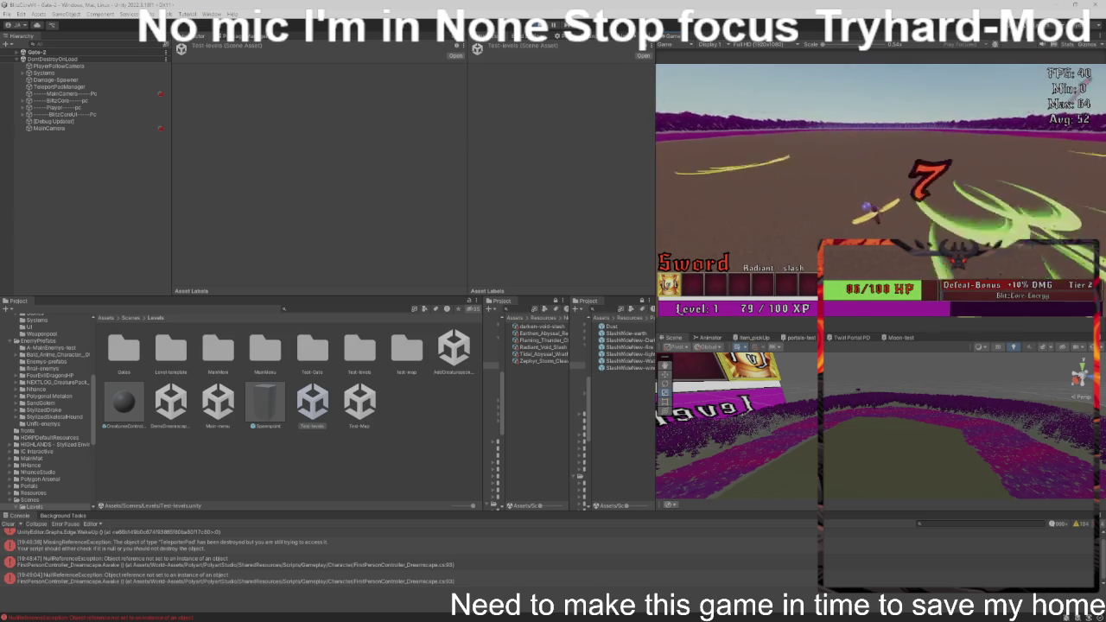
{"action": "key", "text": "space"}
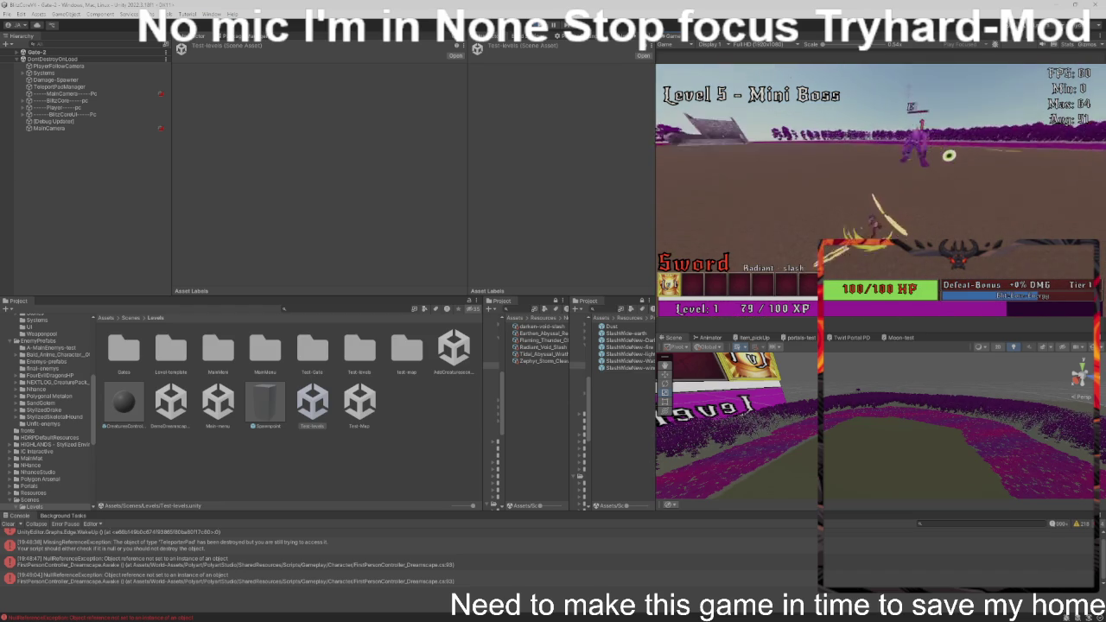
- Continue past the defeat and next-level prompts, fighting until Level 5's mini boss falls
{"action": "key", "text": "space"}
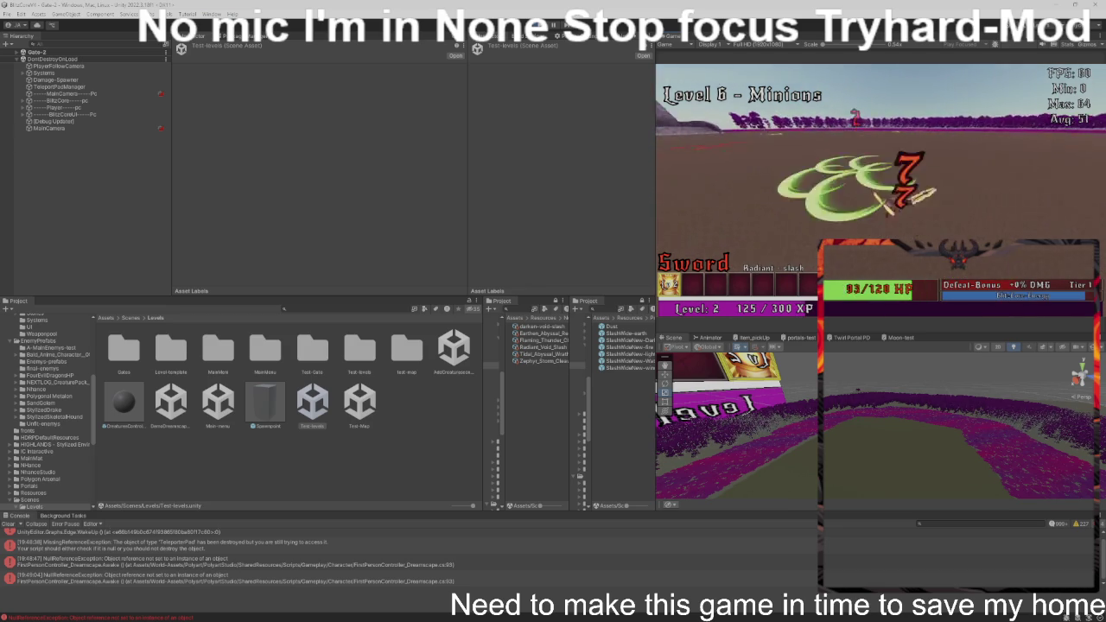
{"action": "key", "text": "space"}
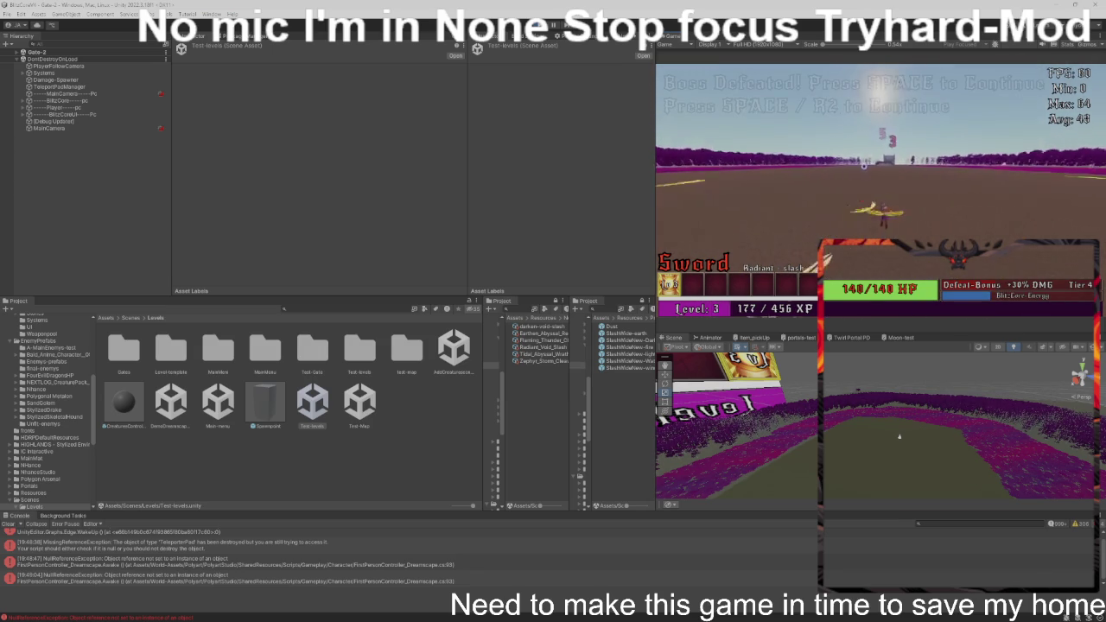
- Continue past Boss Defeated into the Level 10 - Titan Boss fight, ending at Press SPACE to Start
{"action": "key", "text": "space"}
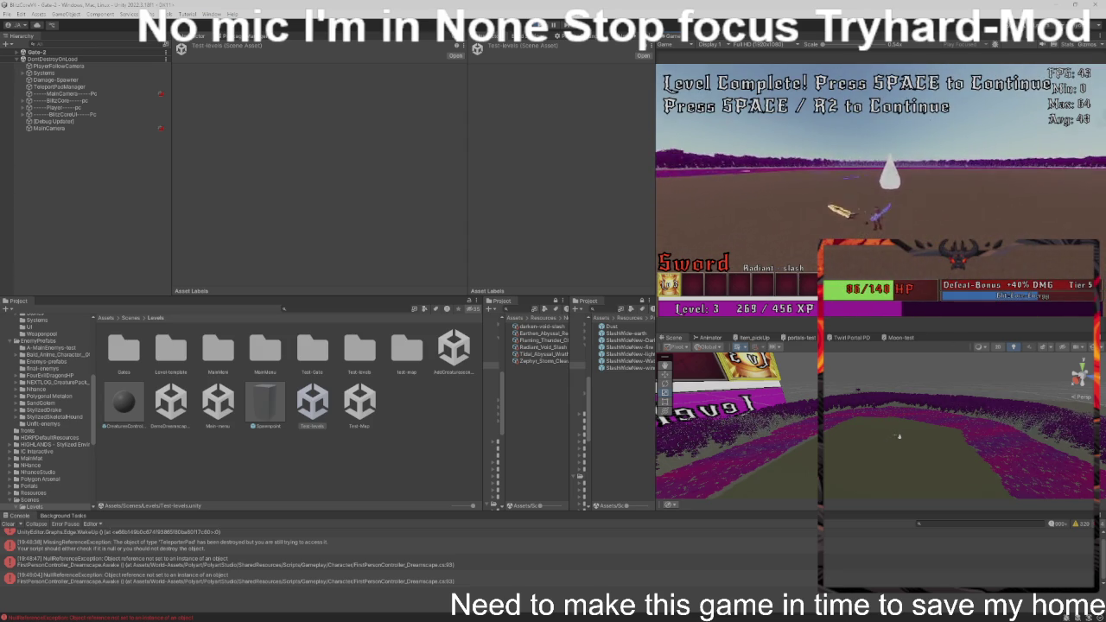
{"action": "key", "text": "space"}
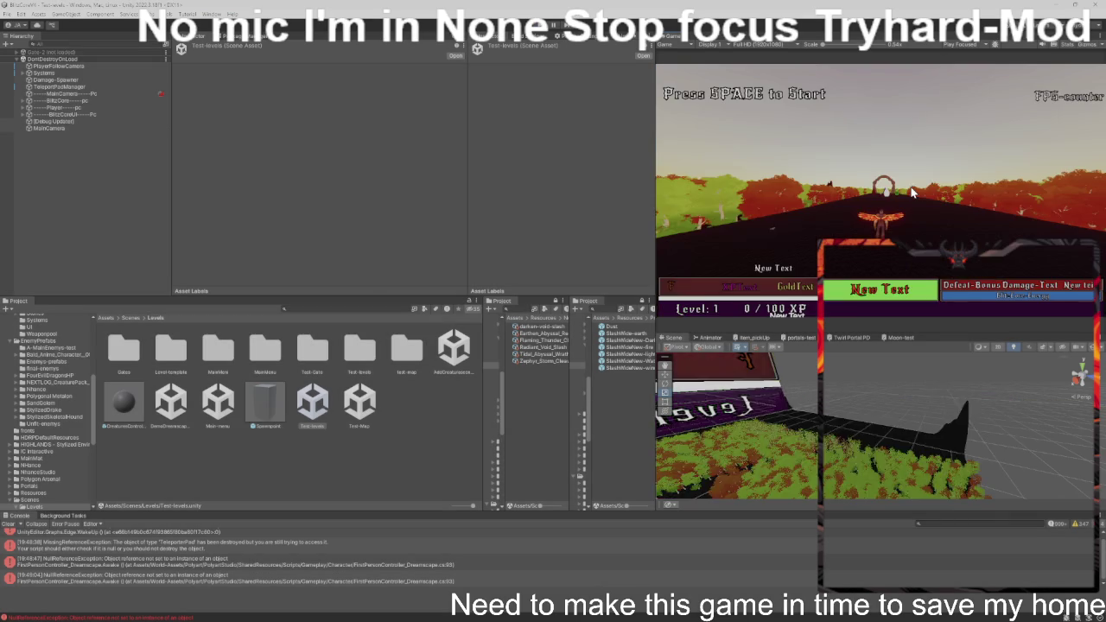
- In VS Code, keep UnlockPatterns.cs and close PlayerHealthSystem, EnemyRankManager, TeleportPadManager and another script
{"action": "key", "text": "alt+Tab"}
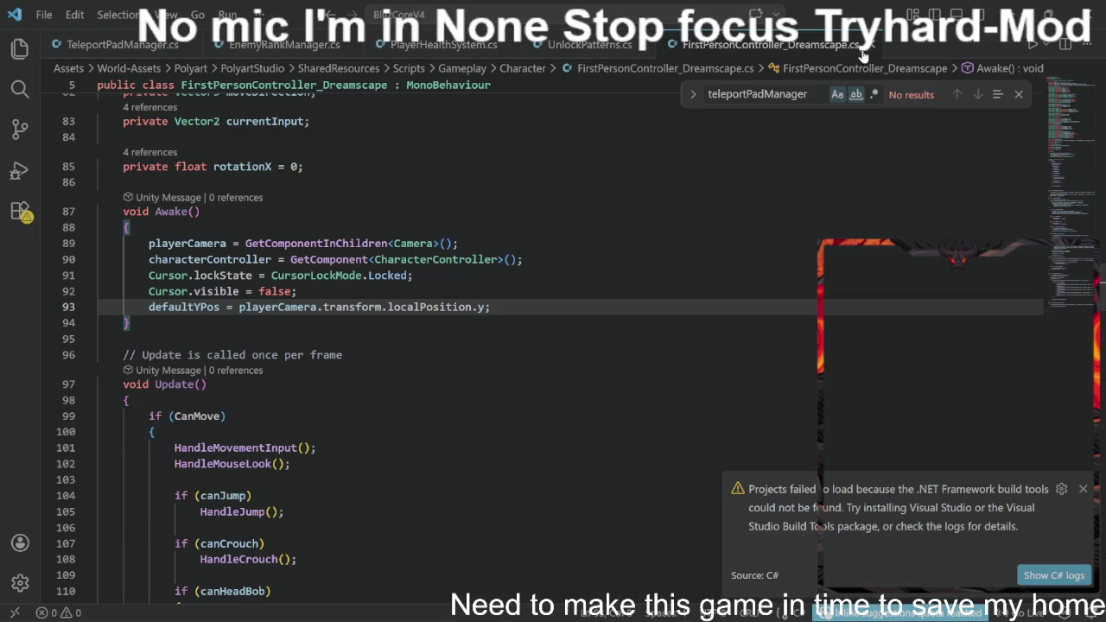
{"action": "left_click", "coordinate": [622, 45]}
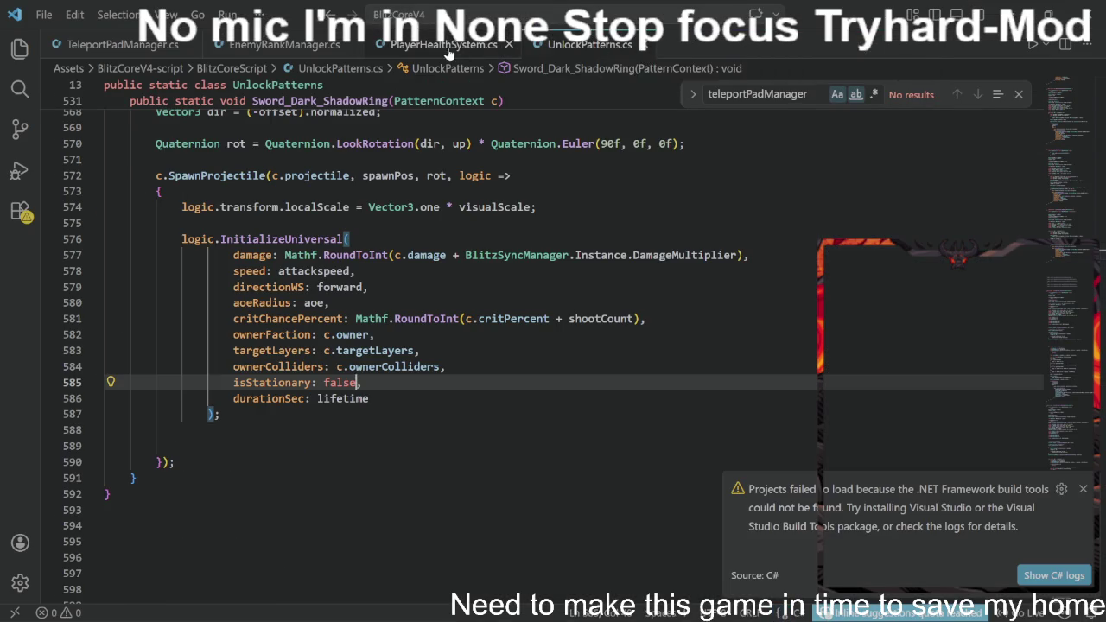
{"action": "left_click", "coordinate": [443, 45]}
{"action": "left_click", "coordinate": [507, 45]}
{"action": "left_click", "coordinate": [351, 45]}
{"action": "left_click", "coordinate": [191, 45]}
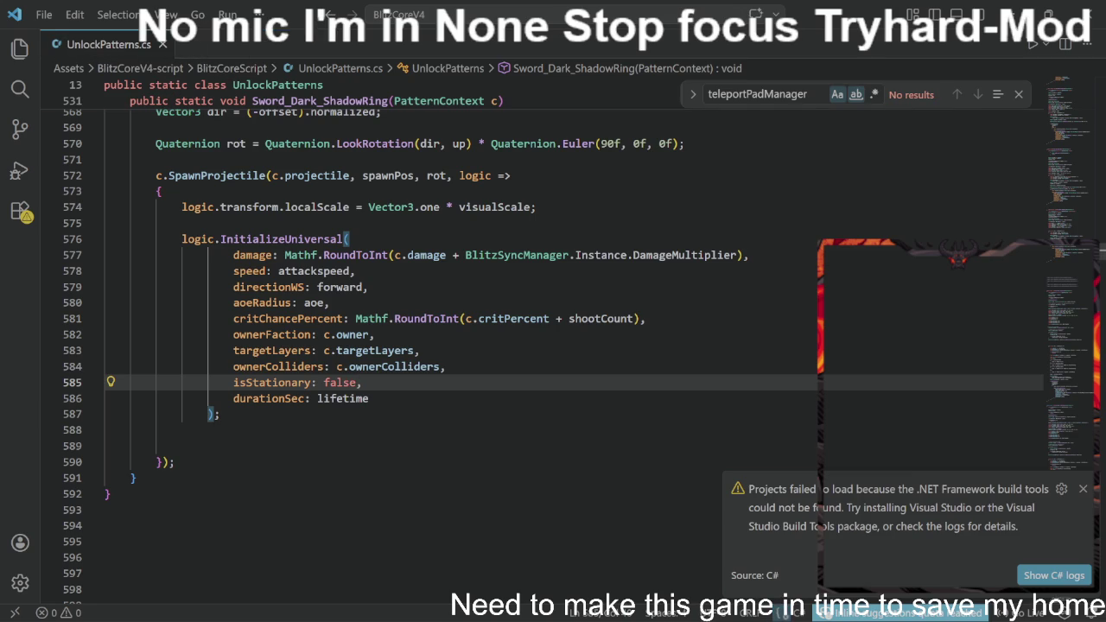
- Dismiss the .NET build-tools warning and show the project's file list
{"action": "scroll", "coordinate": [458, 346], "scroll_direction": "up", "scroll_amount": 10}
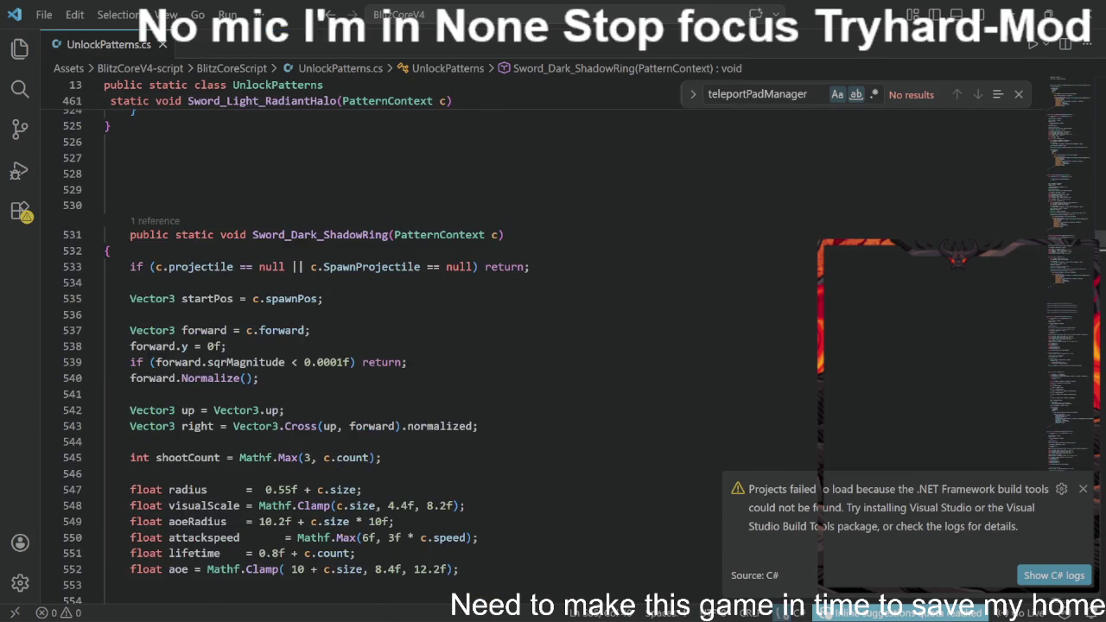
{"action": "scroll", "coordinate": [458, 346], "scroll_direction": "down", "scroll_amount": 9}
{"action": "left_click", "coordinate": [1083, 488]}
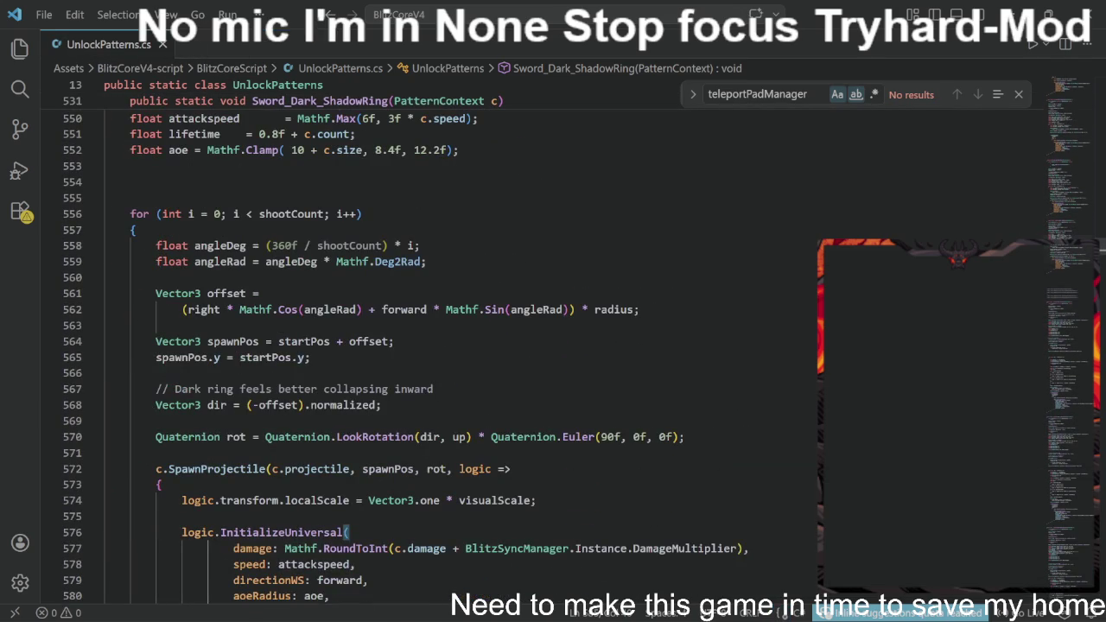
{"action": "scroll", "coordinate": [1087, 486], "scroll_direction": "down", "scroll_amount": 2}
{"action": "scroll", "coordinate": [1087, 486], "scroll_direction": "down", "scroll_amount": 3}
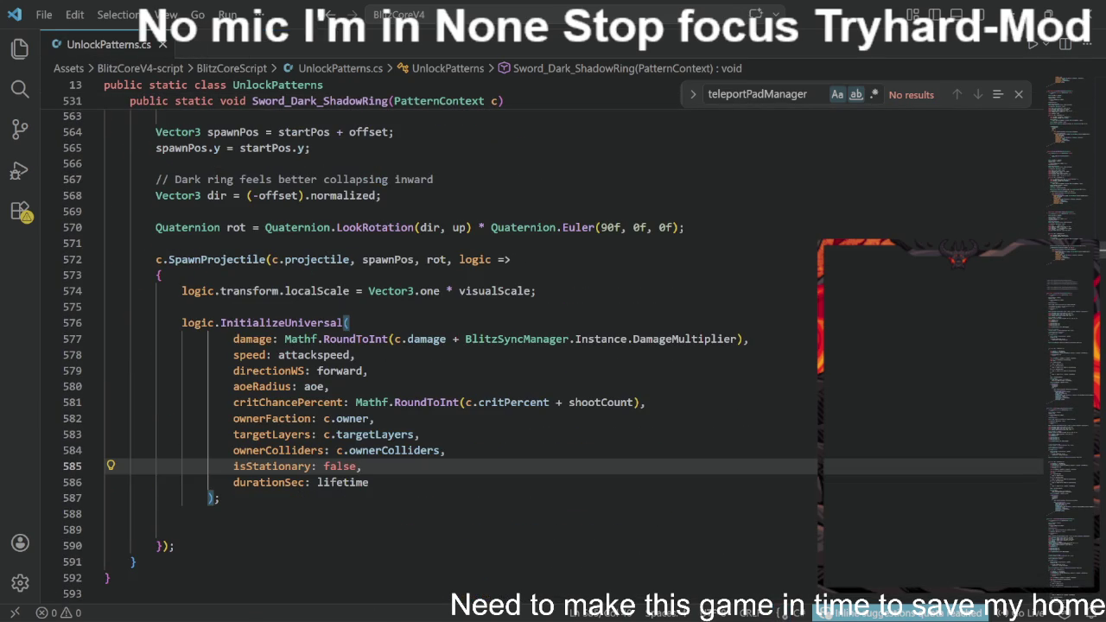
{"action": "scroll", "coordinate": [579, 345], "scroll_direction": "up", "scroll_amount": 5}
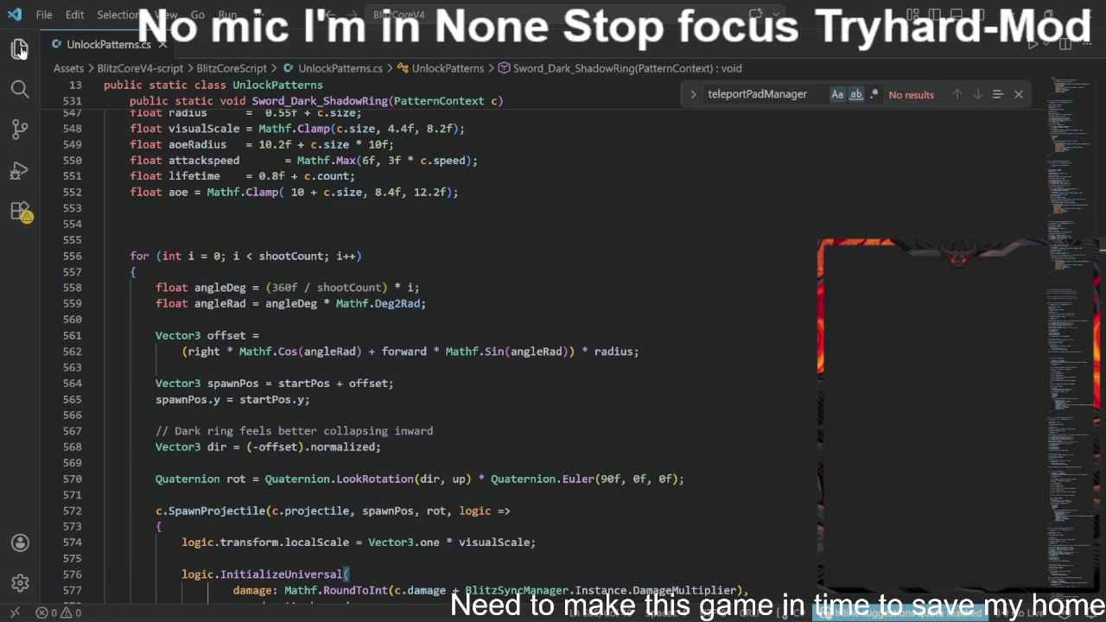
{"action": "left_click", "coordinate": [19, 49]}
{"action": "left_click", "coordinate": [176, 231]}
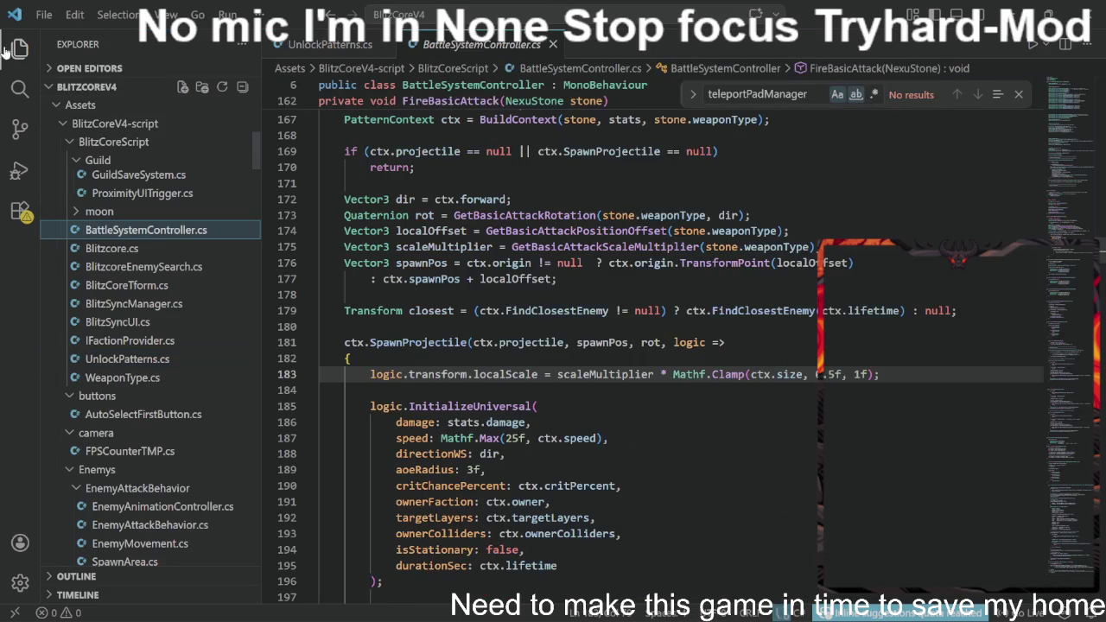
{"action": "key", "text": "ctrl+b"}
{"action": "scroll", "coordinate": [518, 346], "scroll_direction": "down", "scroll_amount": 8}
{"action": "scroll", "coordinate": [518, 346], "scroll_direction": "down", "scroll_amount": 10}
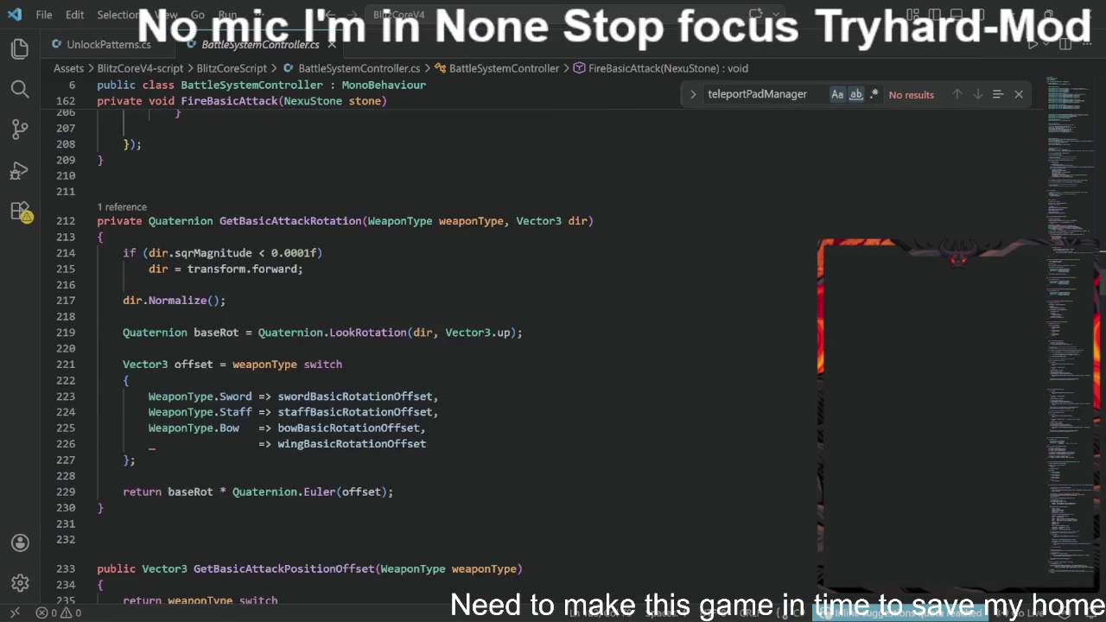
{"action": "scroll", "coordinate": [519, 346], "scroll_direction": "up", "scroll_amount": 5}
{"action": "scroll", "coordinate": [519, 346], "scroll_direction": "down", "scroll_amount": 20}
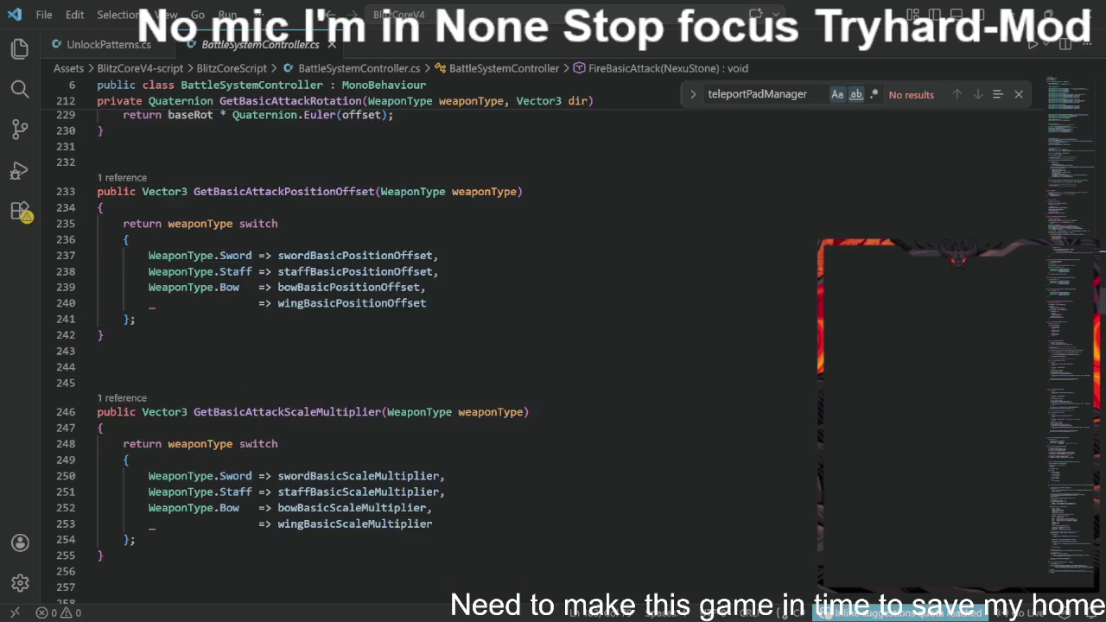
{"action": "scroll", "coordinate": [519, 346], "scroll_direction": "down", "scroll_amount": 20}
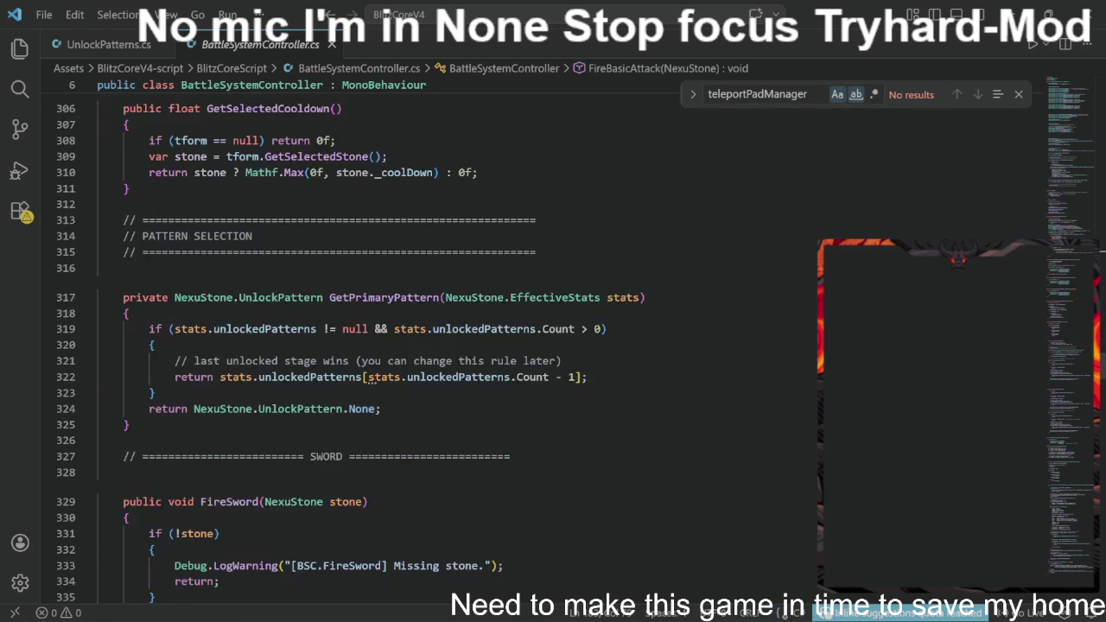
{"action": "scroll", "coordinate": [519, 346], "scroll_direction": "down", "scroll_amount": 9}
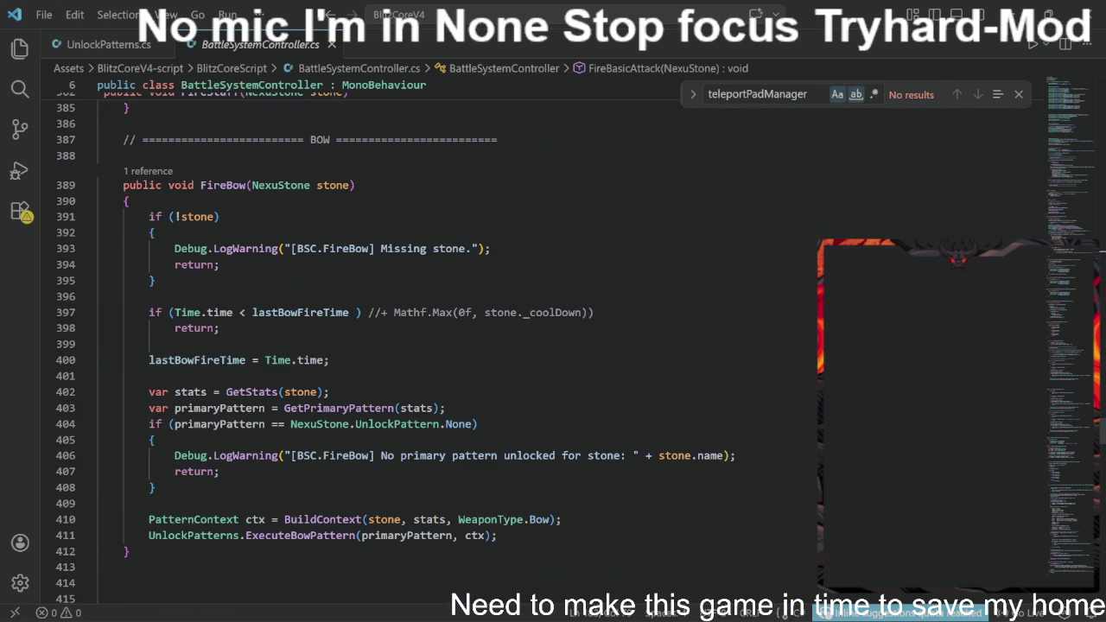
{"action": "scroll", "coordinate": [519, 346], "scroll_direction": "up", "scroll_amount": 3}
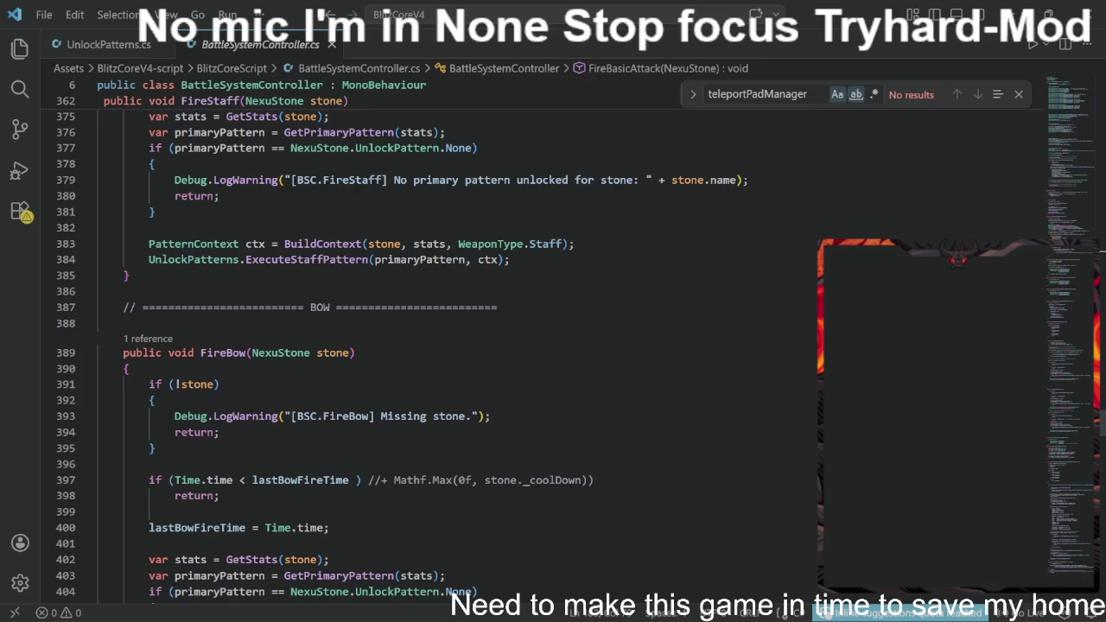
{"action": "scroll", "coordinate": [518, 346], "scroll_direction": "up", "scroll_amount": 5}
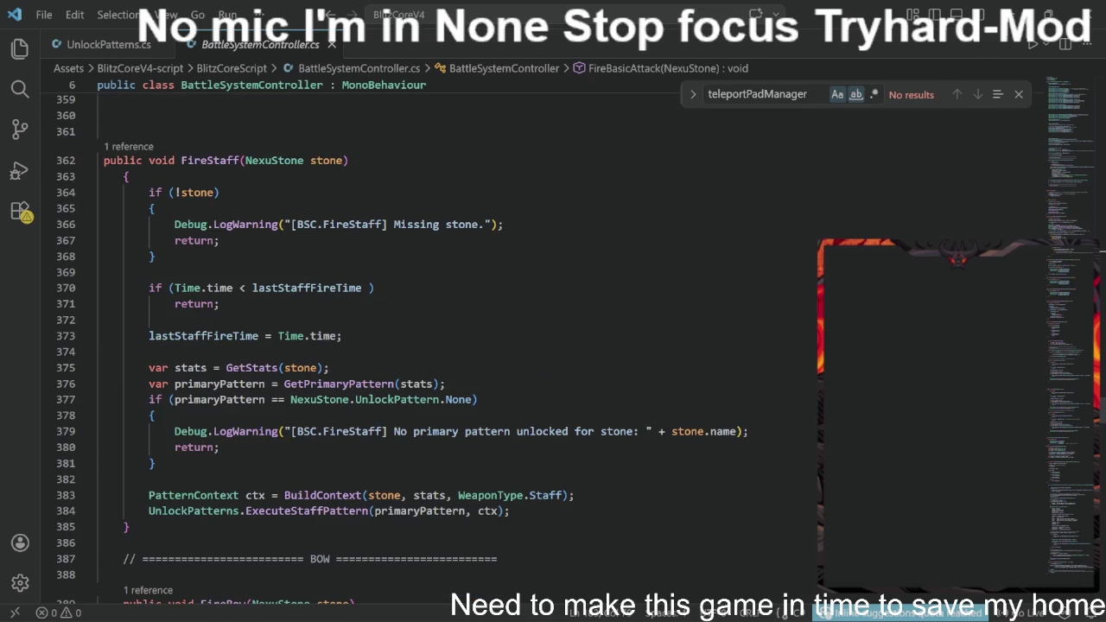
{"action": "scroll", "coordinate": [519, 346], "scroll_direction": "up", "scroll_amount": 14}
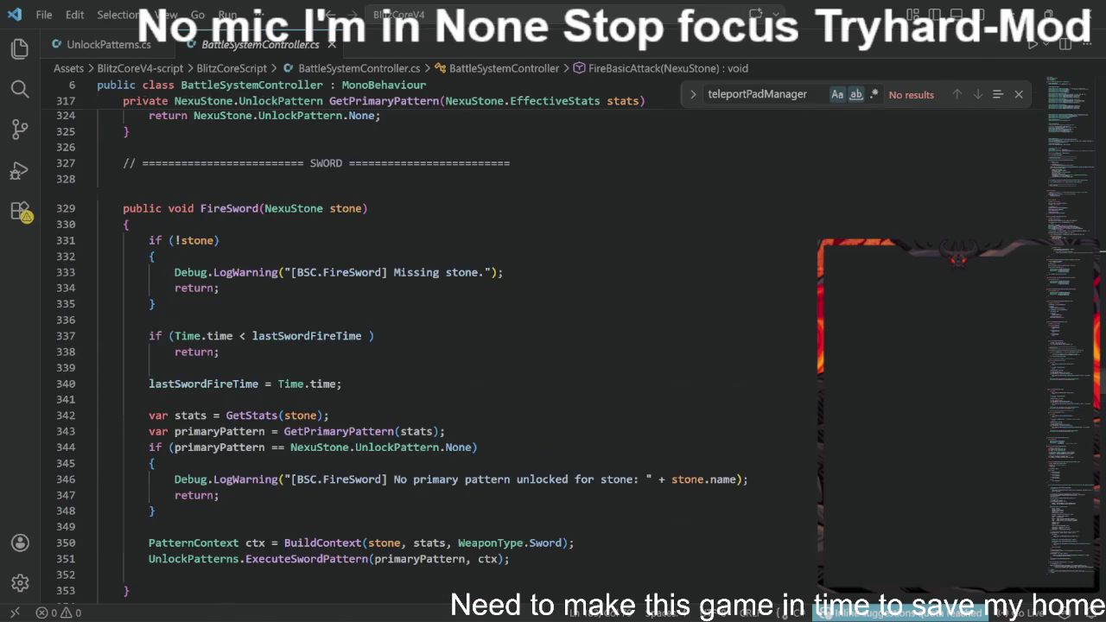
{"action": "scroll", "coordinate": [518, 346], "scroll_direction": "down", "scroll_amount": 2}
{"action": "scroll", "coordinate": [519, 346], "scroll_direction": "up", "scroll_amount": 13}
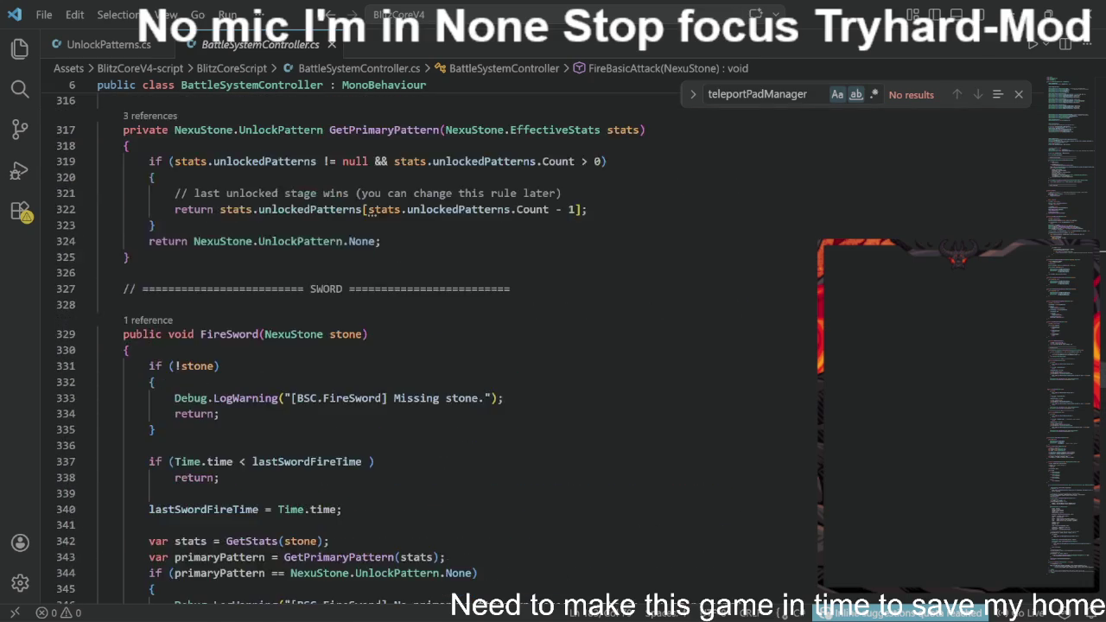
{"action": "scroll", "coordinate": [518, 346], "scroll_direction": "up", "scroll_amount": 2}
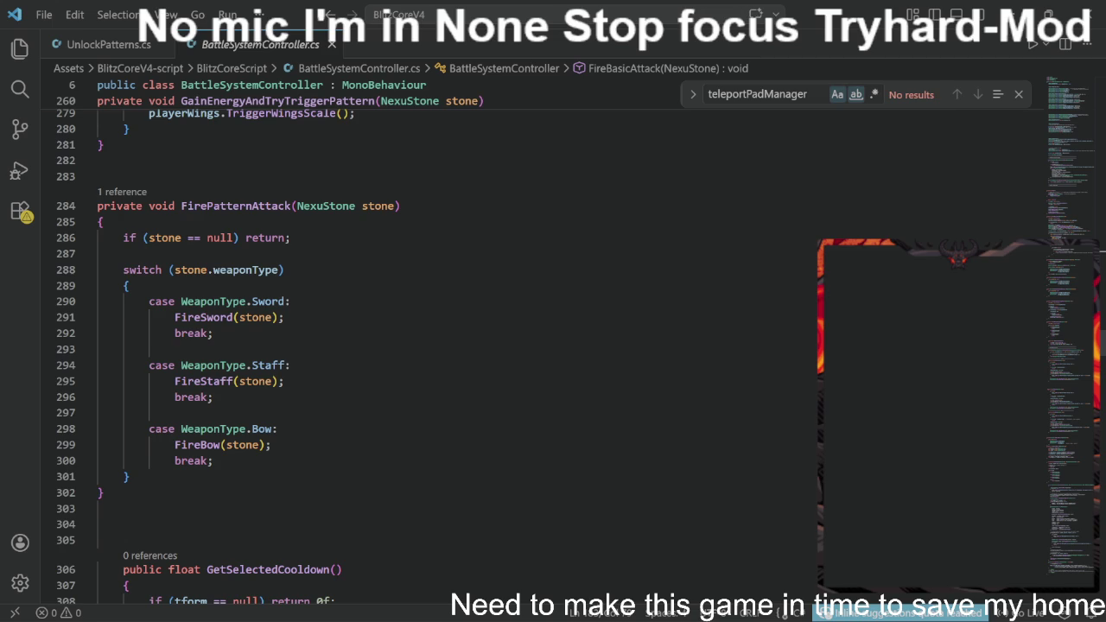
{"action": "scroll", "coordinate": [519, 346], "scroll_direction": "up", "scroll_amount": 5}
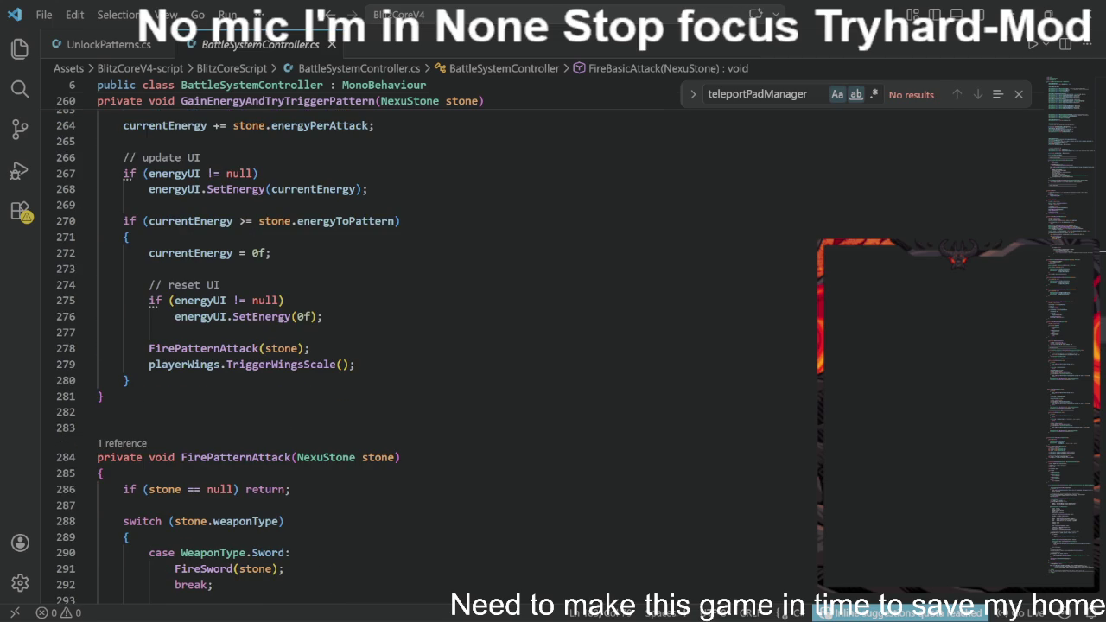
{"action": "scroll", "coordinate": [518, 345], "scroll_direction": "up", "scroll_amount": 19}
{"action": "scroll", "coordinate": [518, 346], "scroll_direction": "up", "scroll_amount": 16}
- Raise the Mathf.Clamp size minimum on line 183 from 0.5f to 1.5f and save
{"action": "left_click", "coordinate": [601, 542]}
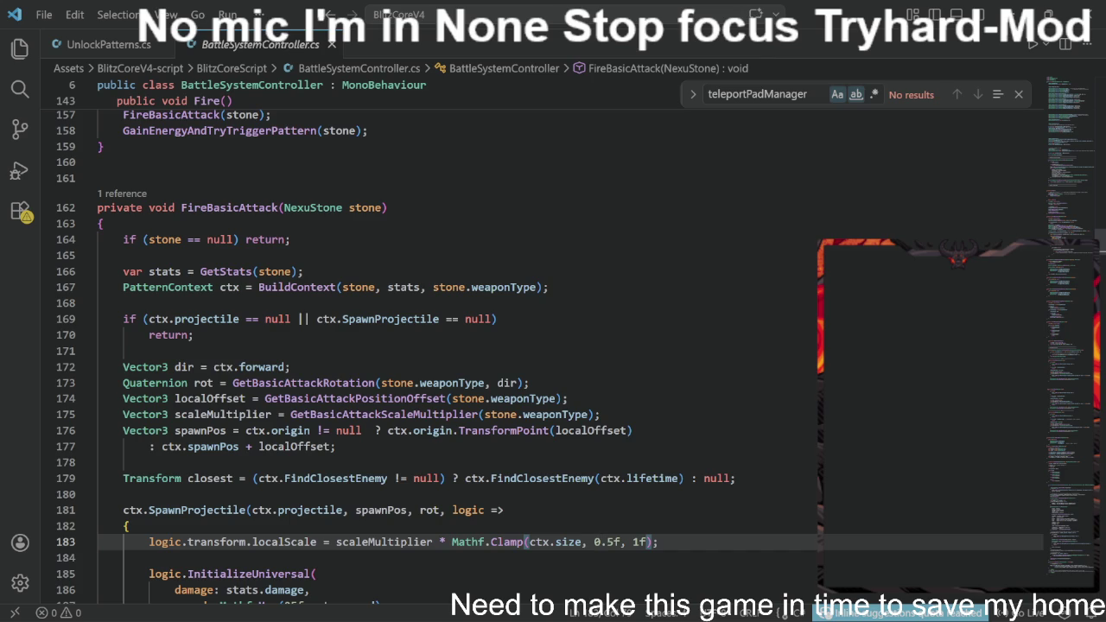
{"action": "scroll", "coordinate": [518, 346], "scroll_direction": "down", "scroll_amount": 2}
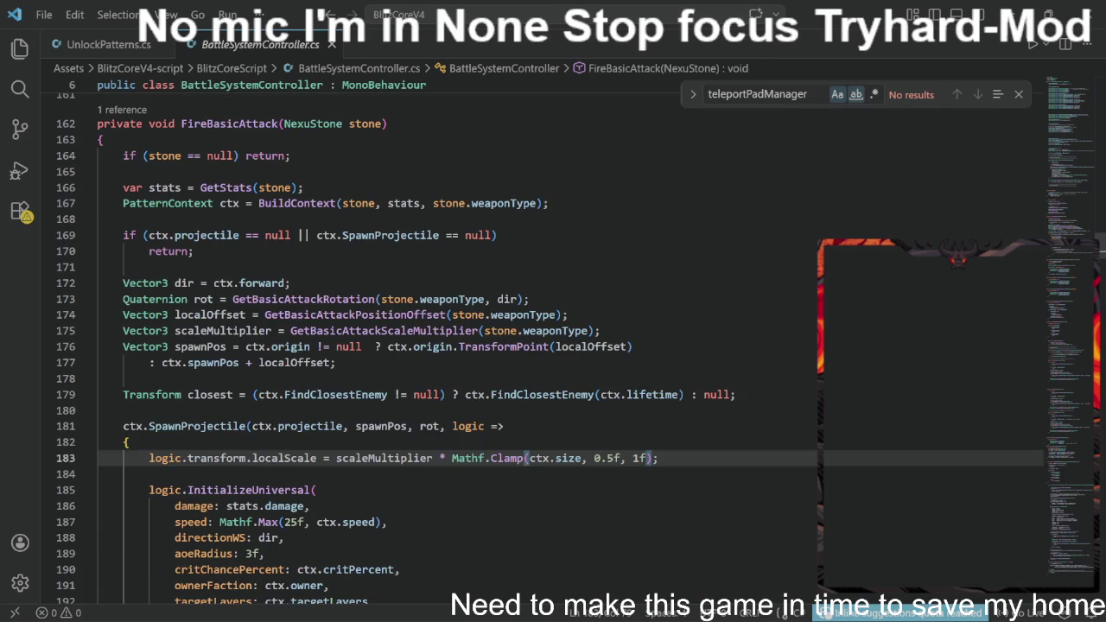
{"action": "key", "text": "BackSpace"}
{"action": "type", "text": "1"}
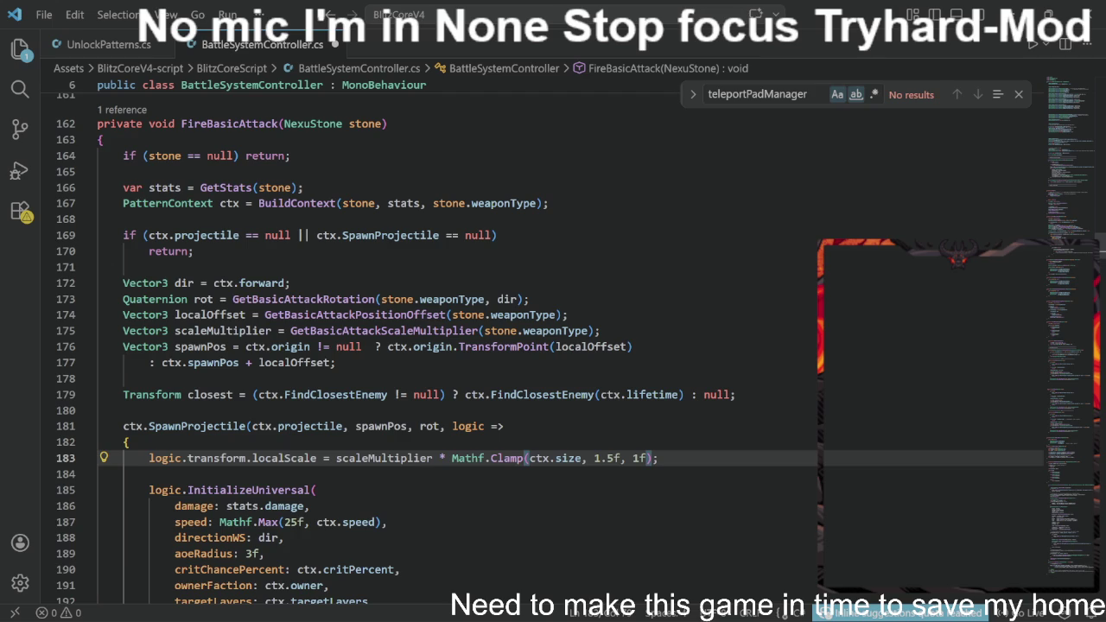
{"action": "key", "text": "ctrl+s"}
- Lower the Mathf.Max minimum speed on line 187 from 25f to 15f and save
{"action": "left_click", "coordinate": [599, 458]}
{"action": "scroll", "coordinate": [381, 432], "scroll_direction": "down", "scroll_amount": 2}
{"action": "left_click", "coordinate": [379, 438]}
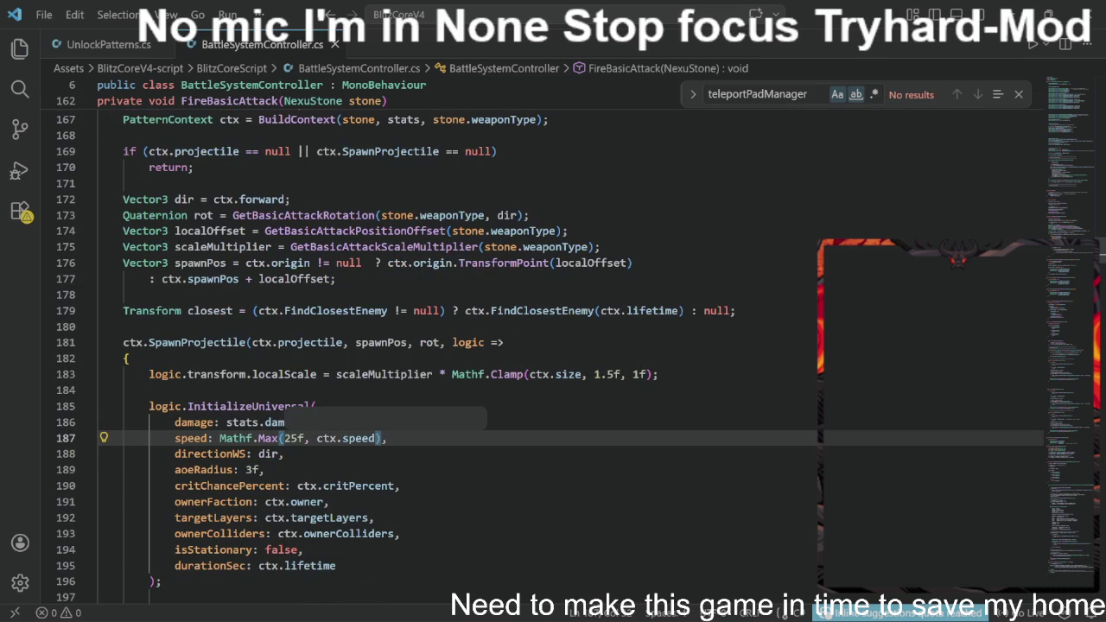
{"action": "left_click", "coordinate": [297, 438]}
{"action": "key", "text": "BackSpace"}
{"action": "key", "text": "BackSpace"}
{"action": "type", "text": "15"}
{"action": "key", "text": "ctrl+s"}
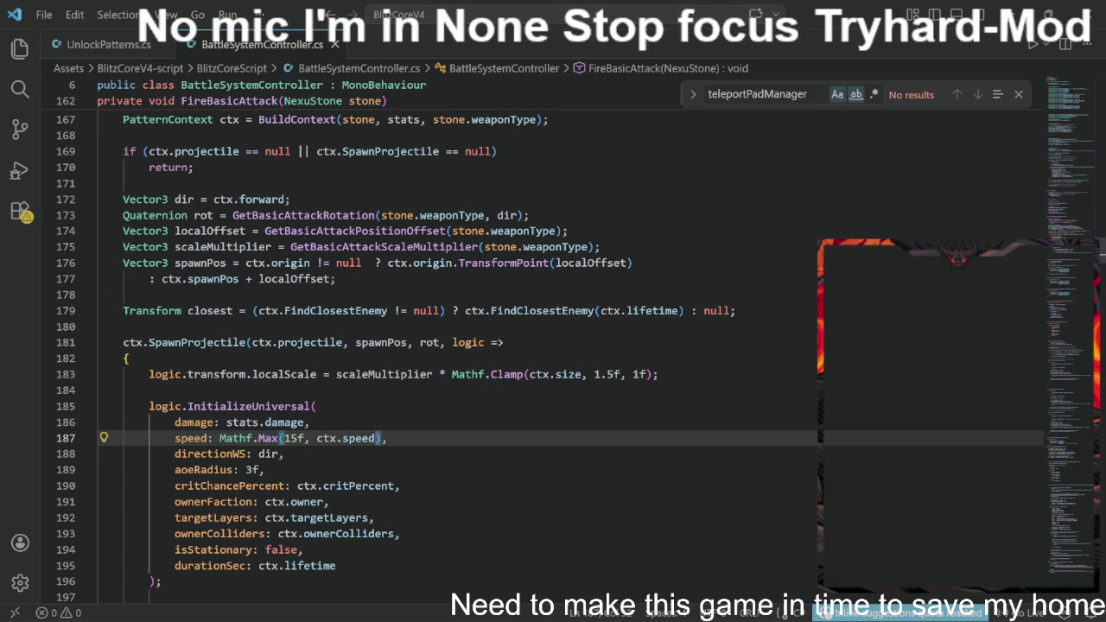
{"action": "scroll", "coordinate": [551, 357], "scroll_direction": "down", "scroll_amount": 3}
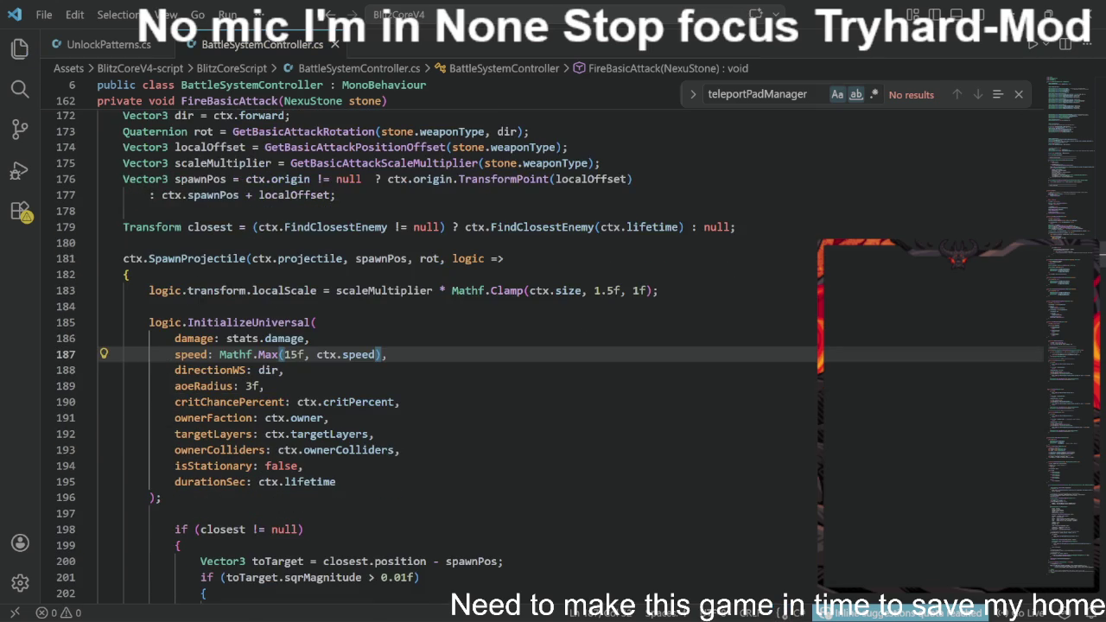
{"action": "scroll", "coordinate": [551, 357], "scroll_direction": "down", "scroll_amount": 2}
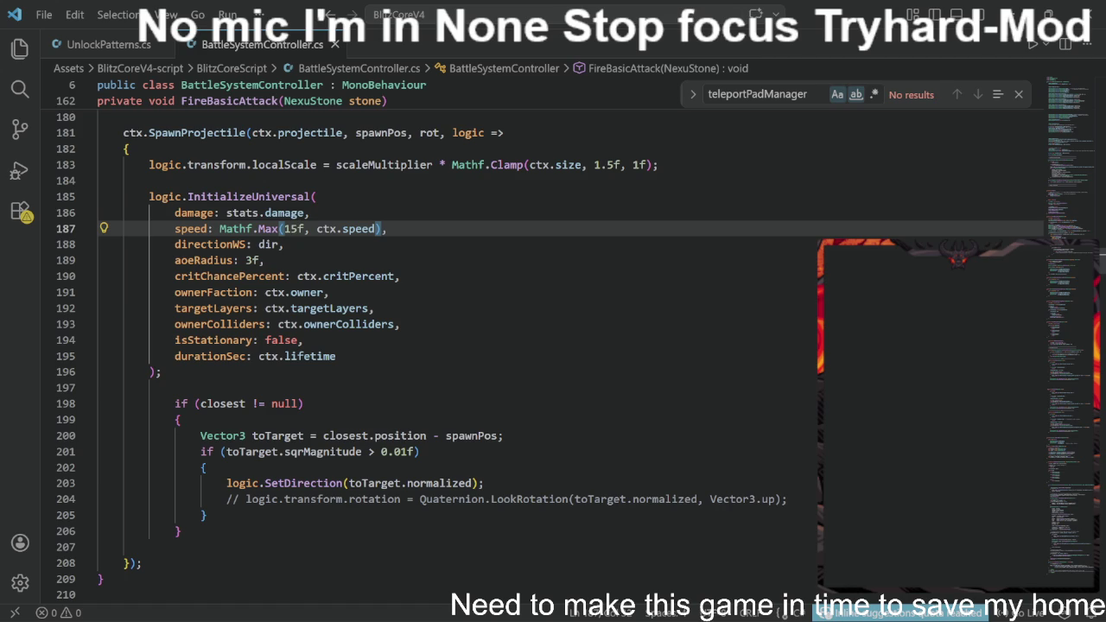
{"action": "left_click_drag", "start_coordinate": [227, 498], "coordinate": [788, 499]}
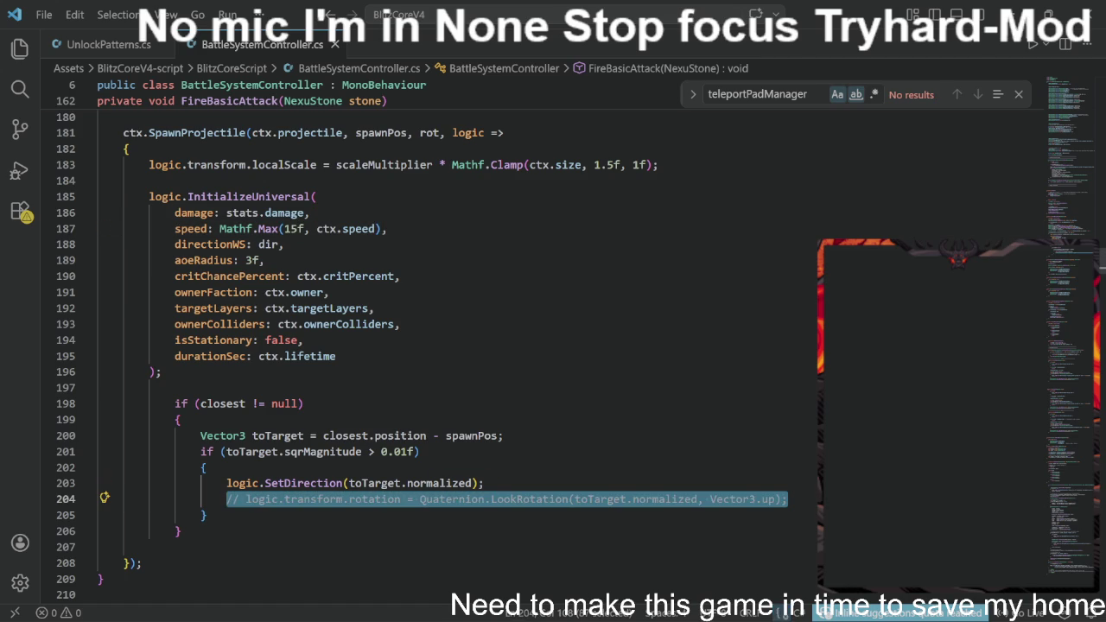
{"action": "left_click", "coordinate": [484, 483]}
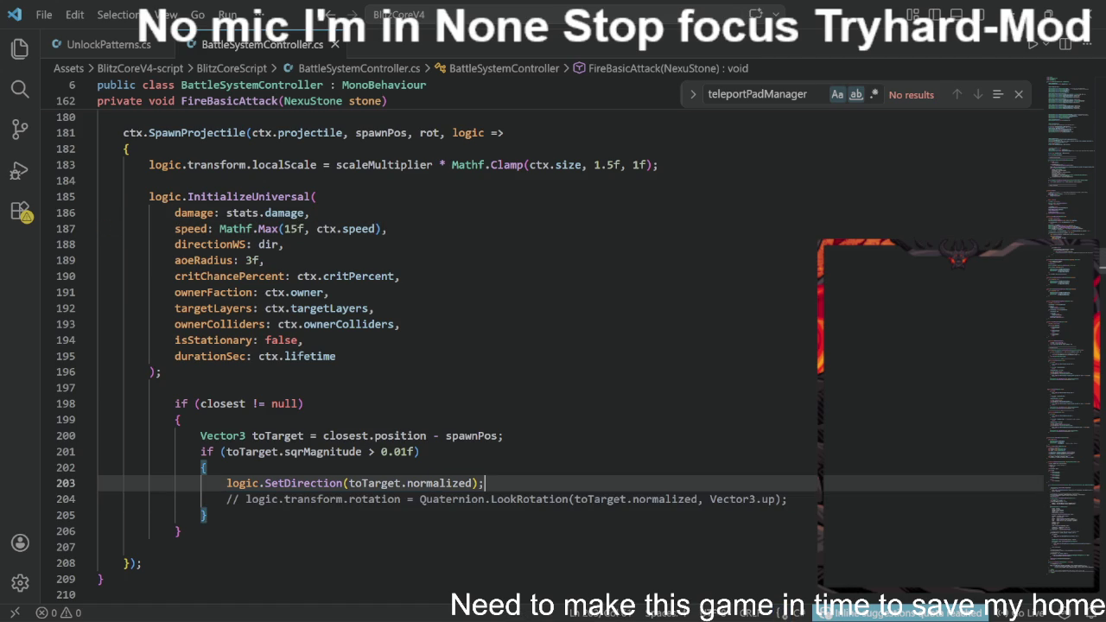
{"action": "scroll", "coordinate": [549, 357], "scroll_direction": "down", "scroll_amount": 2}
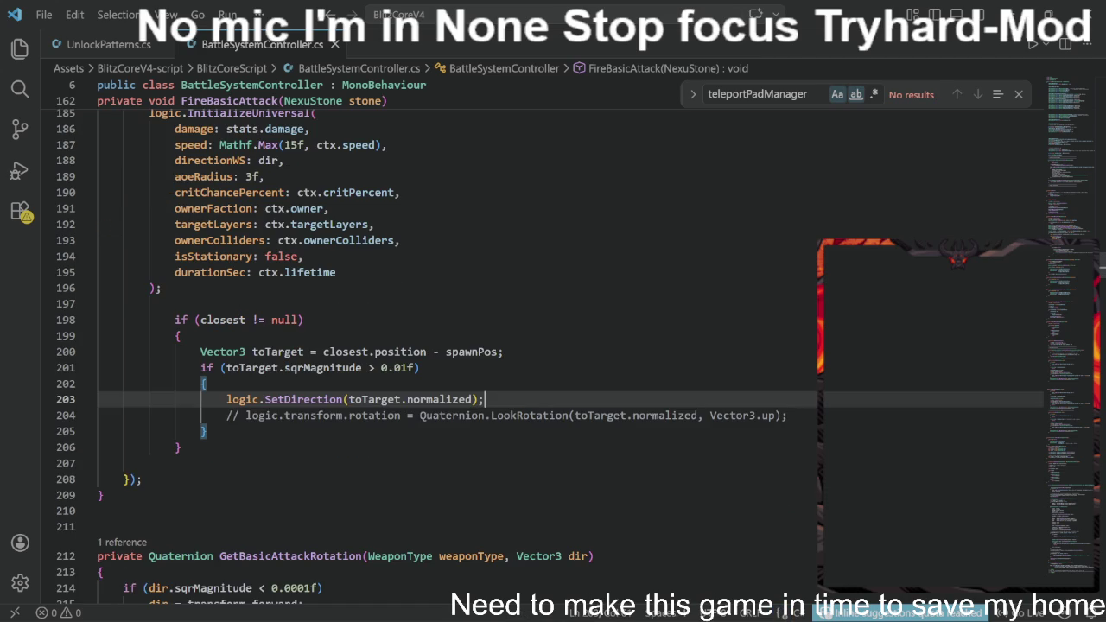
{"action": "left_click", "coordinate": [174, 320]}
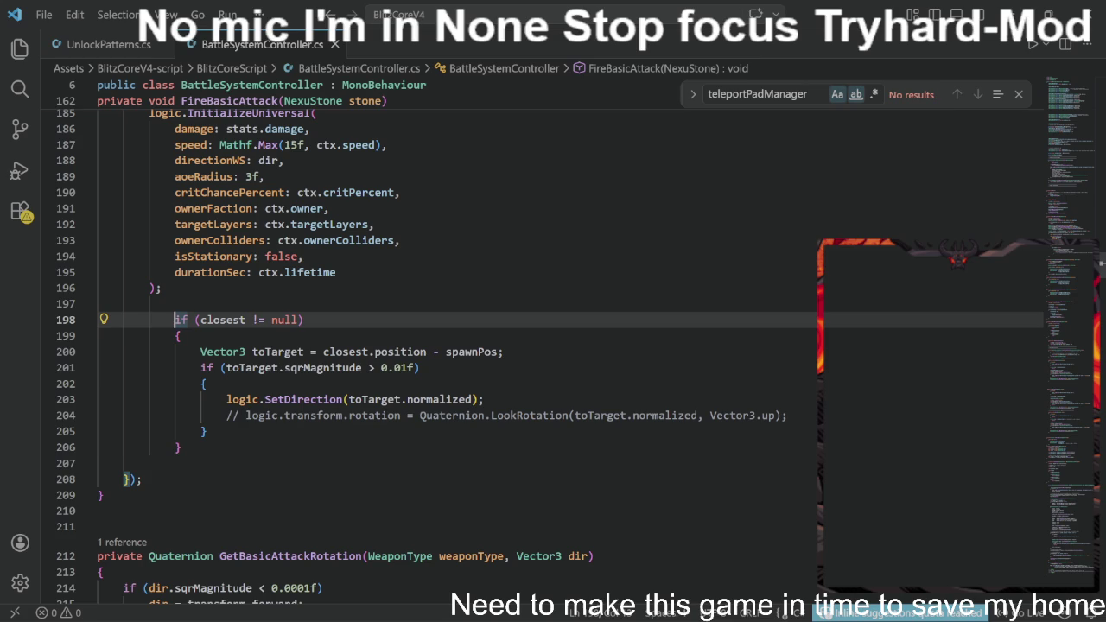
{"action": "left_click", "coordinate": [173, 447]}
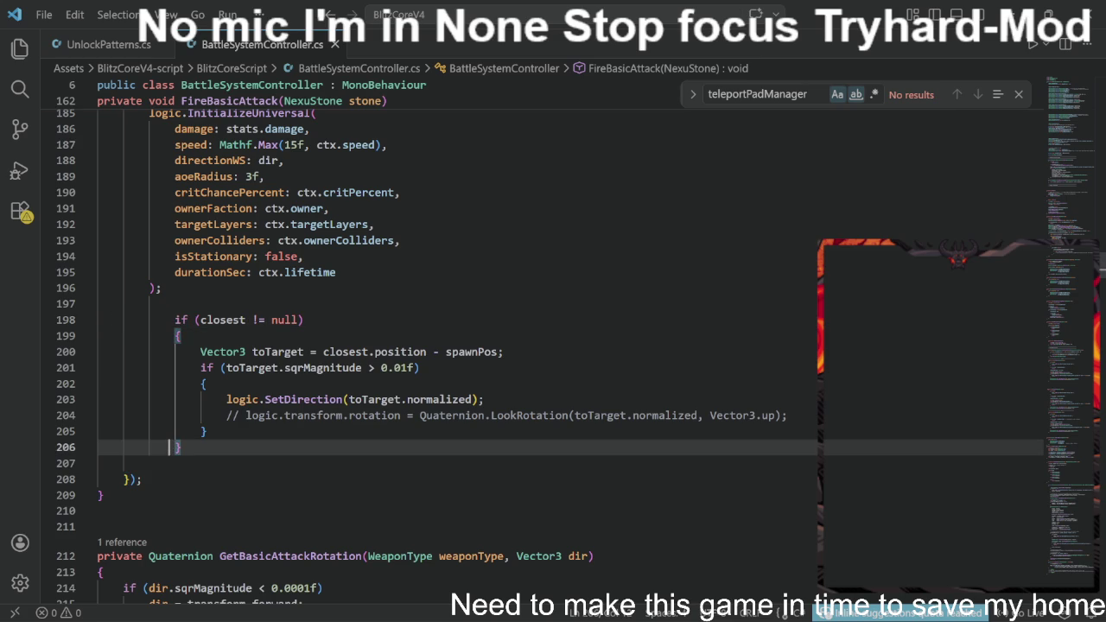
{"action": "scroll", "coordinate": [458, 346], "scroll_direction": "up", "scroll_amount": 3}
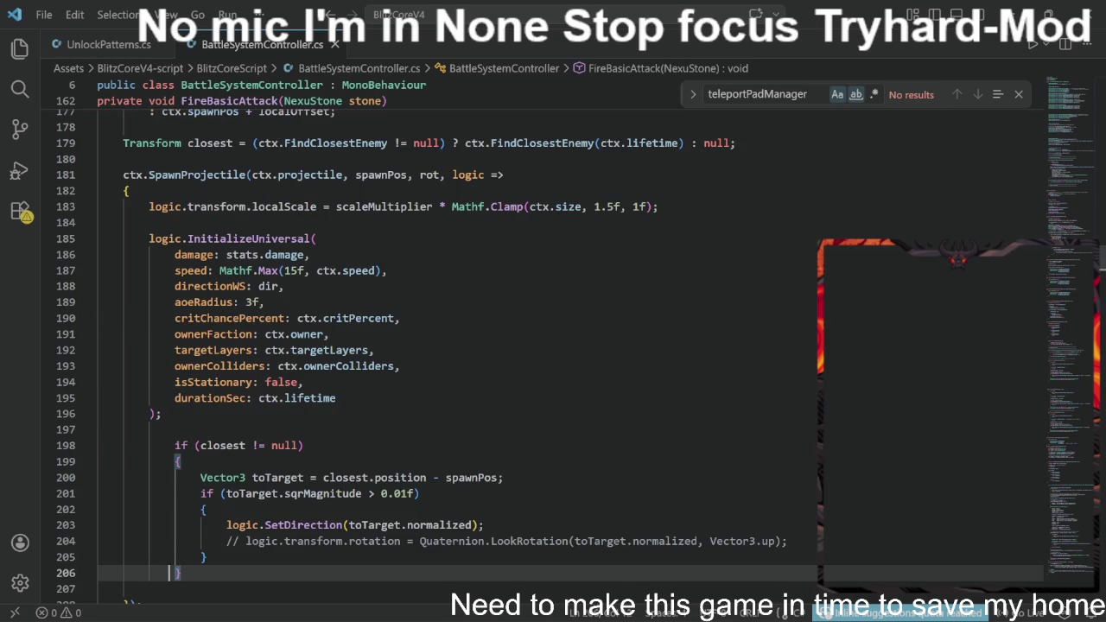
{"action": "scroll", "coordinate": [458, 346], "scroll_direction": "down", "scroll_amount": 2}
{"action": "scroll", "coordinate": [458, 345], "scroll_direction": "up", "scroll_amount": 2}
{"action": "scroll", "coordinate": [549, 357], "scroll_direction": "up", "scroll_amount": 1}
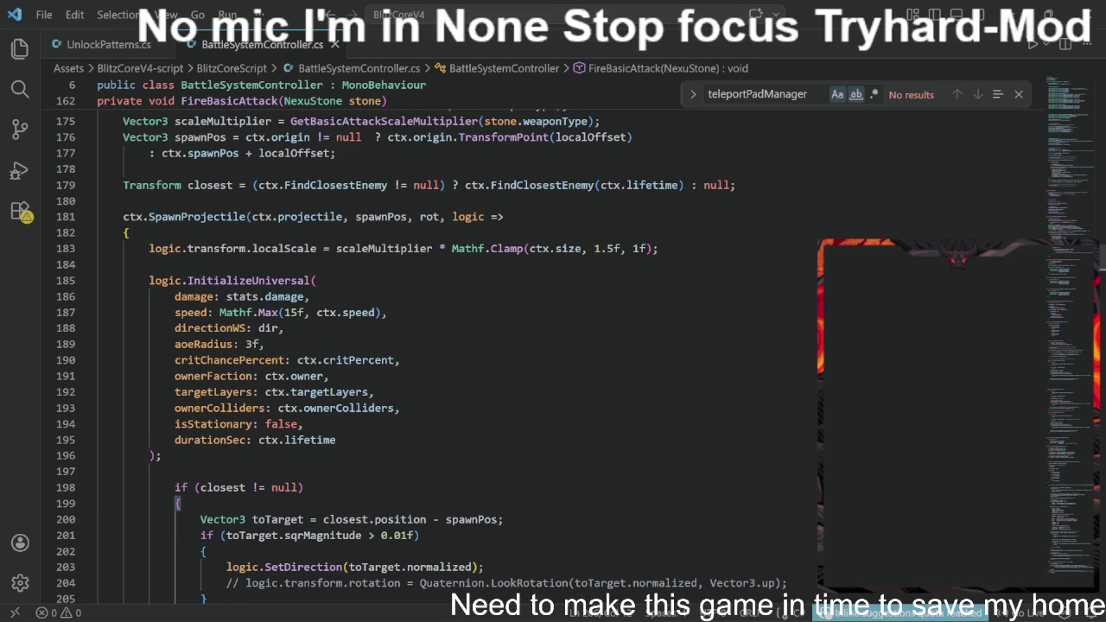
{"action": "scroll", "coordinate": [259, 363], "scroll_direction": "up", "scroll_amount": 2}
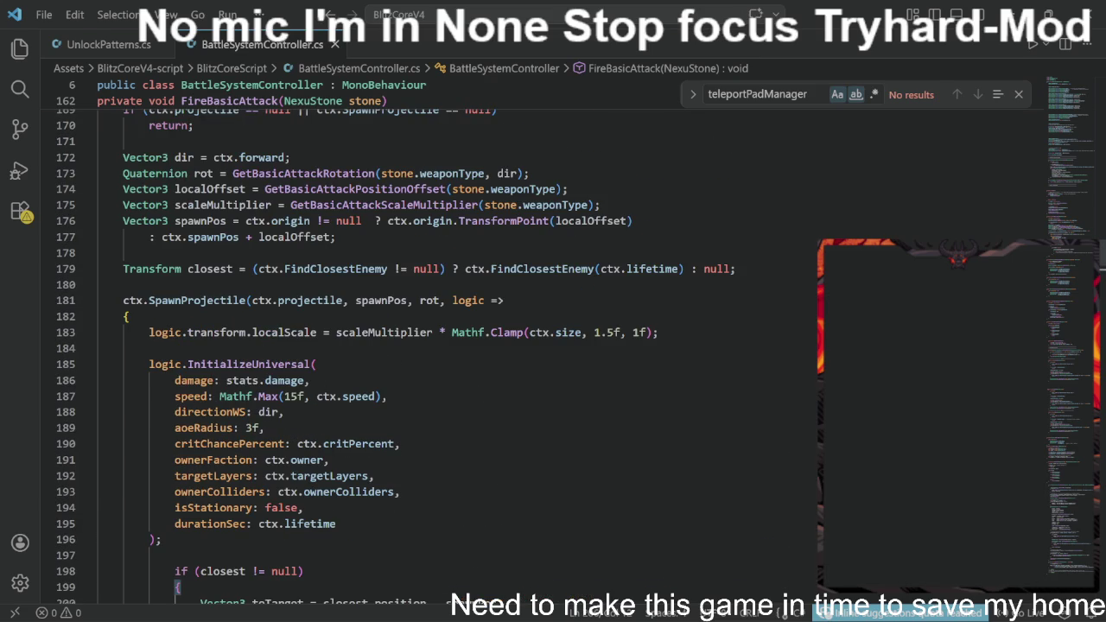
{"action": "left_click_drag", "start_coordinate": [123, 269], "coordinate": [738, 269]}
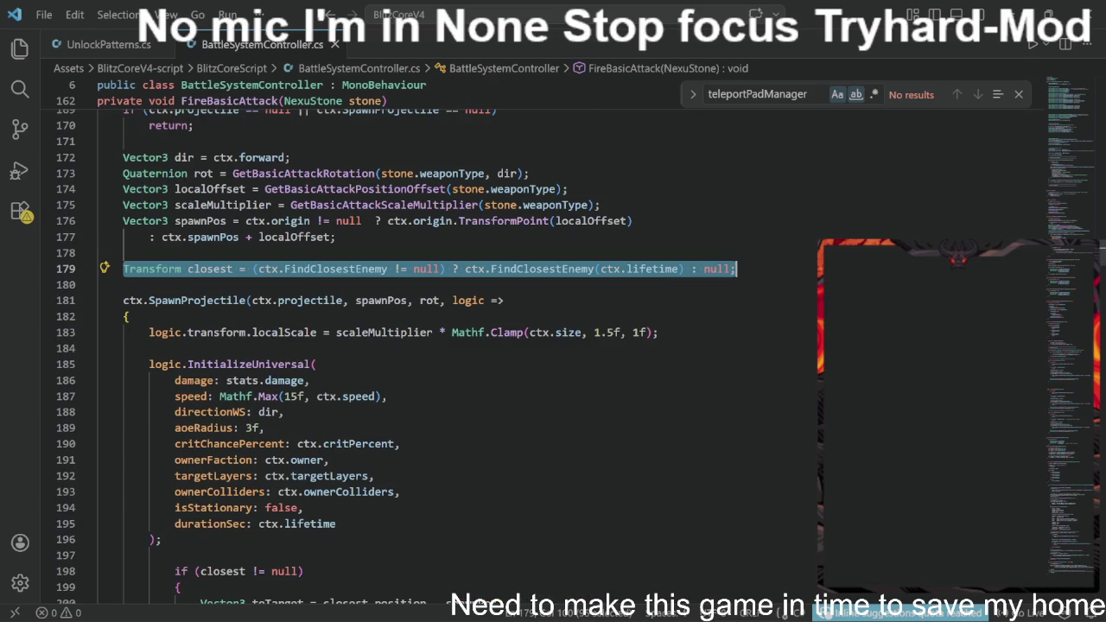
{"action": "right_click", "coordinate": [669, 269]}
{"action": "left_click", "coordinate": [703, 540]}
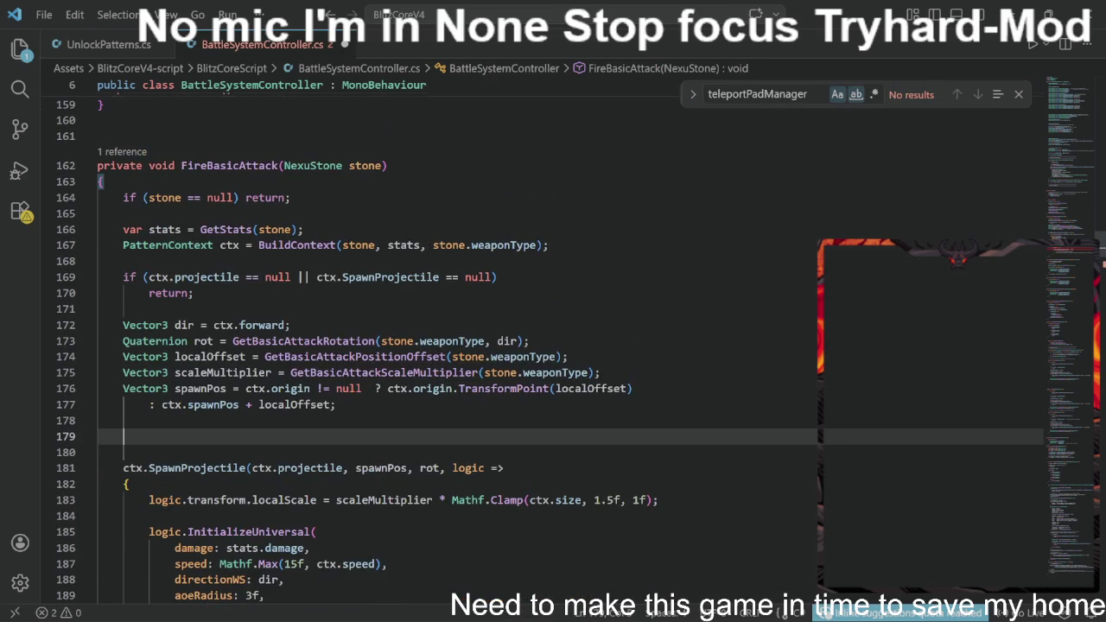
{"action": "scroll", "coordinate": [432, 346], "scroll_direction": "down", "scroll_amount": 20}
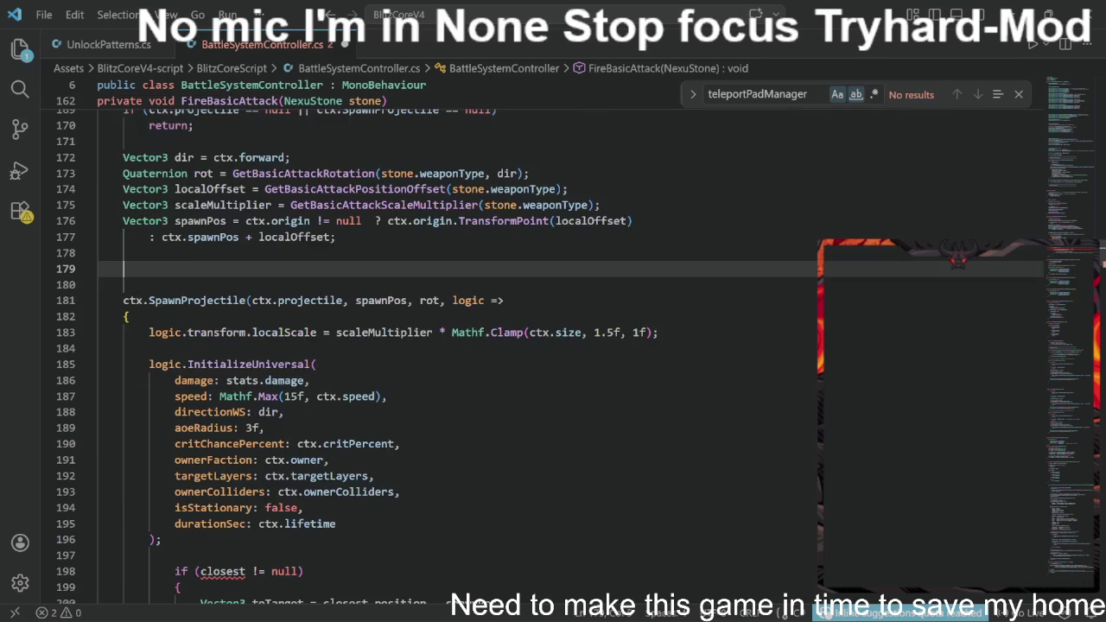
{"action": "scroll", "coordinate": [432, 346], "scroll_direction": "down", "scroll_amount": 17}
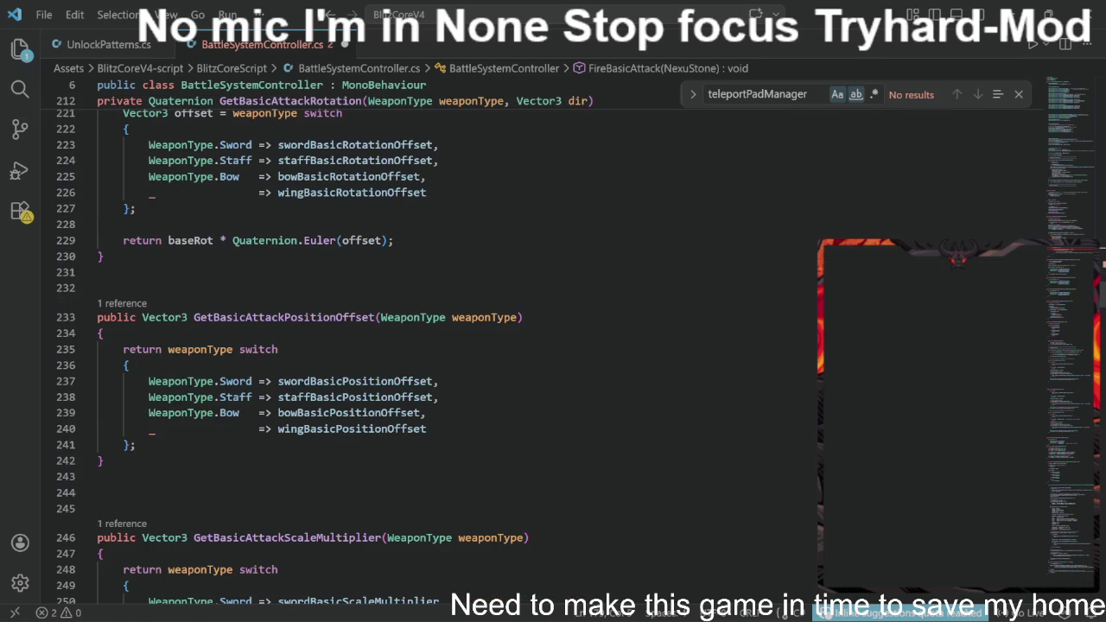
{"action": "scroll", "coordinate": [359, 345], "scroll_direction": "down", "scroll_amount": 15}
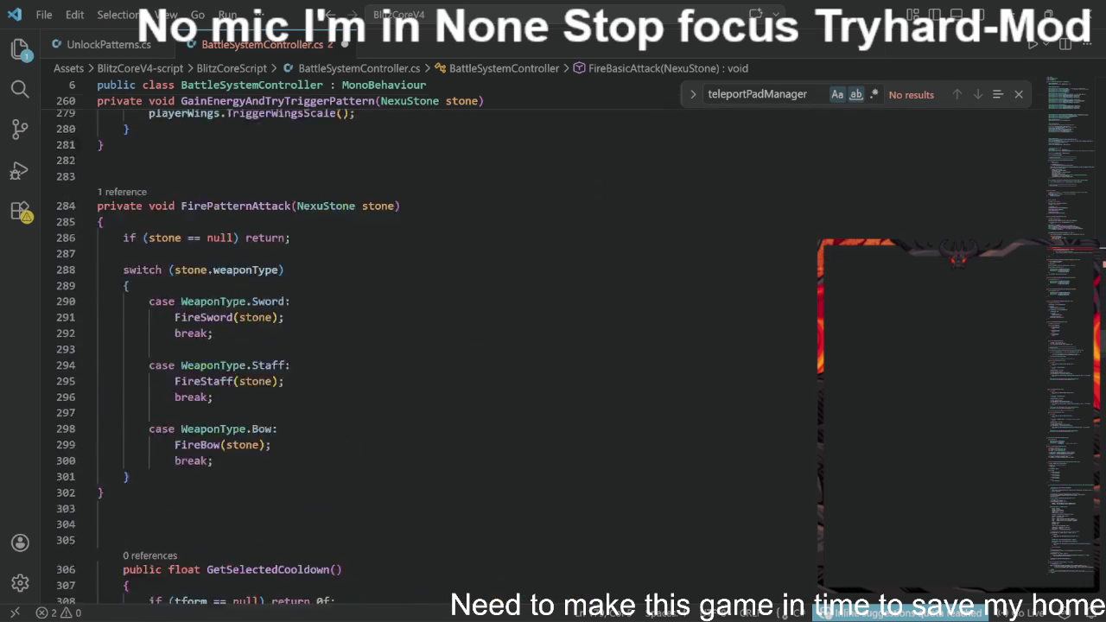
{"action": "scroll", "coordinate": [432, 346], "scroll_direction": "down", "scroll_amount": 12}
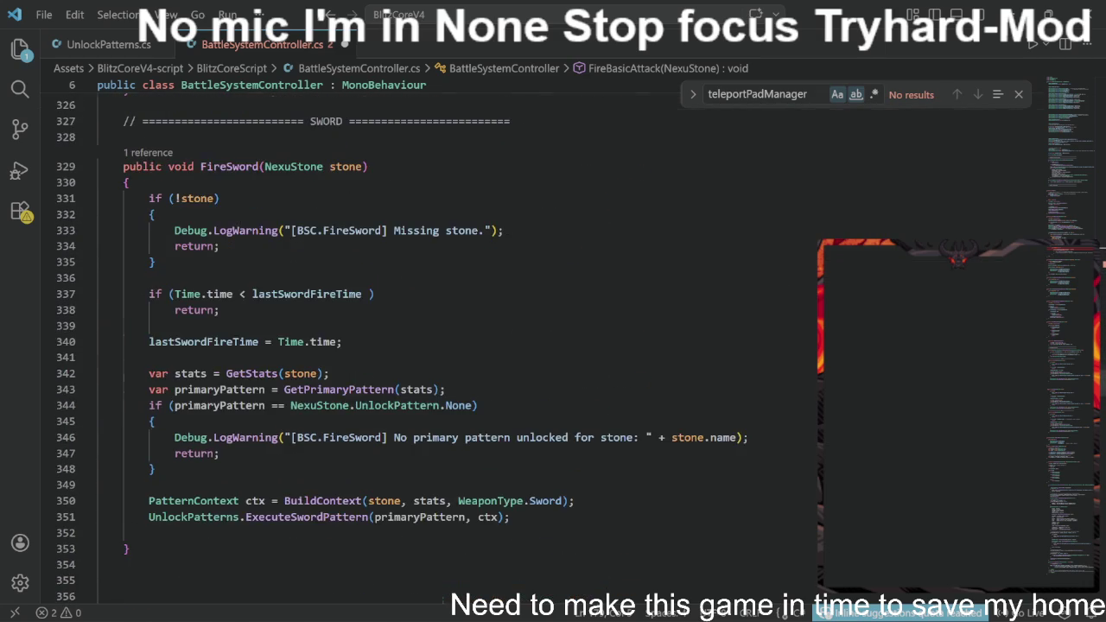
{"action": "scroll", "coordinate": [190, 368], "scroll_direction": "down", "scroll_amount": 3}
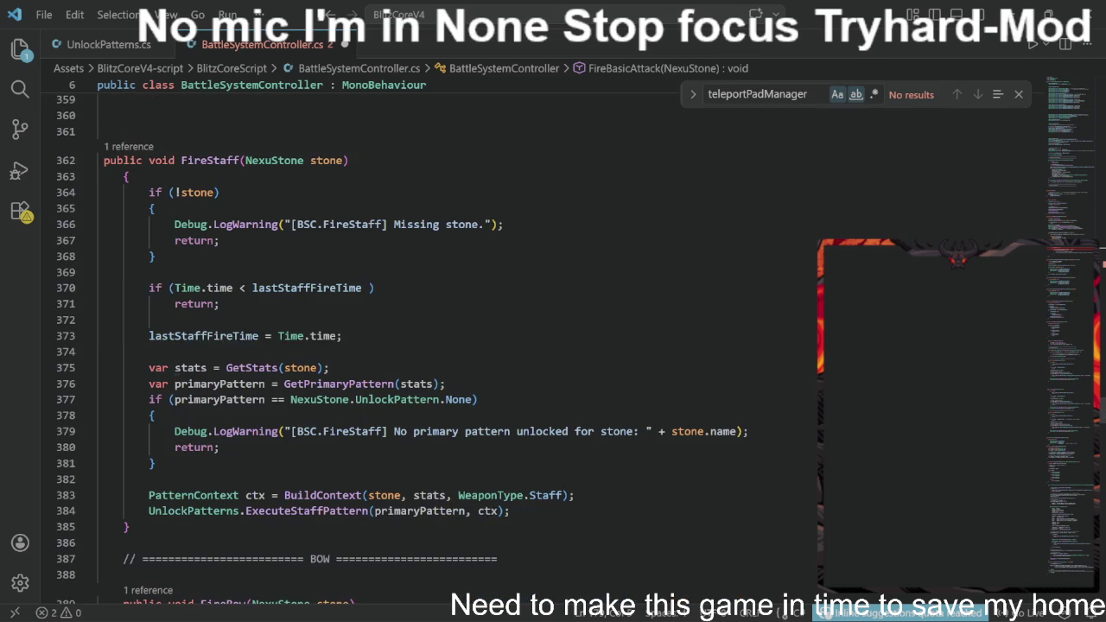
{"action": "scroll", "coordinate": [190, 368], "scroll_direction": "up", "scroll_amount": 10}
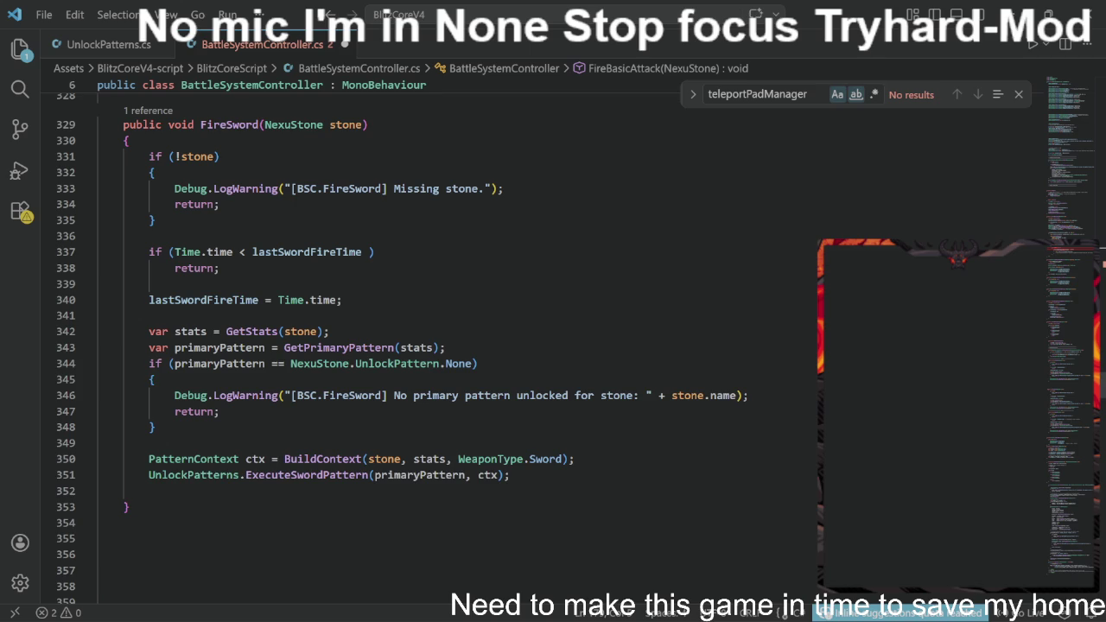
{"action": "left_click", "coordinate": [149, 331]}
{"action": "key", "text": "Up"}
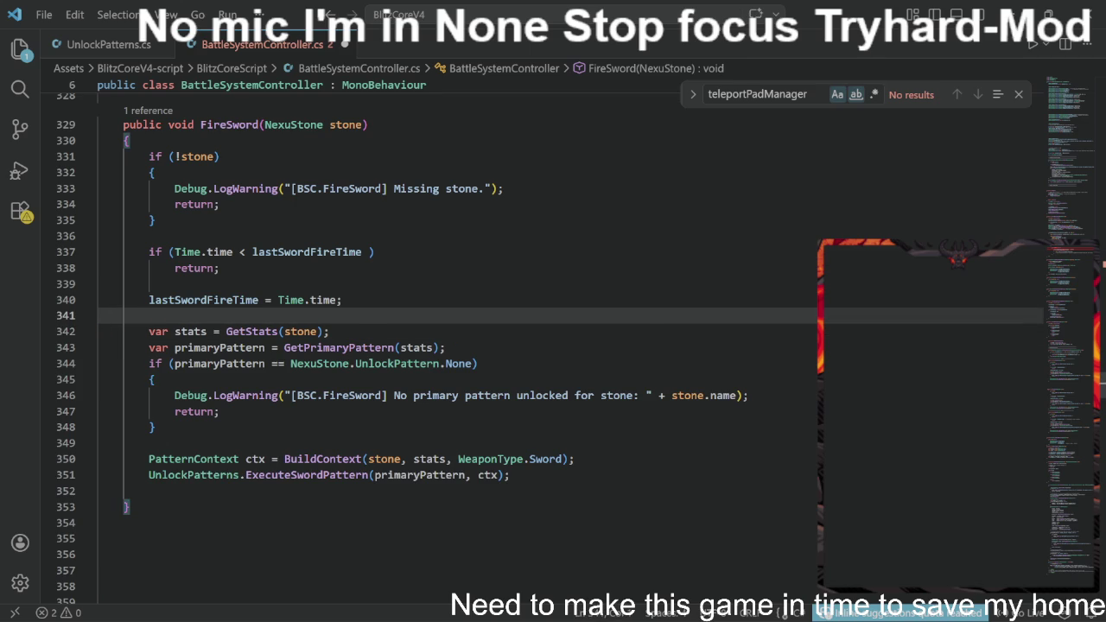
{"action": "key", "text": "ctrl+v"}
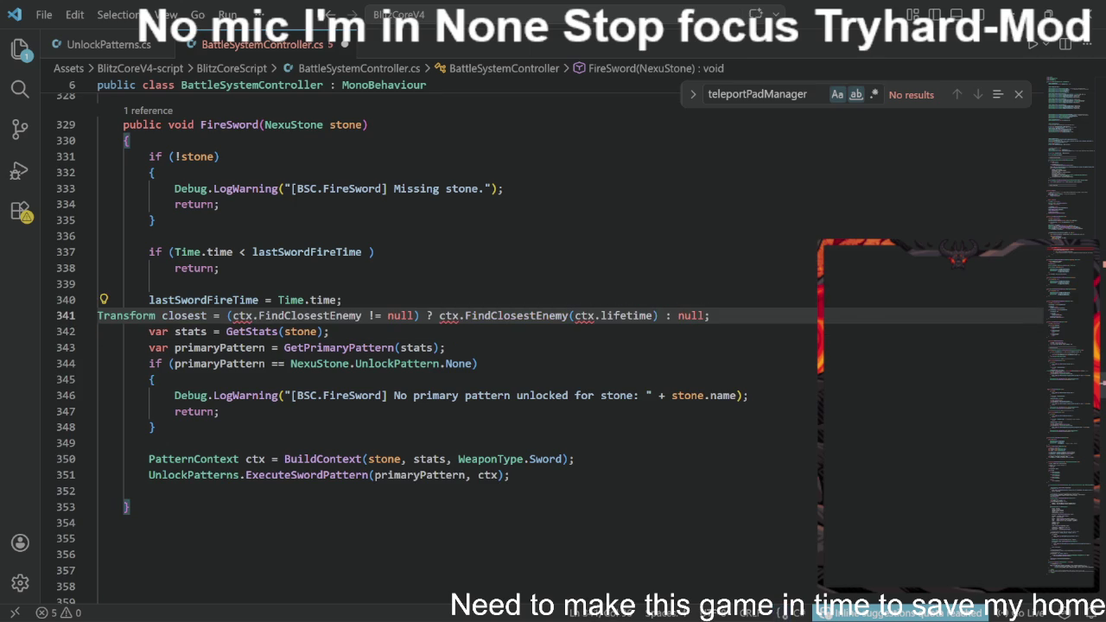
{"action": "scroll", "coordinate": [432, 345], "scroll_direction": "up", "scroll_amount": 1}
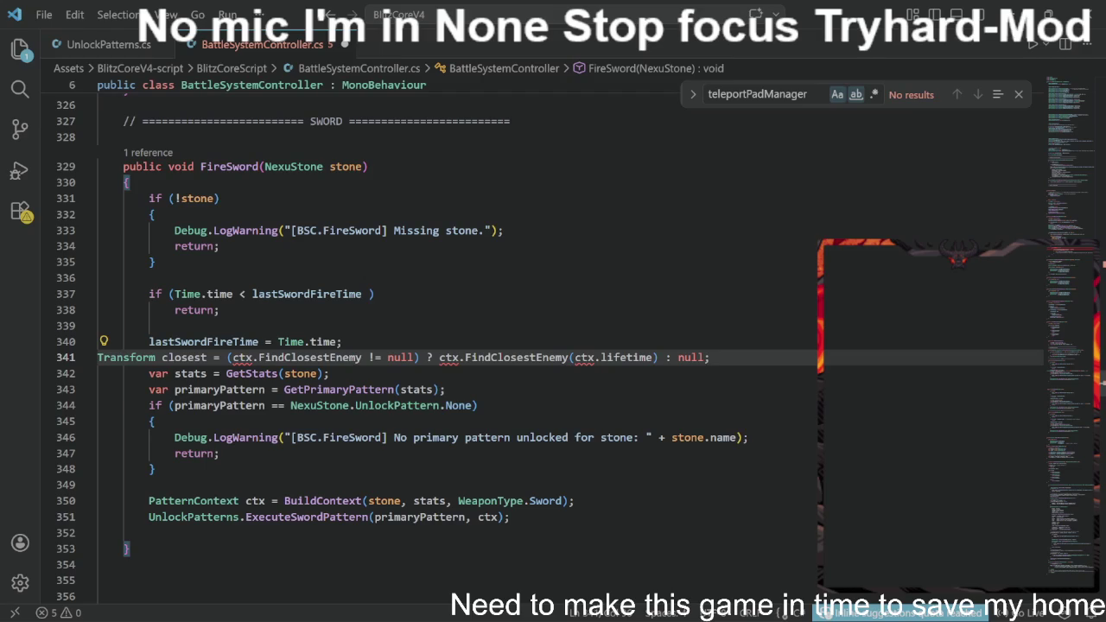
{"action": "key", "text": "alt+Left"}
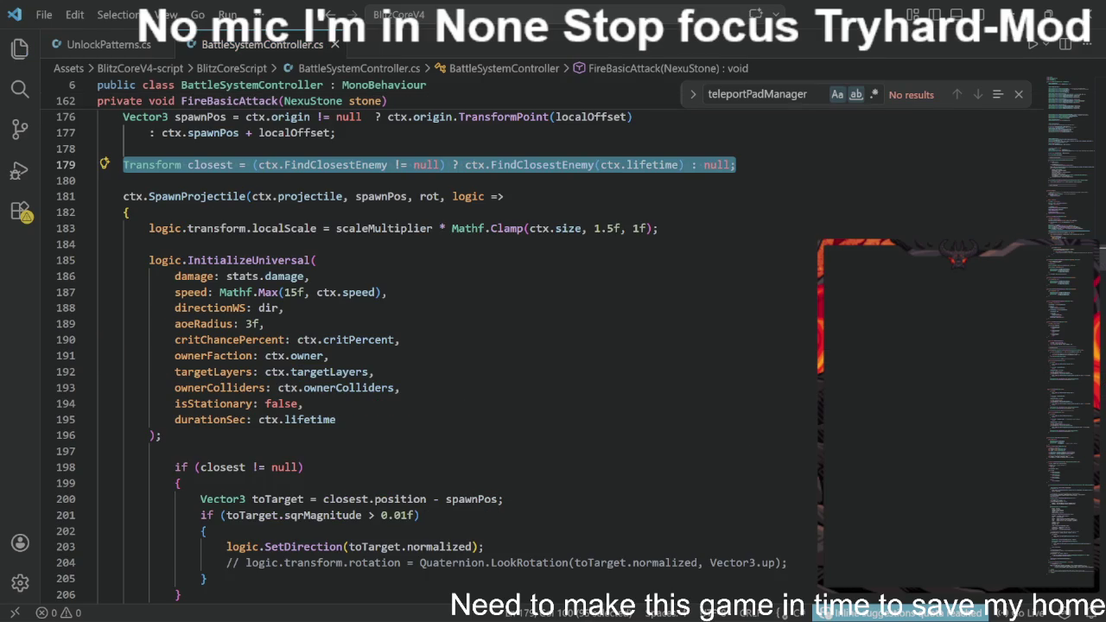
{"action": "left_click", "coordinate": [400, 340]}
{"action": "scroll", "coordinate": [519, 346], "scroll_direction": "down", "scroll_amount": 3}
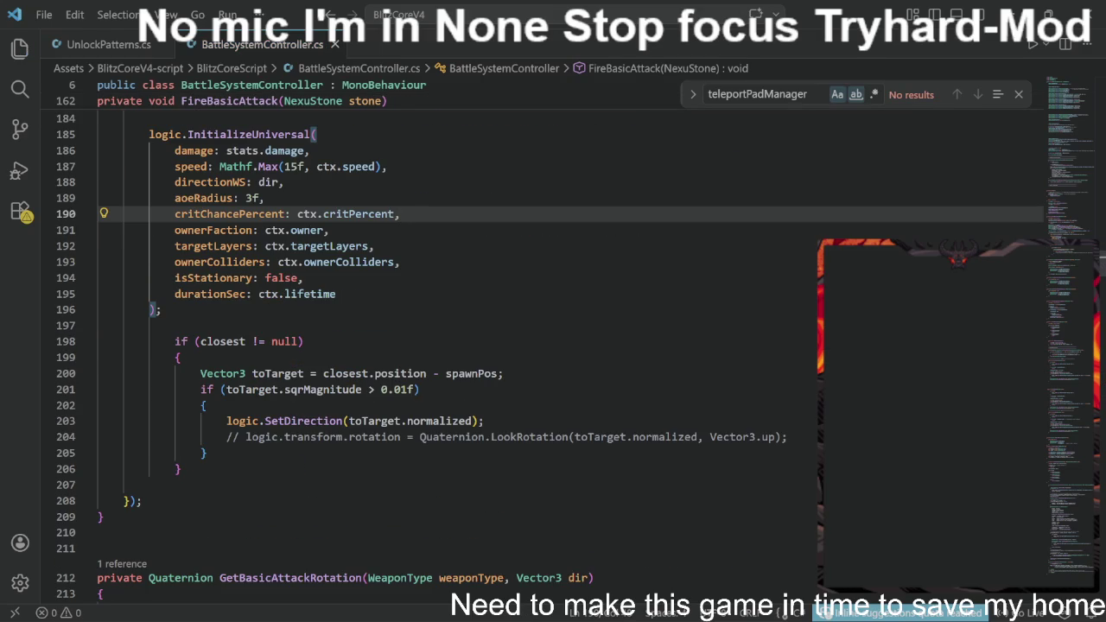
{"action": "mouse_move", "coordinate": [451, 612]}
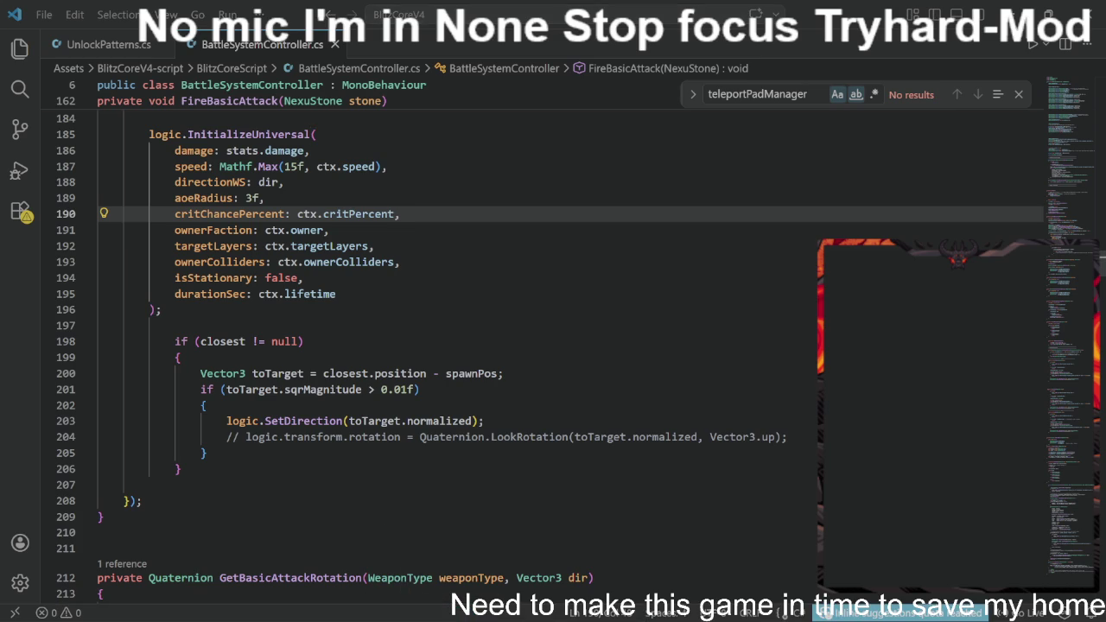
{"action": "scroll", "coordinate": [519, 346], "scroll_direction": "up", "scroll_amount": 2}
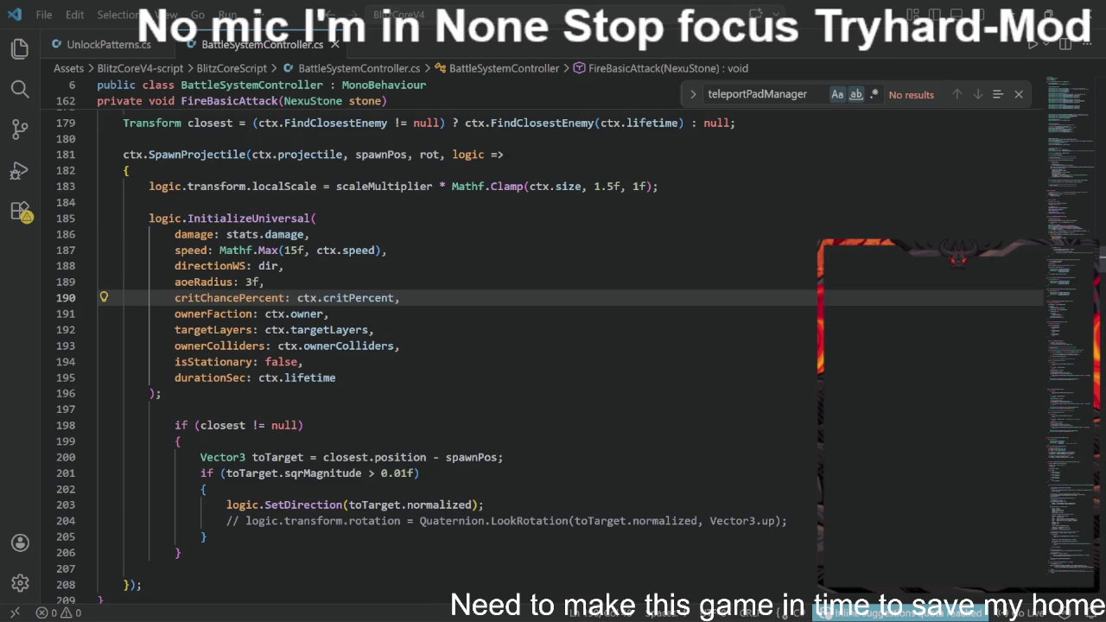
{"action": "scroll", "coordinate": [519, 345], "scroll_direction": "up", "scroll_amount": 2}
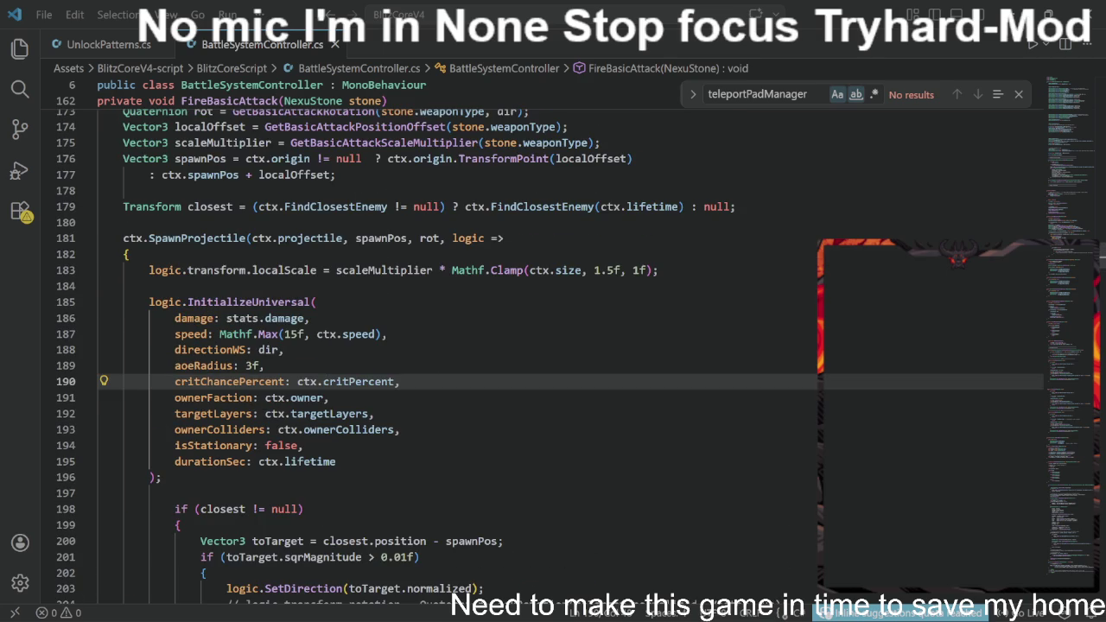
{"action": "scroll", "coordinate": [519, 345], "scroll_direction": "up", "scroll_amount": 2}
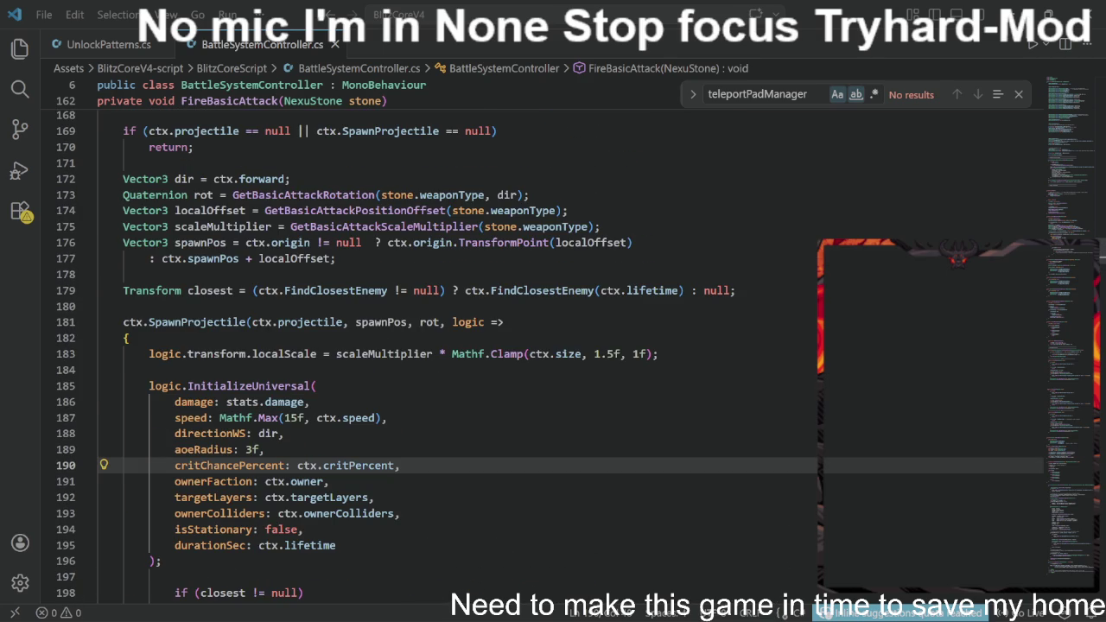
{"action": "scroll", "coordinate": [518, 346], "scroll_direction": "up", "scroll_amount": 3}
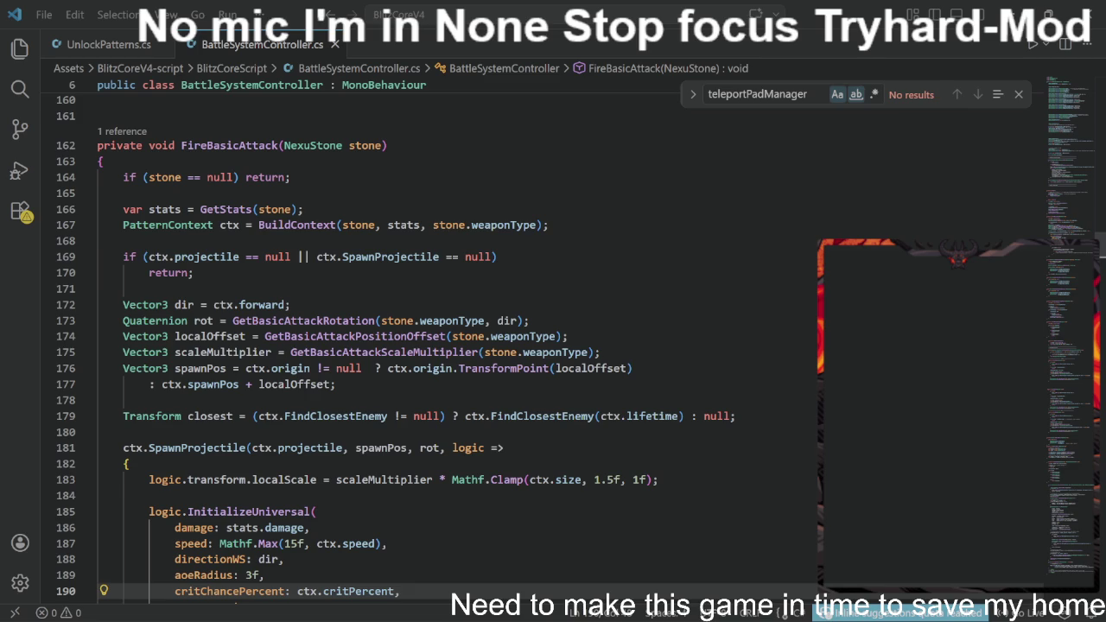
{"action": "scroll", "coordinate": [518, 346], "scroll_direction": "up", "scroll_amount": 3}
{"action": "scroll", "coordinate": [519, 346], "scroll_direction": "up", "scroll_amount": 3}
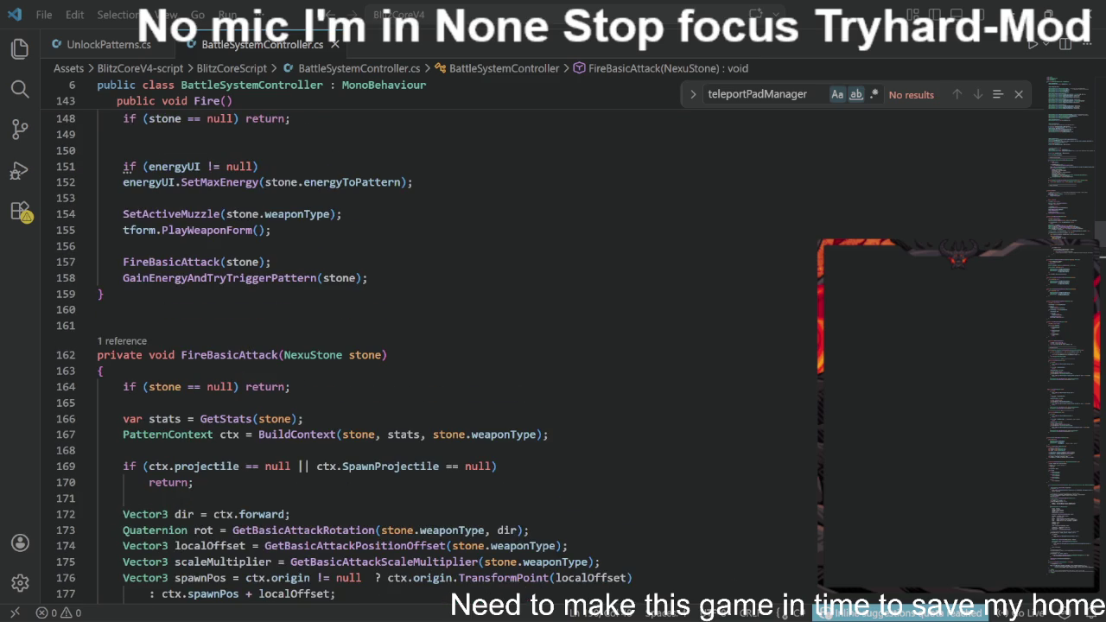
{"action": "scroll", "coordinate": [518, 346], "scroll_direction": "up", "scroll_amount": 3}
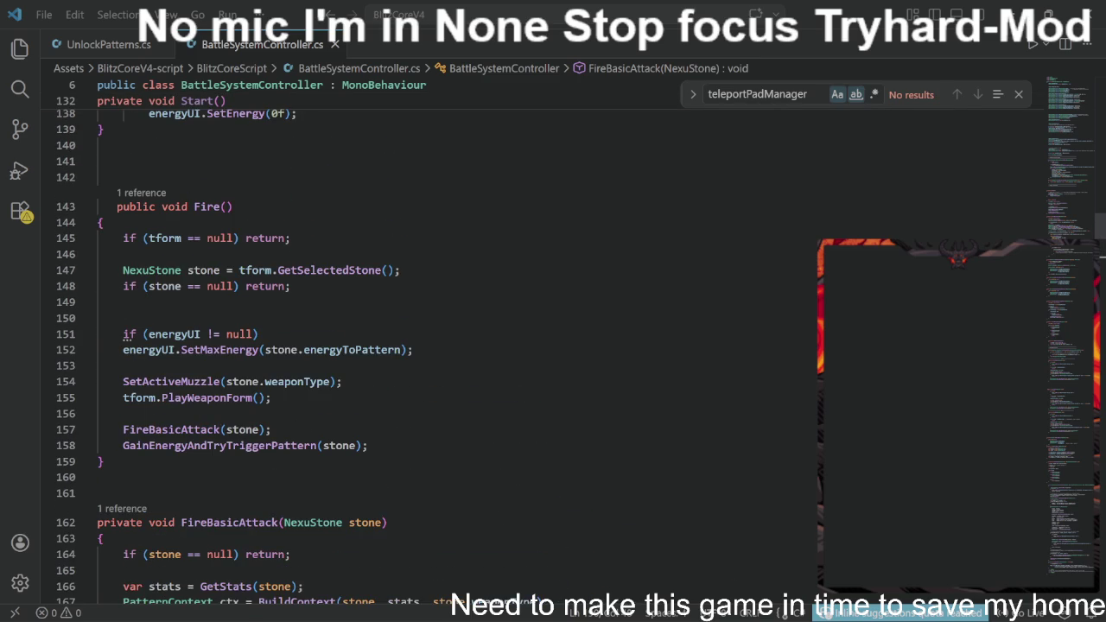
{"action": "left_click", "coordinate": [171, 429]}
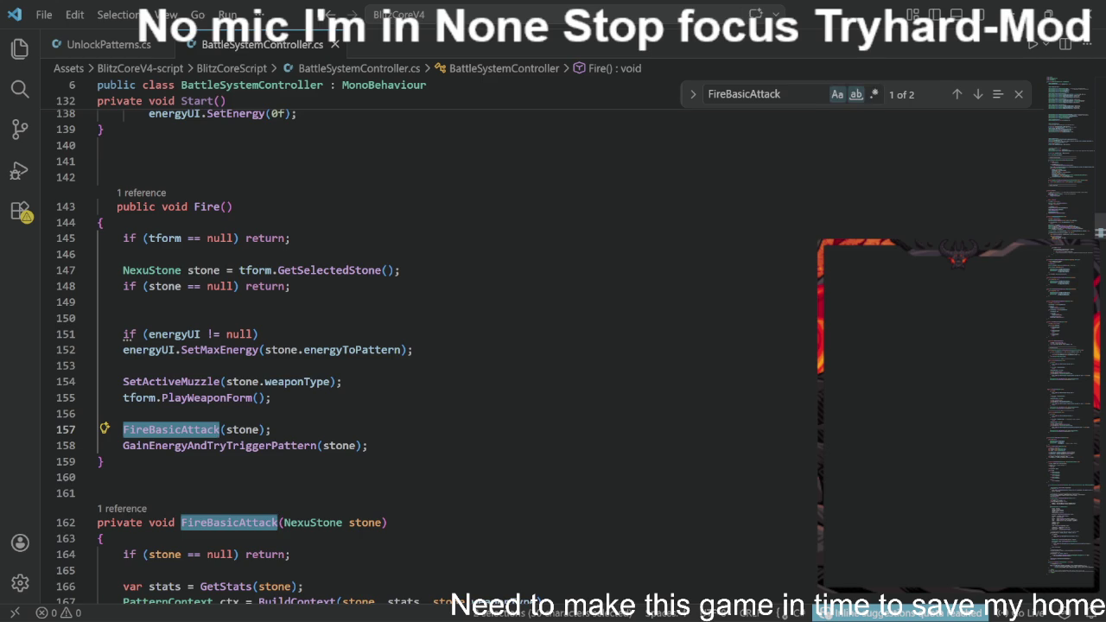
{"action": "scroll", "coordinate": [553, 346], "scroll_direction": "down", "scroll_amount": 8}
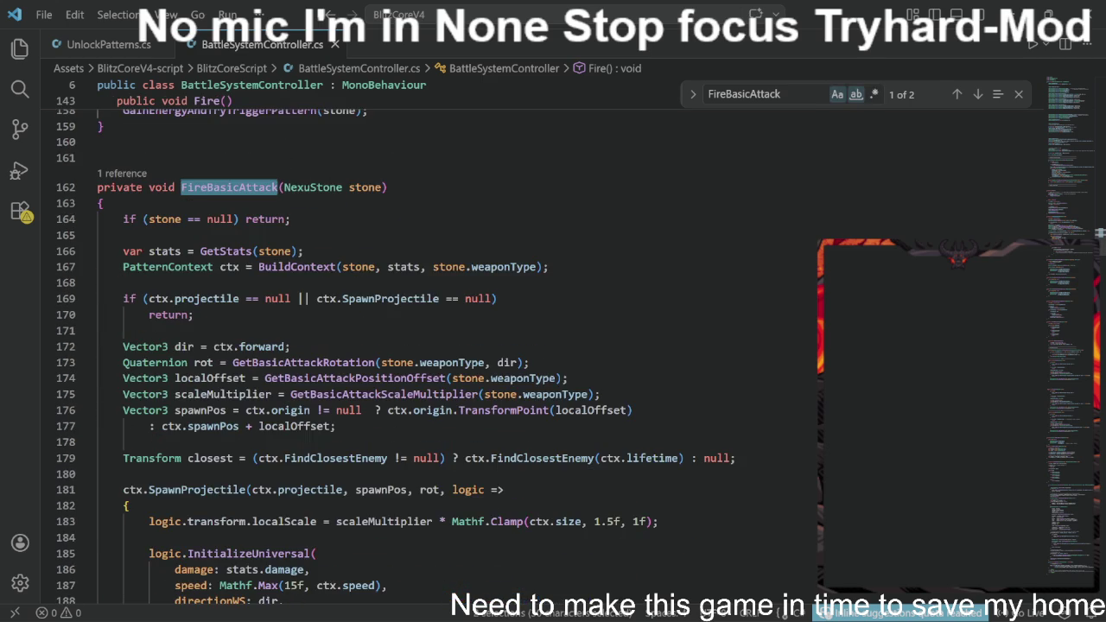
{"action": "scroll", "coordinate": [553, 346], "scroll_direction": "down", "scroll_amount": 2}
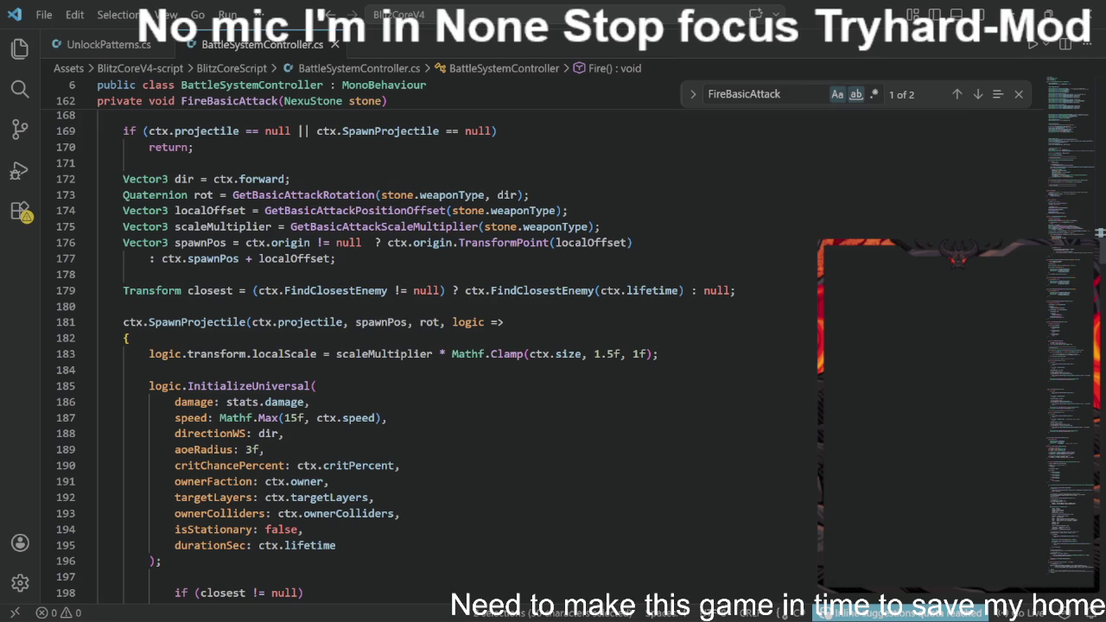
- Lower the Mathf.Clamp size minimum on line 183 from 1.5f back to 0.5f
{"action": "left_click", "coordinate": [644, 355]}
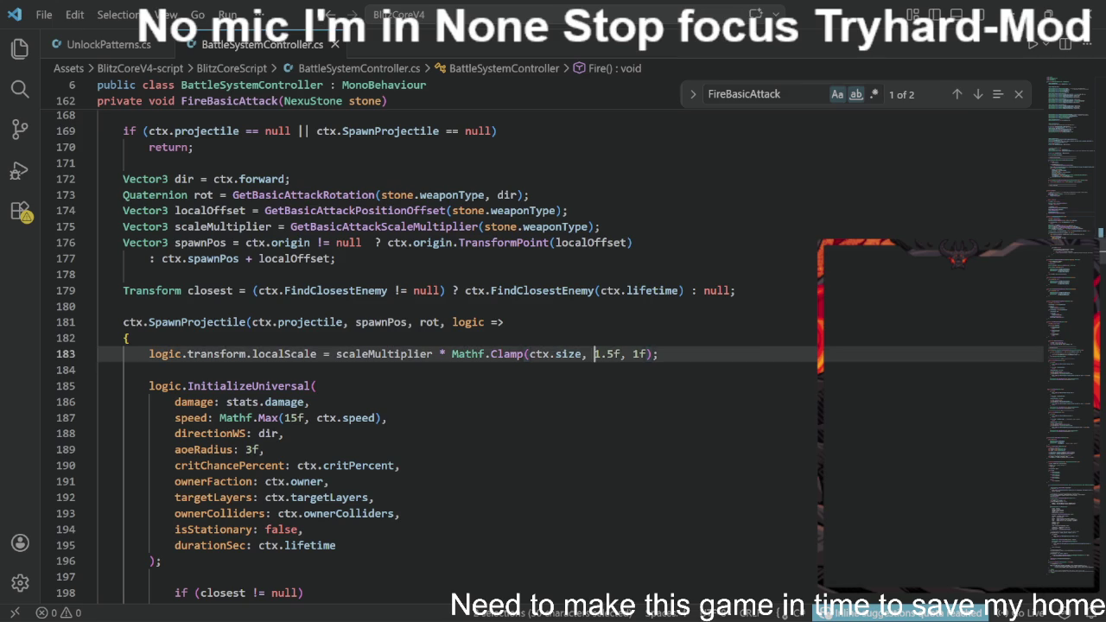
{"action": "left_click", "coordinate": [600, 355]}
{"action": "key", "text": "BackSpace"}
{"action": "type", "text": "0"}
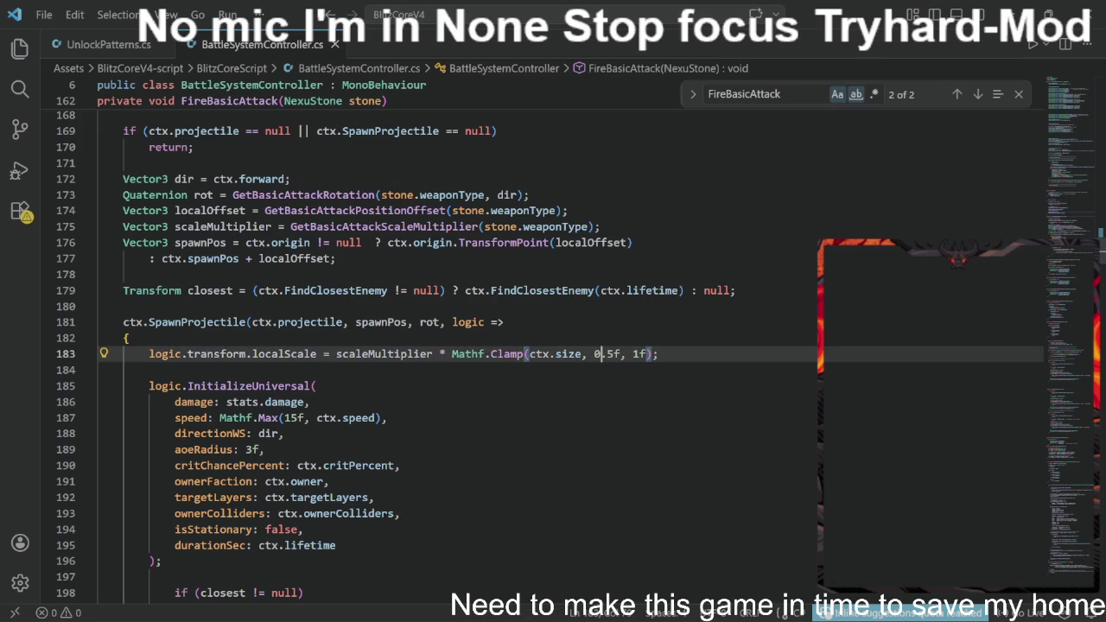
- Follow GetBasicAttackScaleMultiplier with F12 to the swordBasicScaleMultiplier declaration, then return to Unity
{"action": "mouse_move", "coordinate": [384, 227]}
{"action": "double_click", "coordinate": [384, 227]}
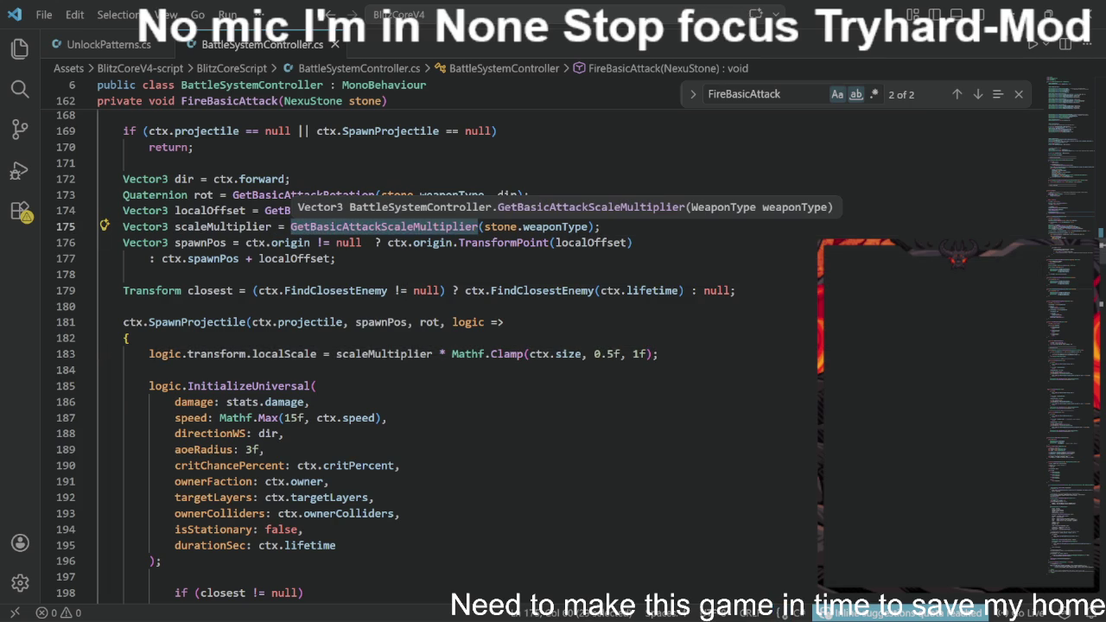
{"action": "key", "text": "F12"}
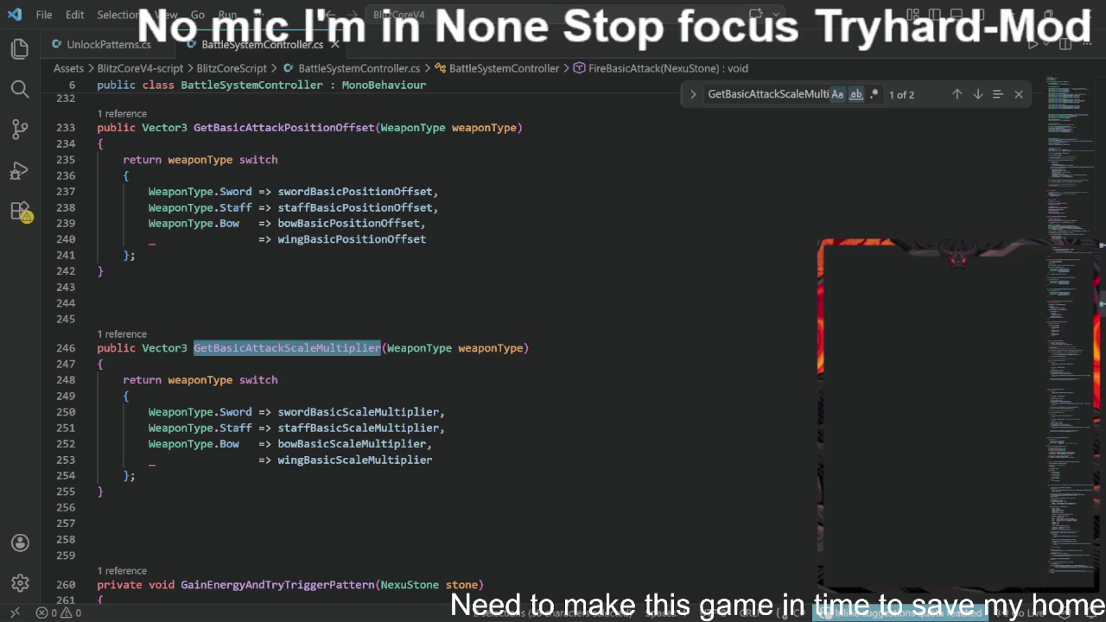
{"action": "key", "text": "alt+Left"}
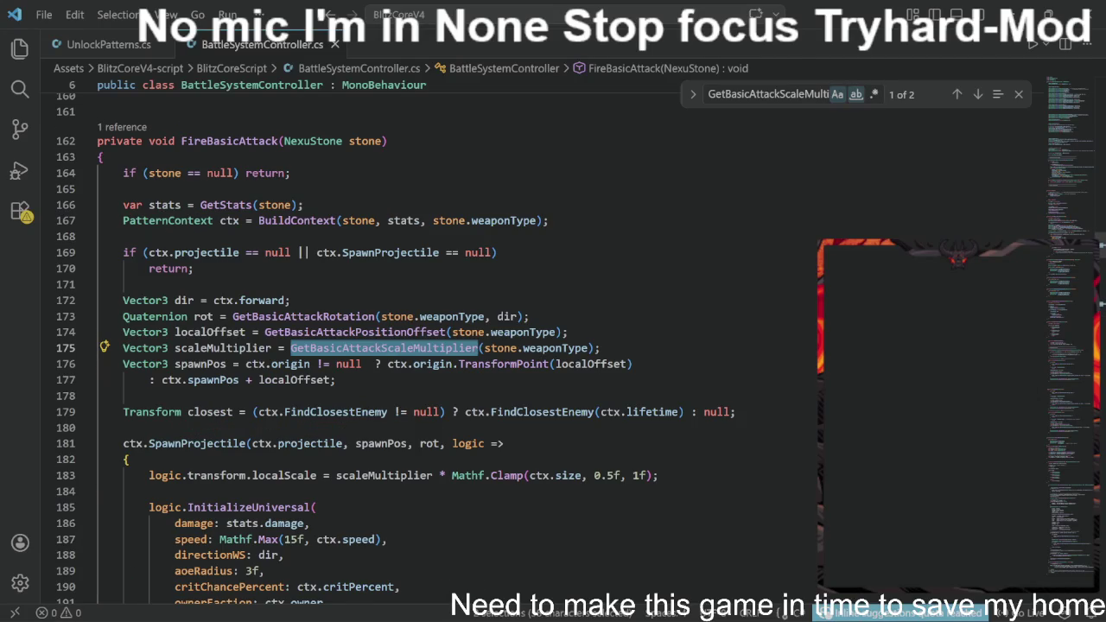
{"action": "key", "text": "F12"}
{"action": "double_click", "coordinate": [360, 411]}
{"action": "key", "text": "F12"}
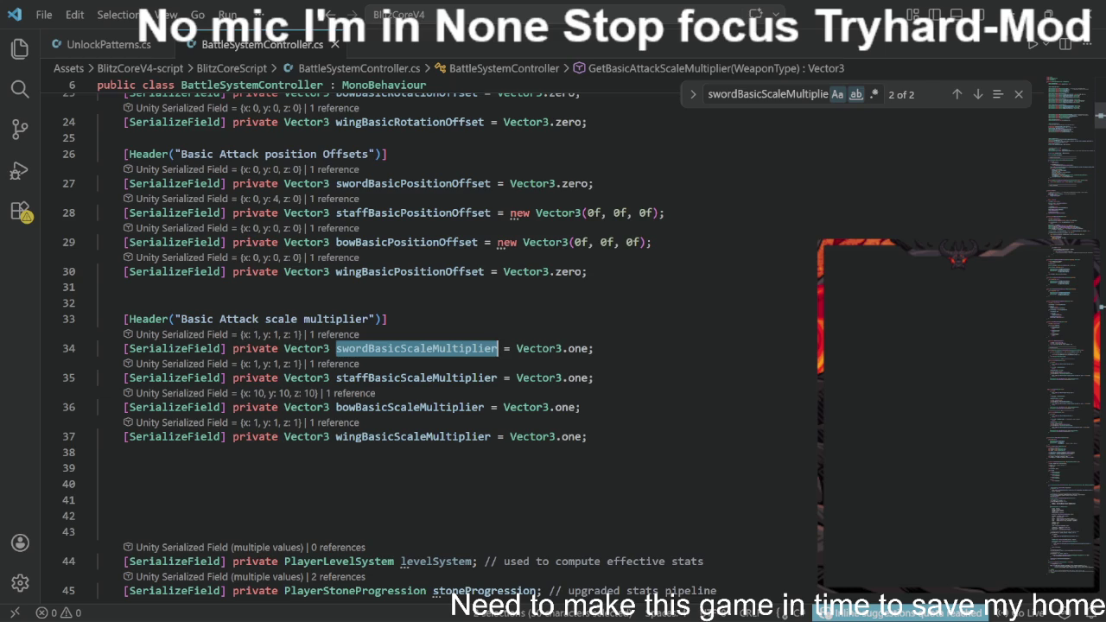
{"action": "left_click", "coordinate": [1009, 7]}
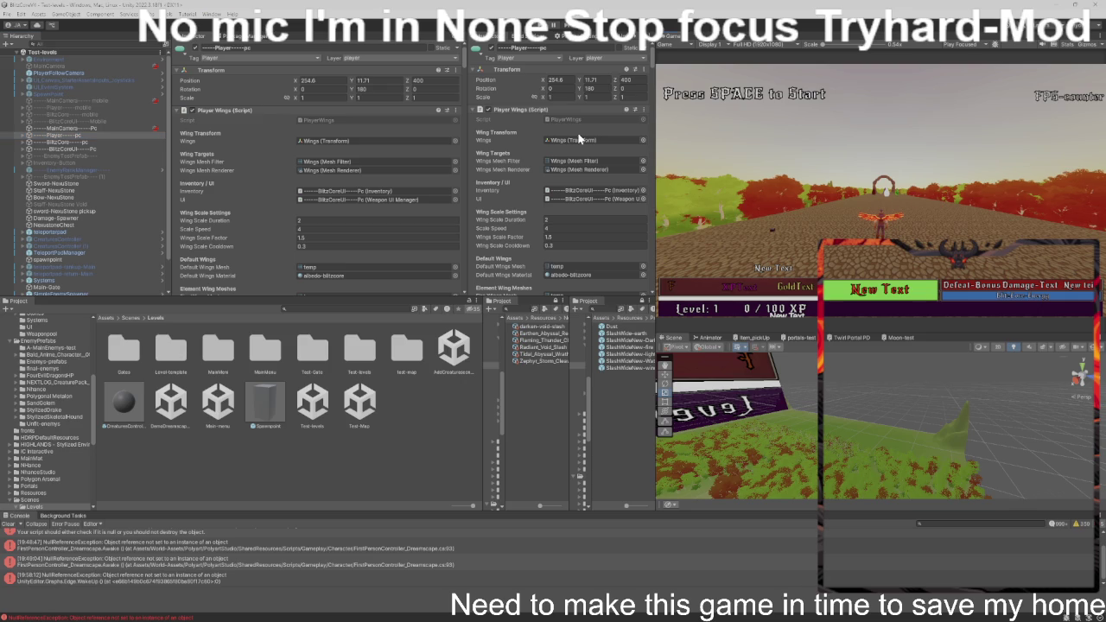
- Set Staff Basic Position Offset Y to 4 in the Battle System Controller
{"action": "scroll", "coordinate": [244, 185], "scroll_direction": "down", "scroll_amount": 8}
{"action": "scroll", "coordinate": [240, 187], "scroll_direction": "down", "scroll_amount": 10}
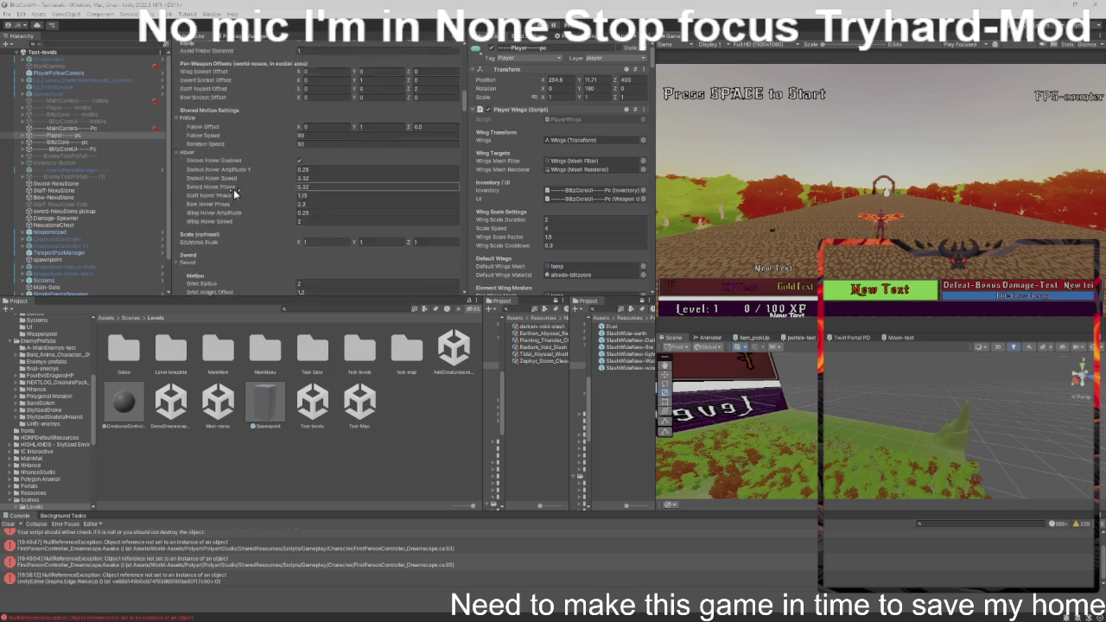
{"action": "scroll", "coordinate": [236, 187], "scroll_direction": "down", "scroll_amount": 3}
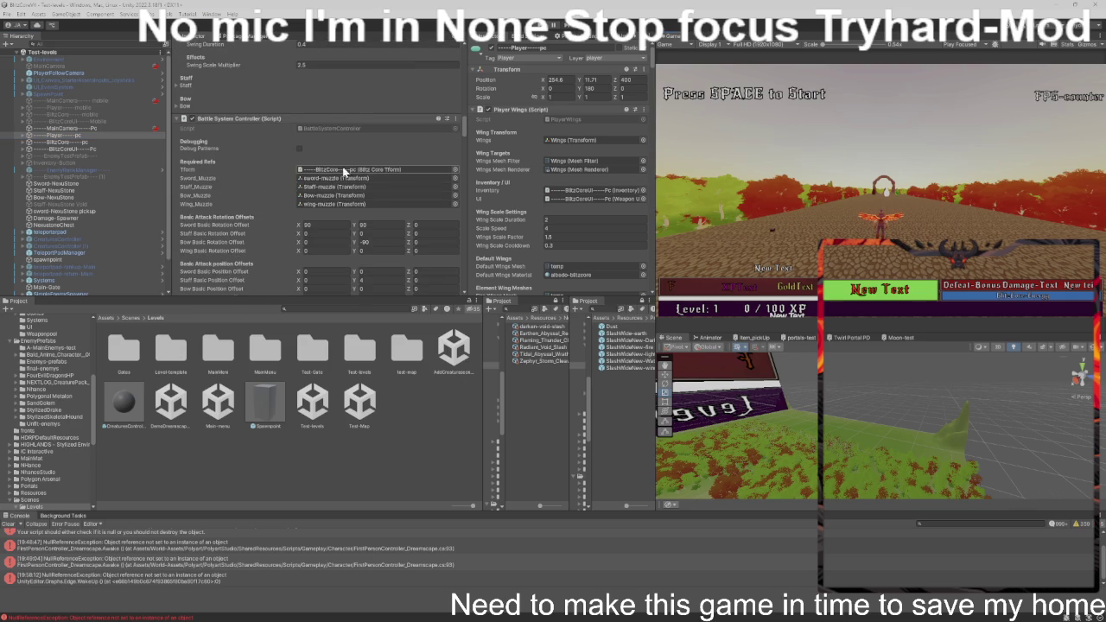
{"action": "scroll", "coordinate": [259, 199], "scroll_direction": "down", "scroll_amount": 2}
{"action": "left_click", "coordinate": [356, 233]}
{"action": "type", "text": "4"}
{"action": "key", "text": "Return"}
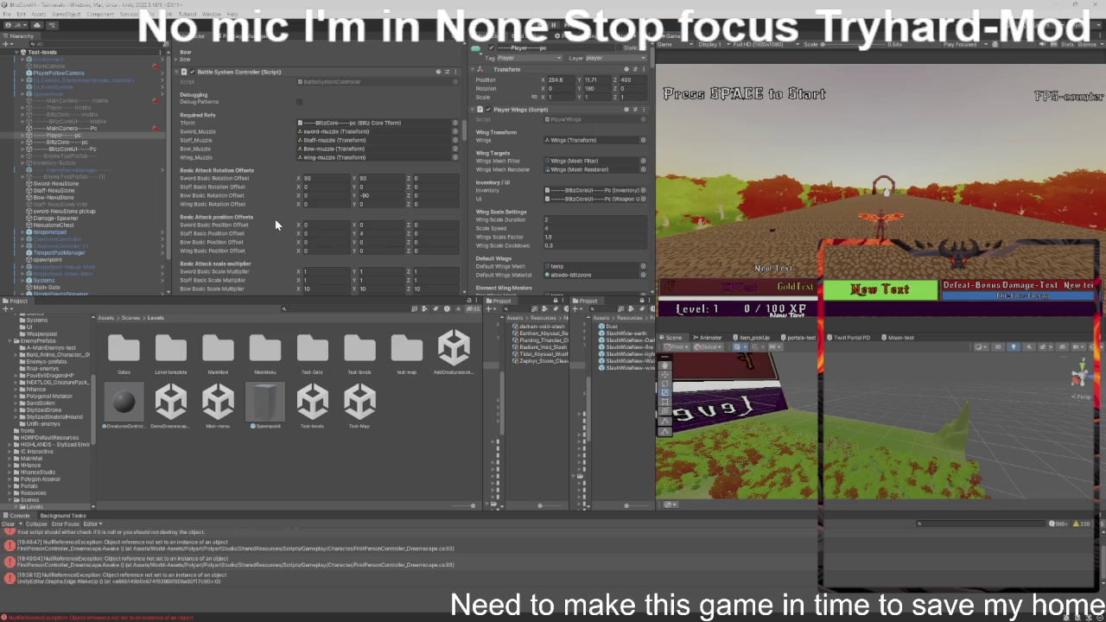
- Set the Sword Basic Scale Multiplier to 2, 2, 2
{"action": "scroll", "coordinate": [276, 224], "scroll_direction": "down", "scroll_amount": 1}
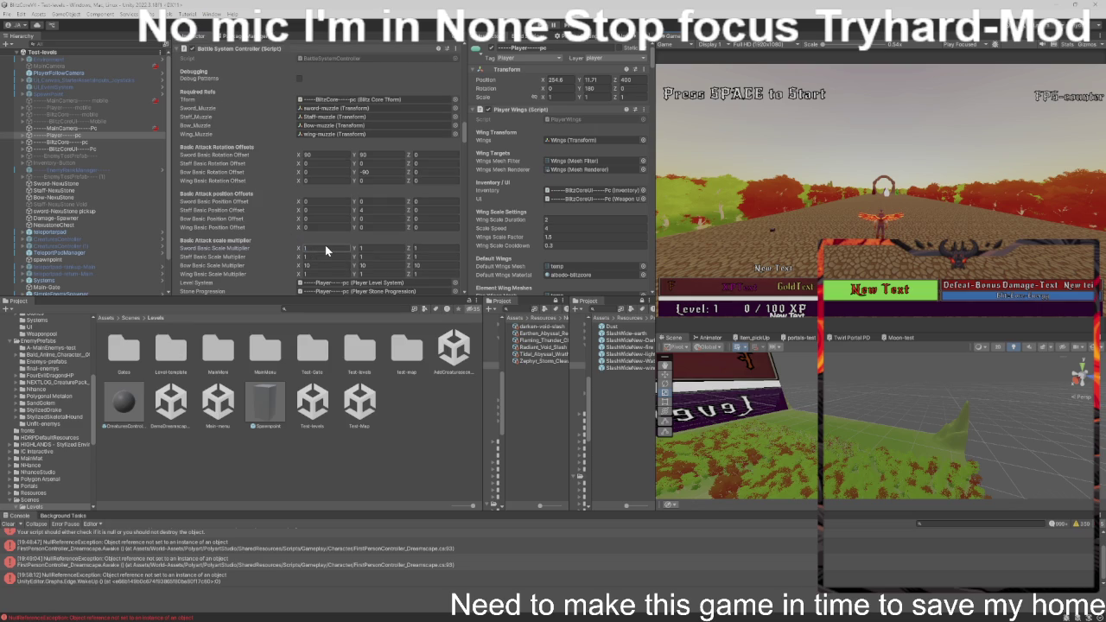
{"action": "type", "text": "2"}
{"action": "key", "text": "Tab"}
{"action": "type", "text": "2"}
{"action": "key", "text": "Tab"}
{"action": "type", "text": "2"}
{"action": "key", "text": "Return"}
{"action": "left_click", "coordinate": [644, 268]}
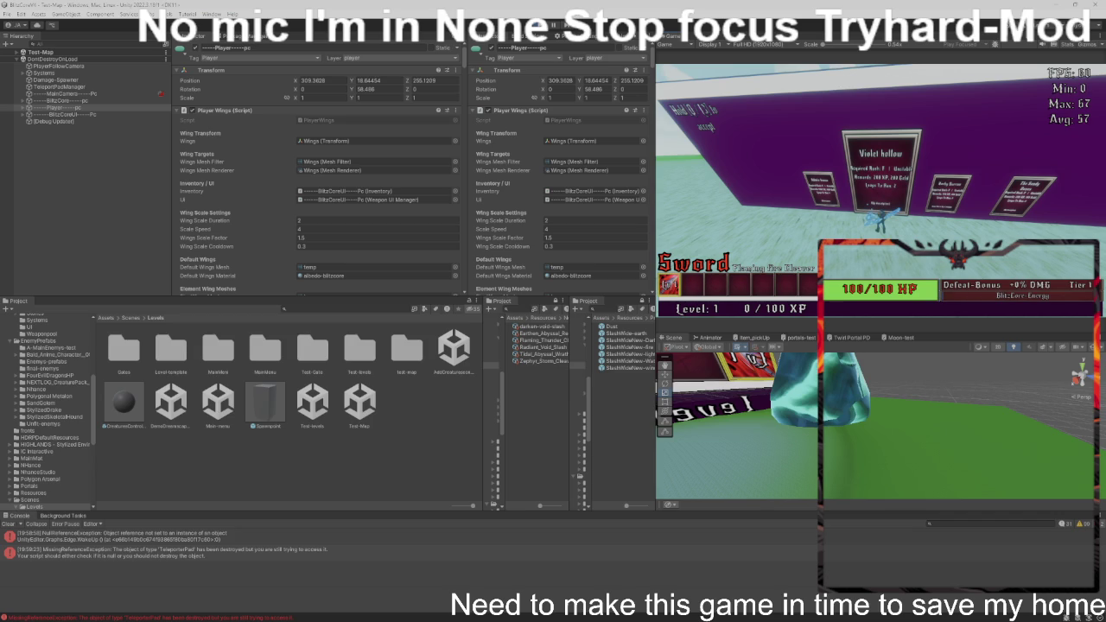
{"action": "key", "text": "s"}
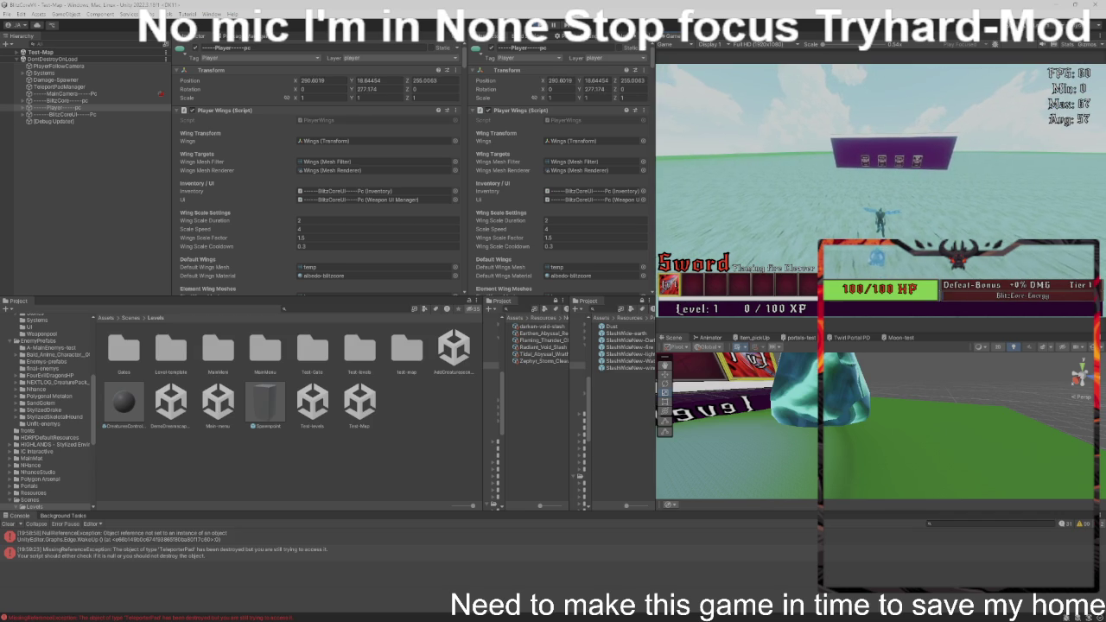
{"action": "key", "text": "ctrl+p"}
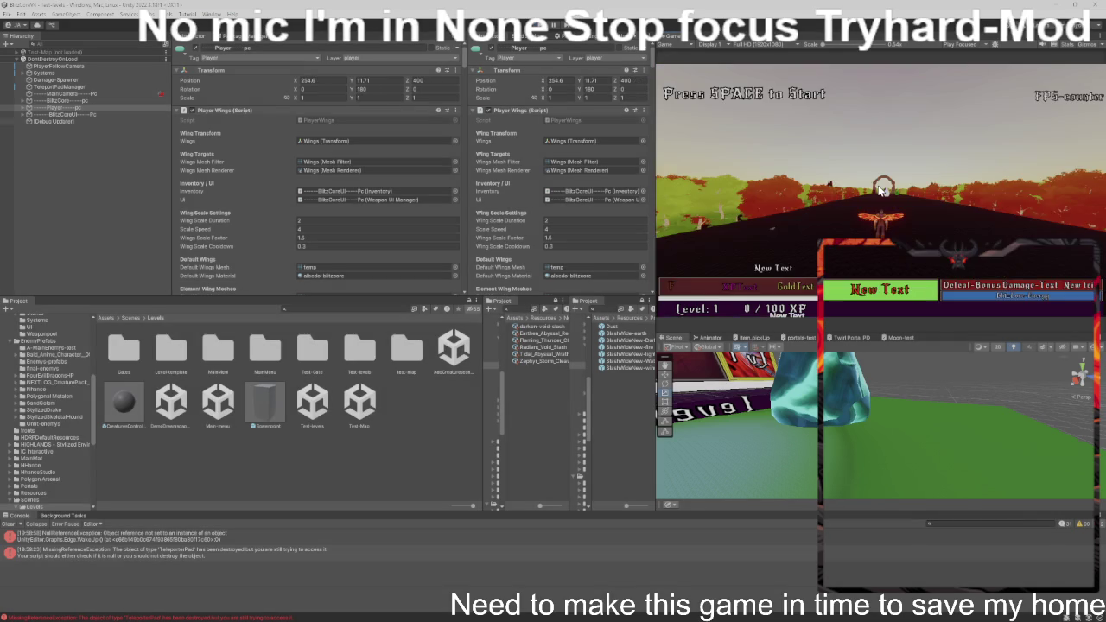
- Build the game from Build Settings into the blitzcorev4-Main folder
{"action": "left_click", "coordinate": [525, 40]}
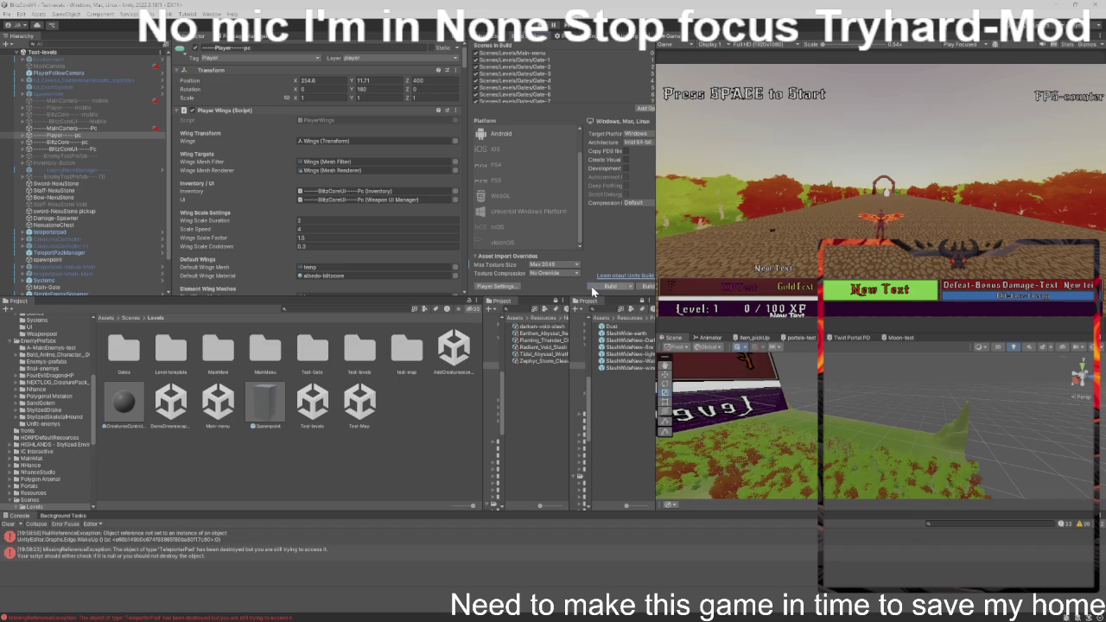
{"action": "left_click", "coordinate": [610, 286]}
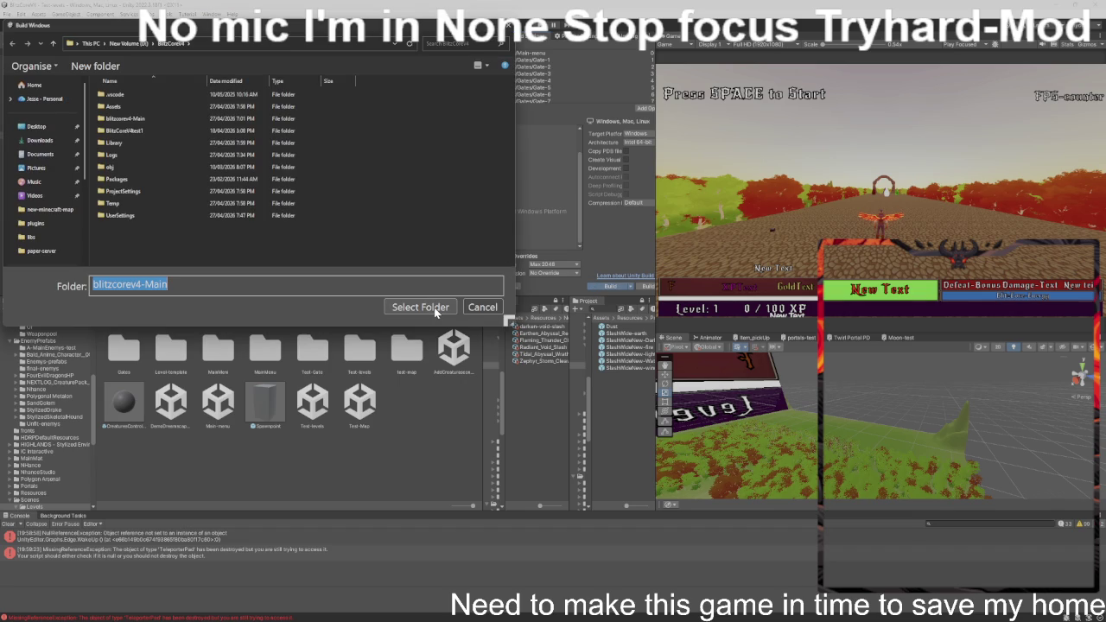
{"action": "left_click", "coordinate": [434, 307]}
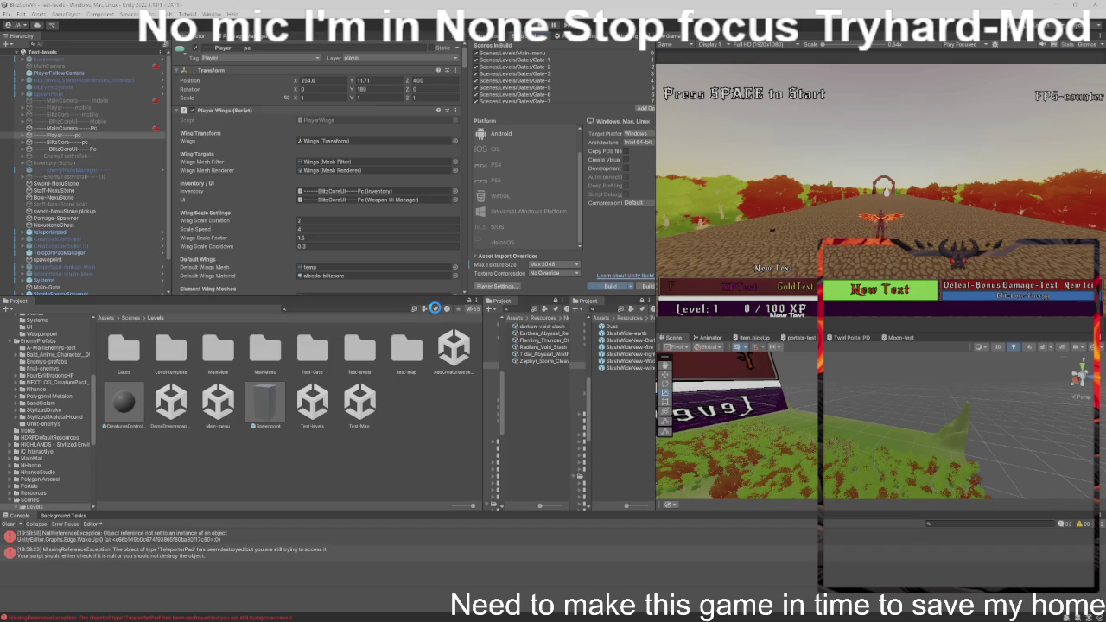
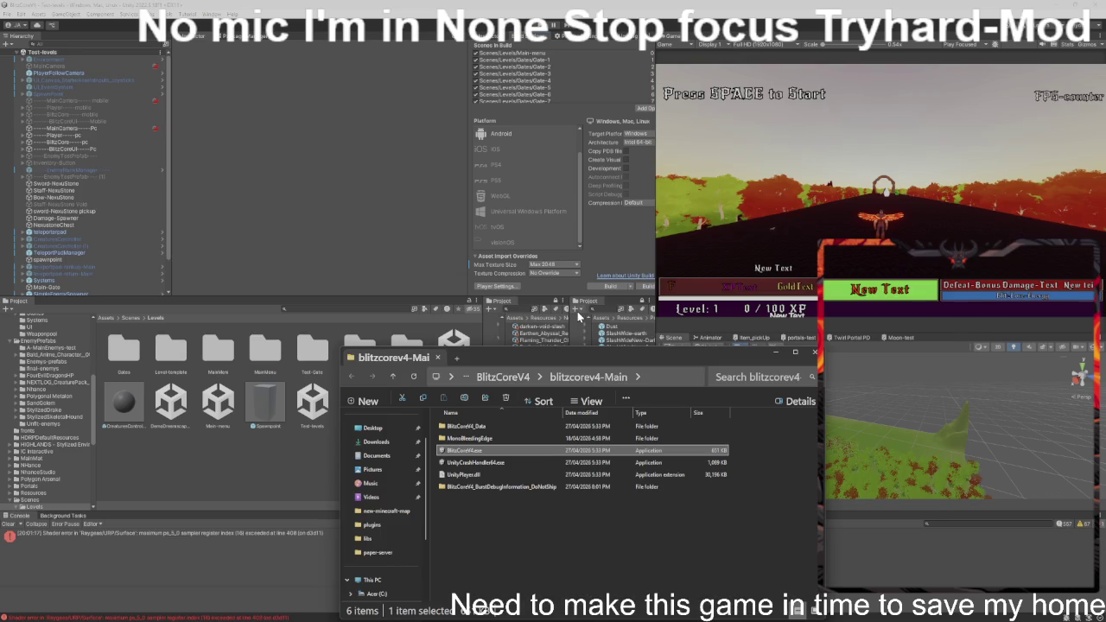
- Take control of the editor's running test game and swing the fire sword several times
{"action": "left_click", "coordinate": [722, 228]}
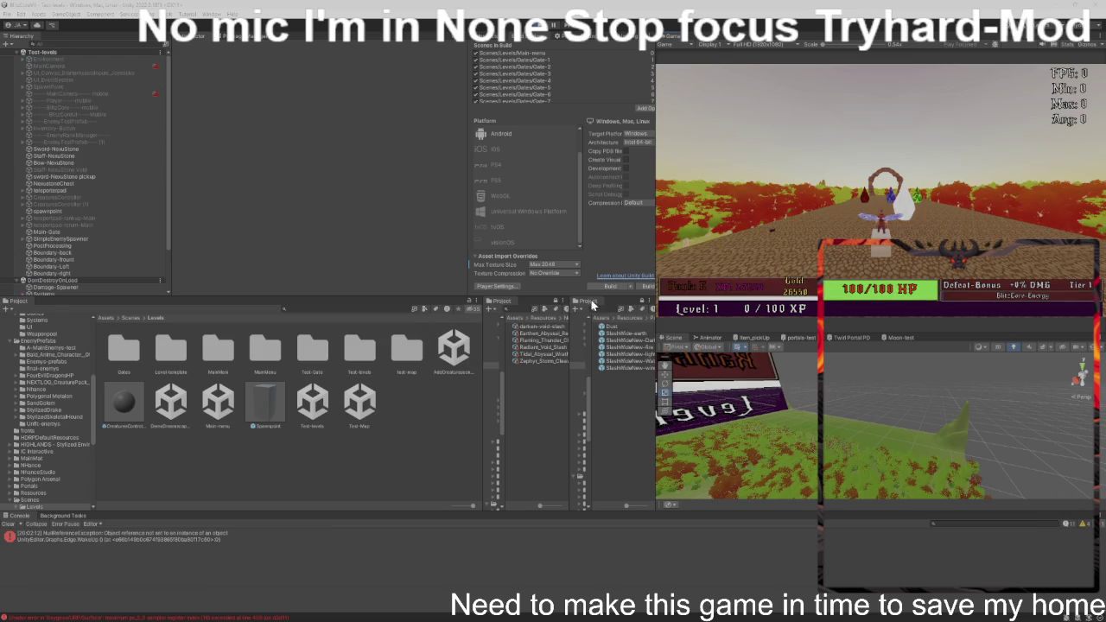
{"action": "left_click", "coordinate": [793, 228]}
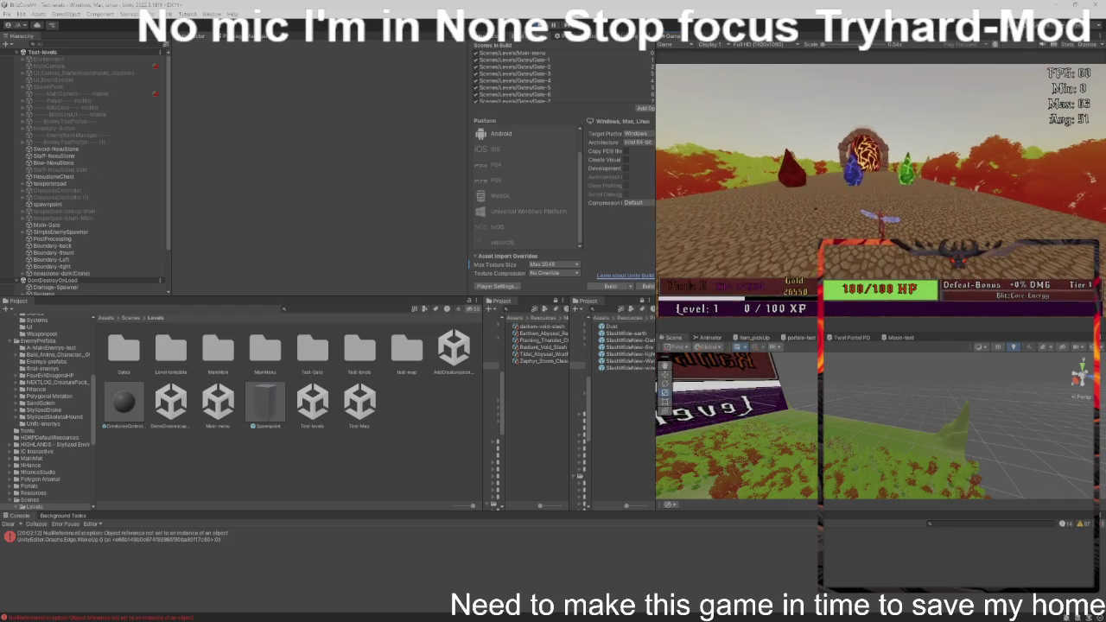
{"action": "left_click", "coordinate": [794, 228]}
{"action": "left_click", "coordinate": [794, 228]}
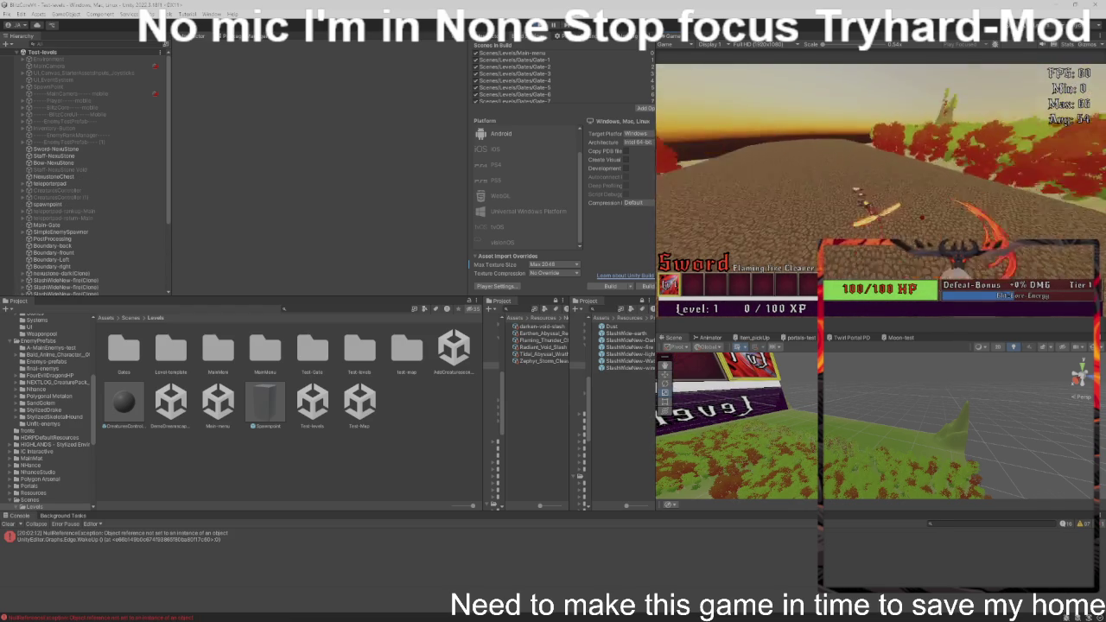
{"action": "left_click", "coordinate": [793, 229]}
- Walk through the portal into Test-Map, then launch the built BlitzCoreV4.exe
{"action": "key", "text": "w"}
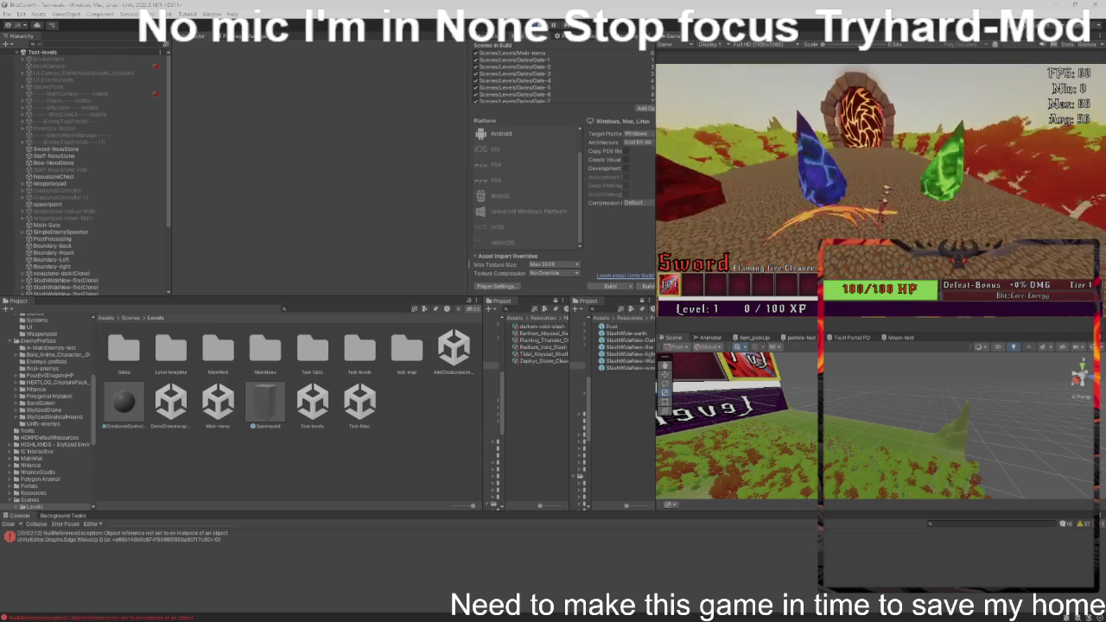
{"action": "key", "text": "w"}
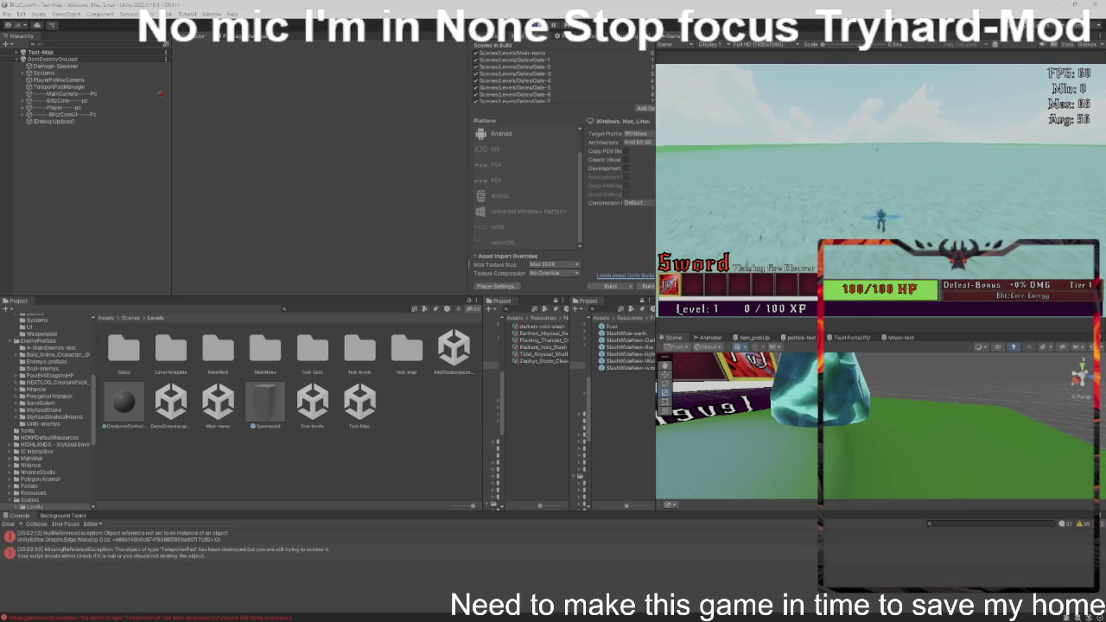
{"action": "key", "text": "a"}
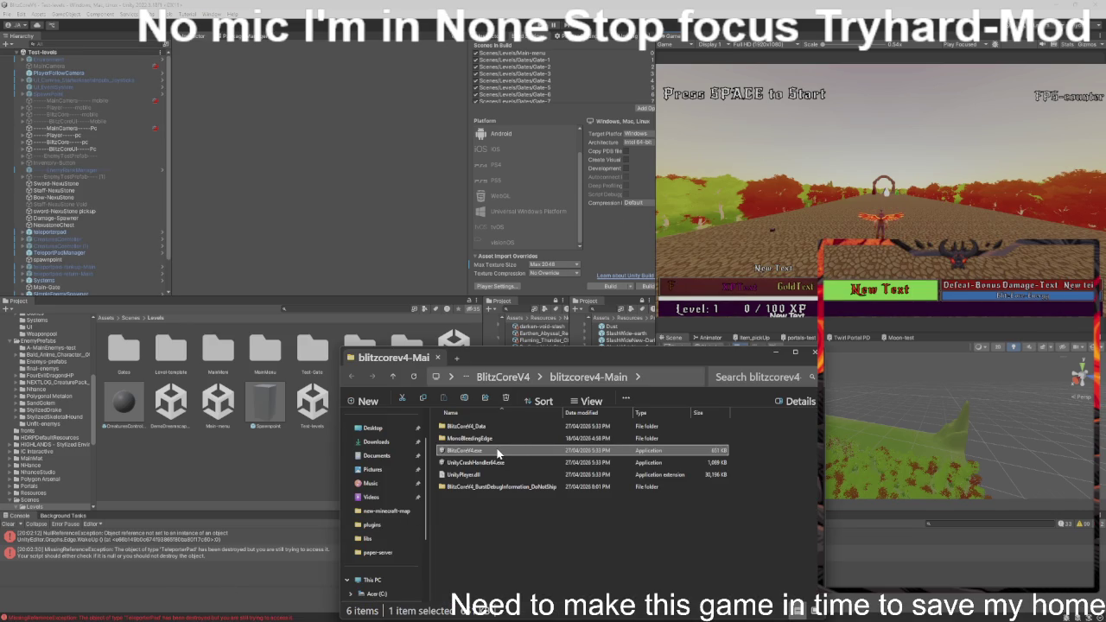
{"action": "double_click", "coordinate": [498, 453]}
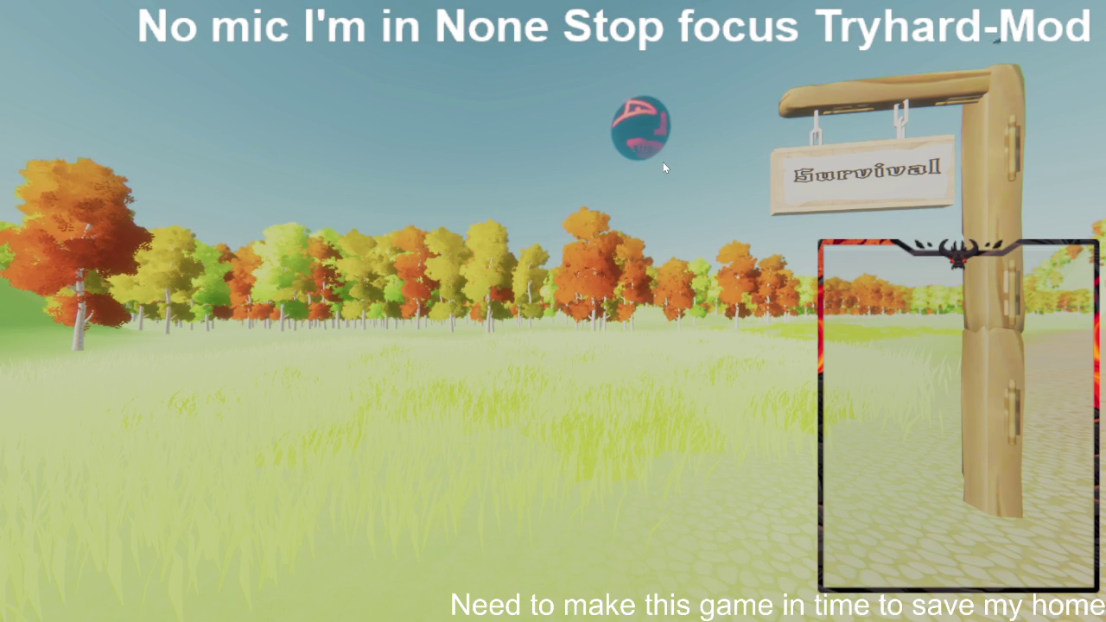
- Replace Notepad's first line with 'I think that still to bright… right?' and return to the game
{"action": "key", "text": "super"}
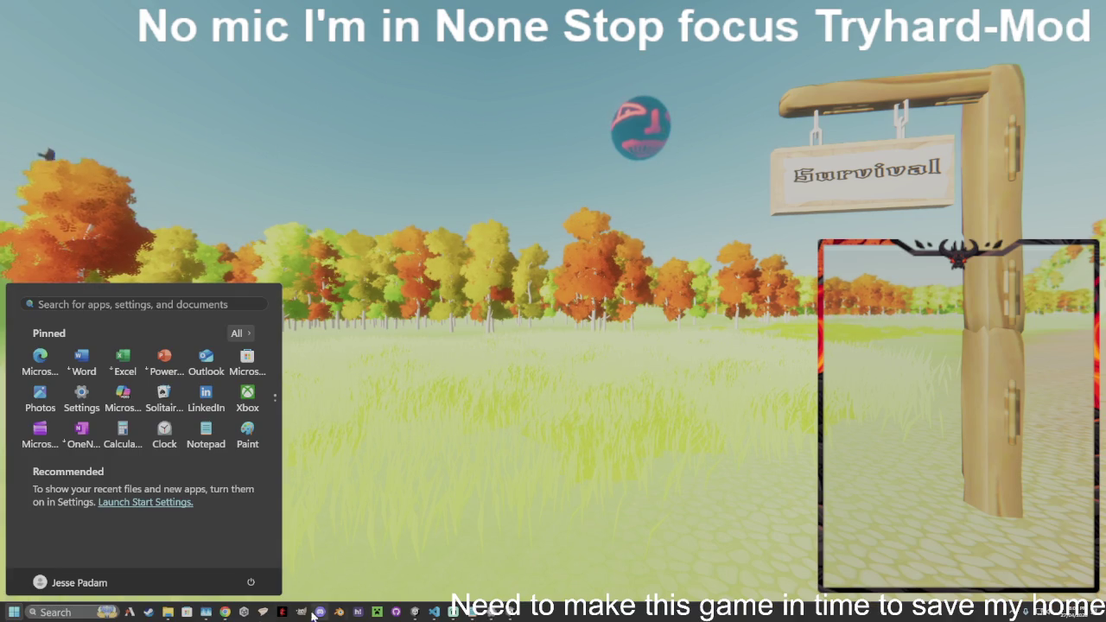
{"action": "left_click", "coordinate": [471, 613]}
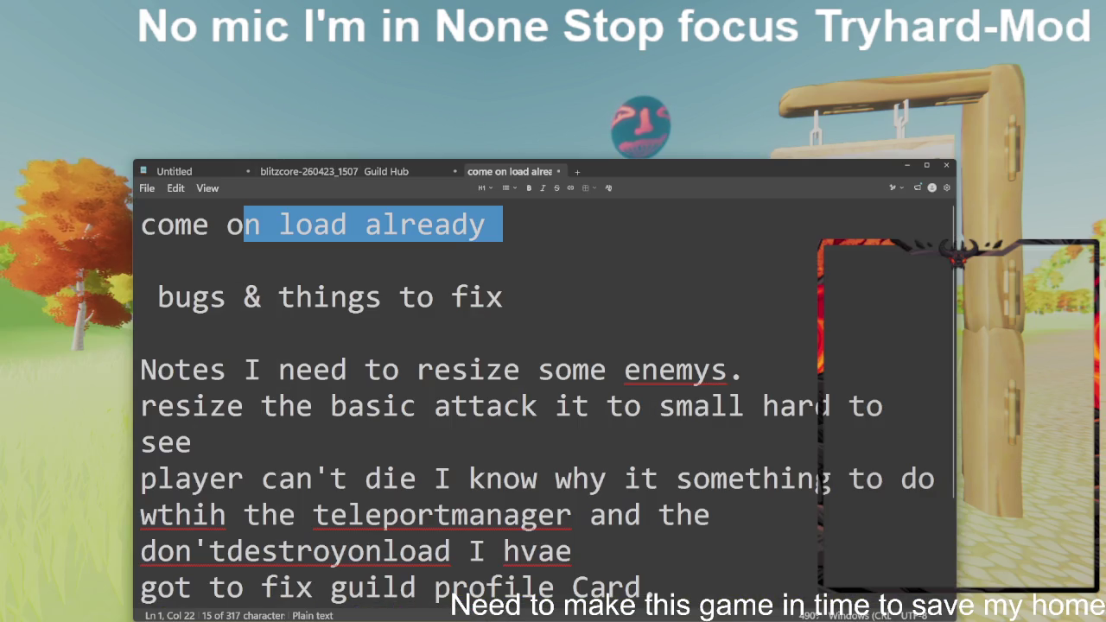
{"action": "triple_click", "coordinate": [210, 246]}
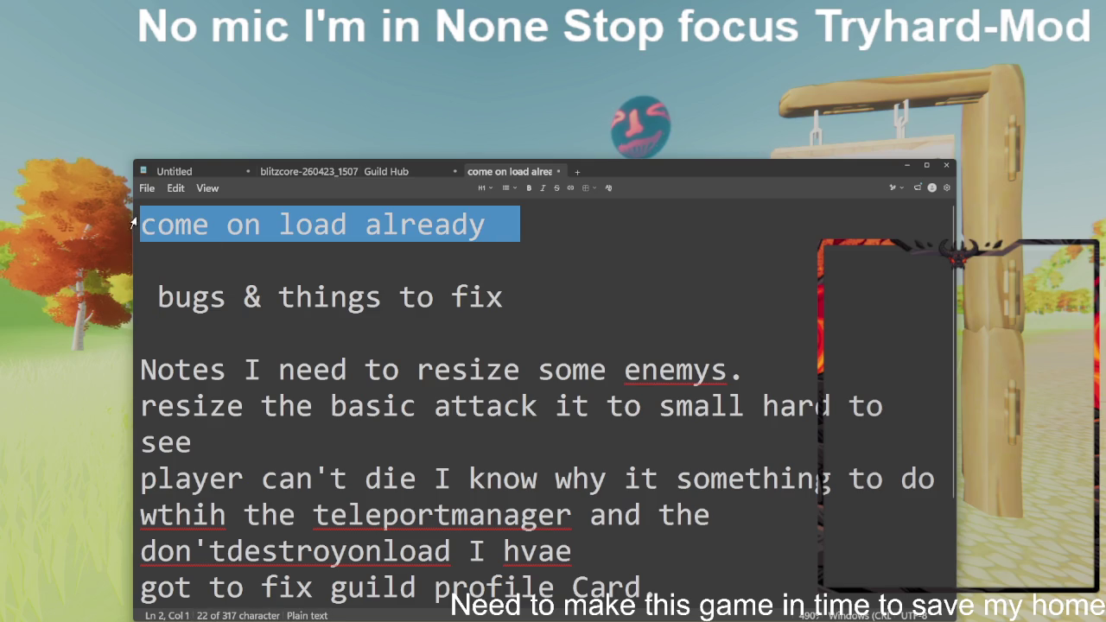
{"action": "type", "text": "I th"}
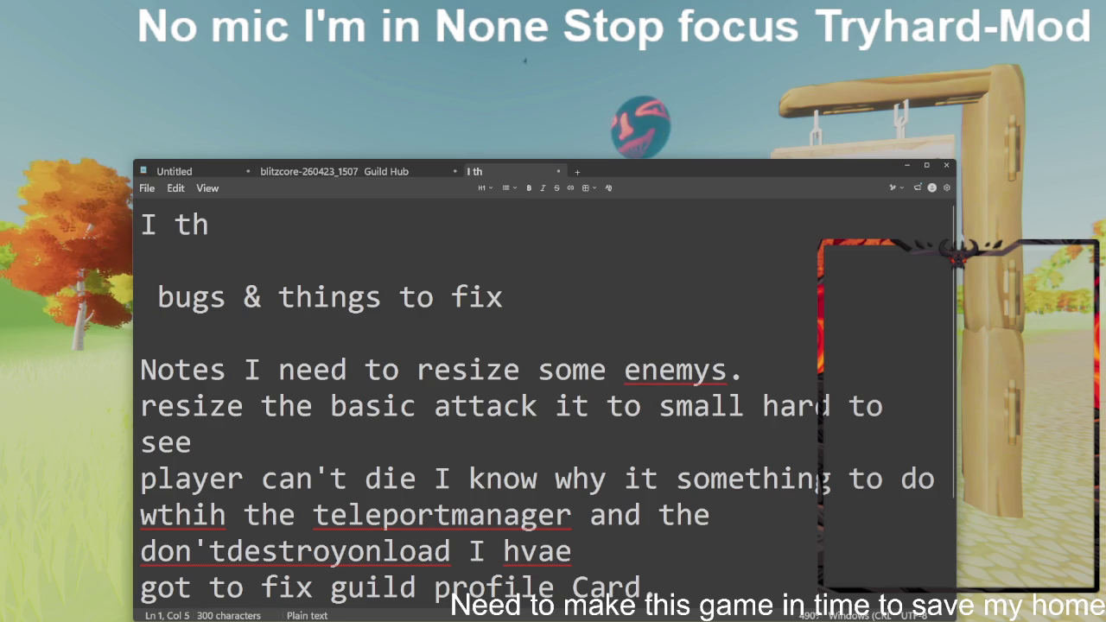
{"action": "mouse_move", "coordinate": [726, 175]}
{"action": "left_mouse_down"}
{"action": "mouse_move", "coordinate": [704, 492]}
{"action": "mouse_move", "coordinate": [713, 513]}
{"action": "mouse_move", "coordinate": [722, 509]}
{"action": "left_mouse_up"}
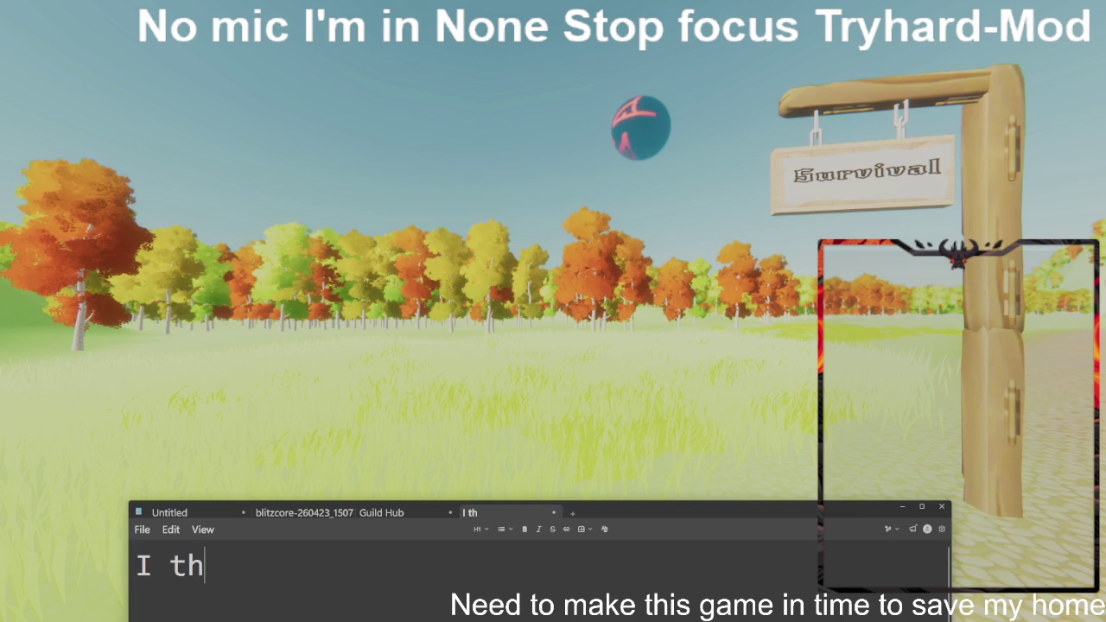
{"action": "type", "text": "ink that st"}
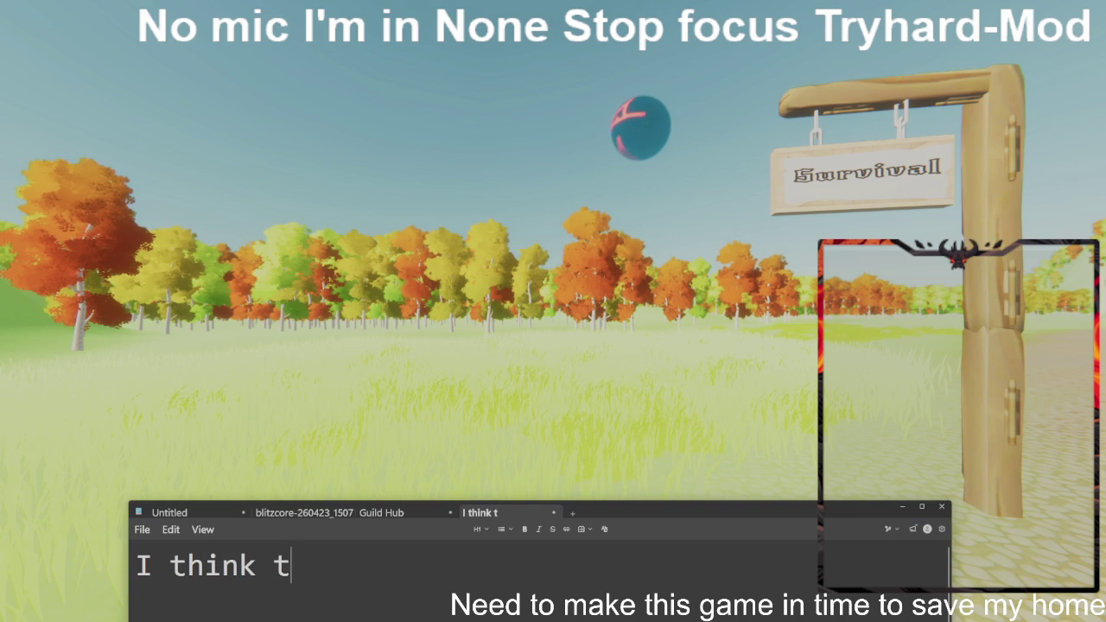
{"action": "type", "text": "il"}
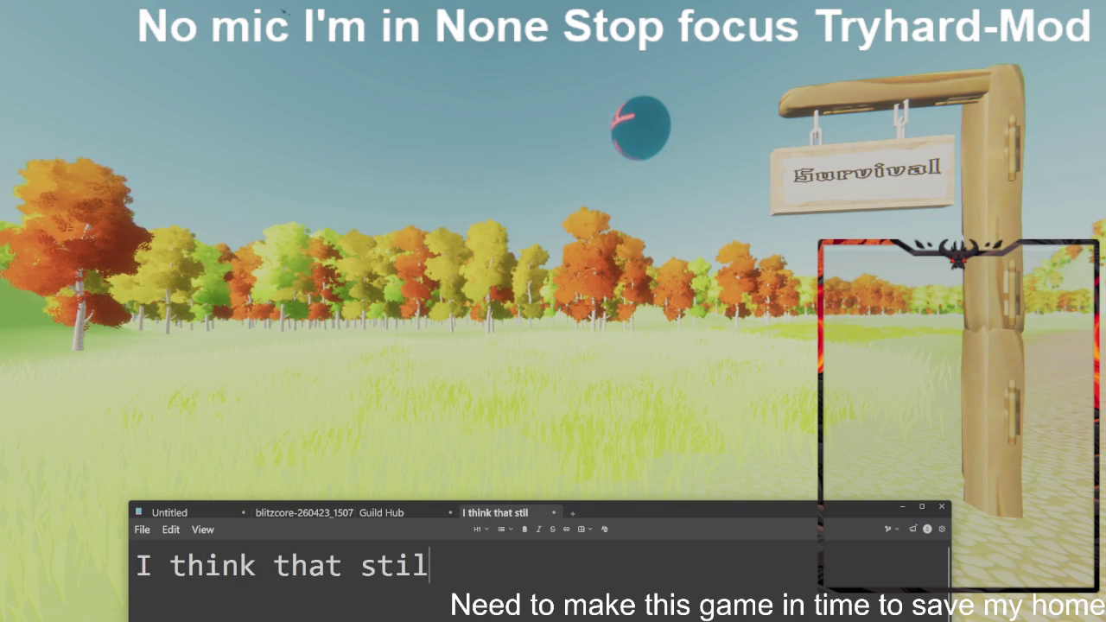
{"action": "type", "text": "l to bright"}
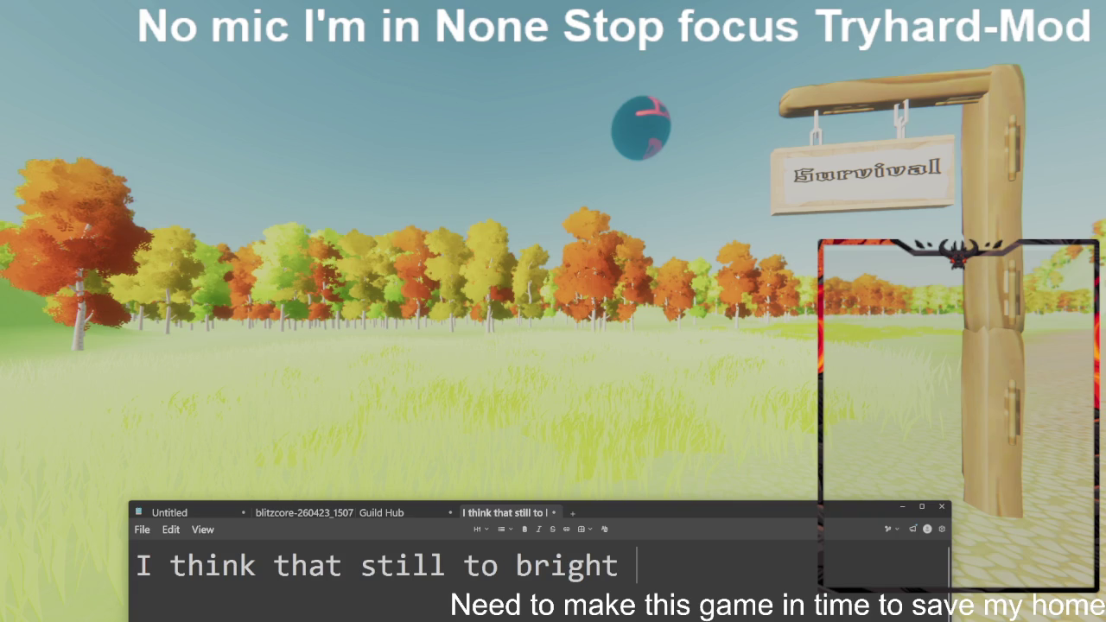
{"action": "type", "text": "right"}
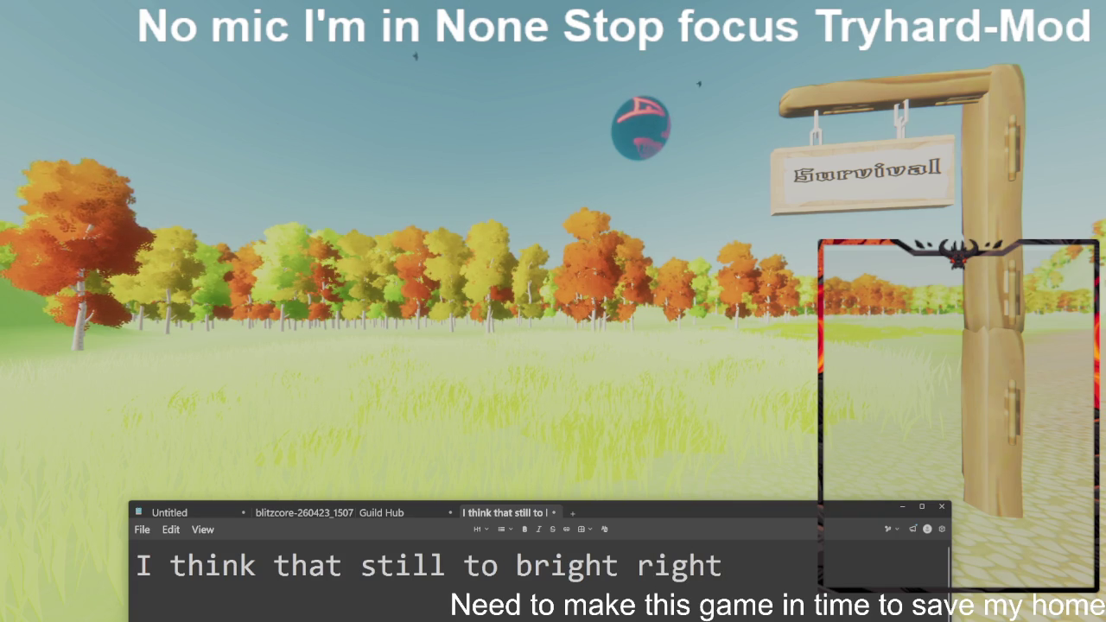
{"action": "type", "text": "? I have and oled"}
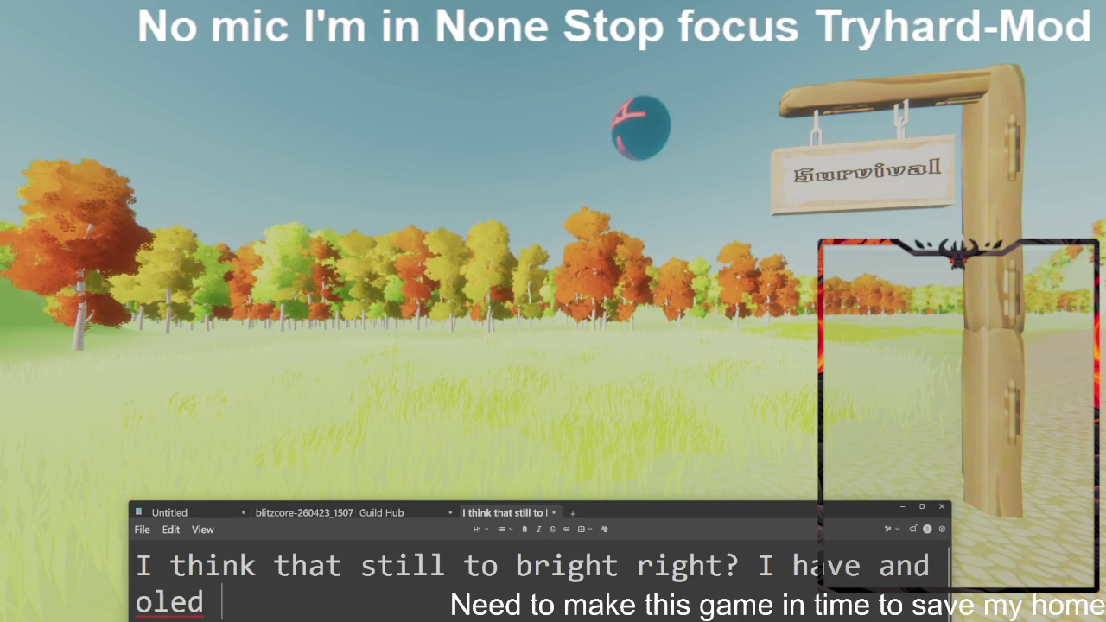
{"action": "type", "text": "ontor so it look good on my ent"}
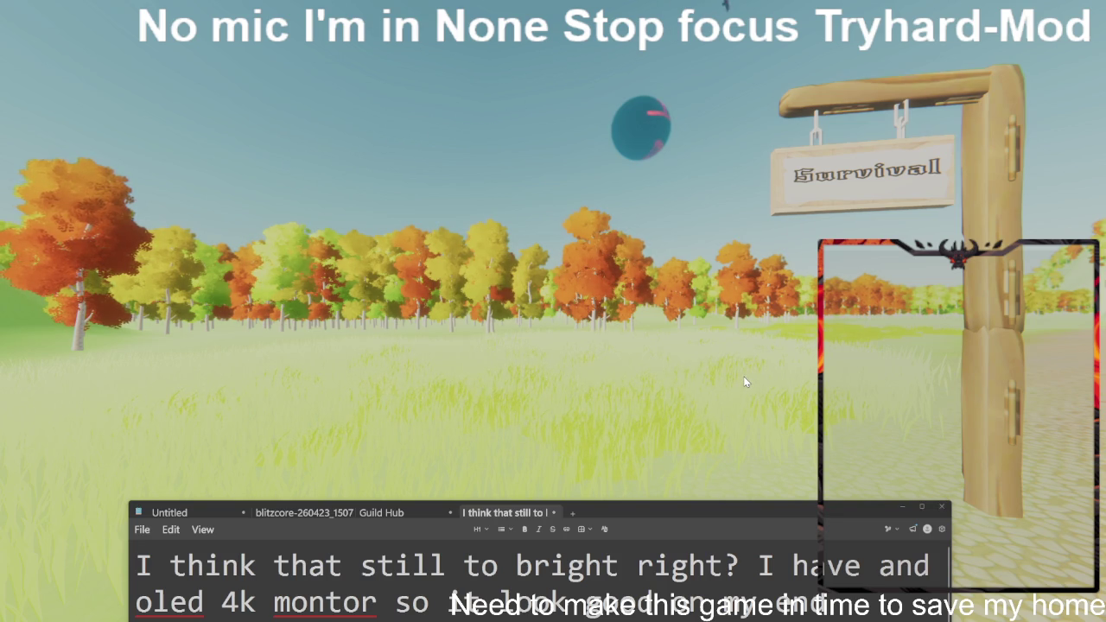
{"action": "left_click", "coordinate": [667, 363]}
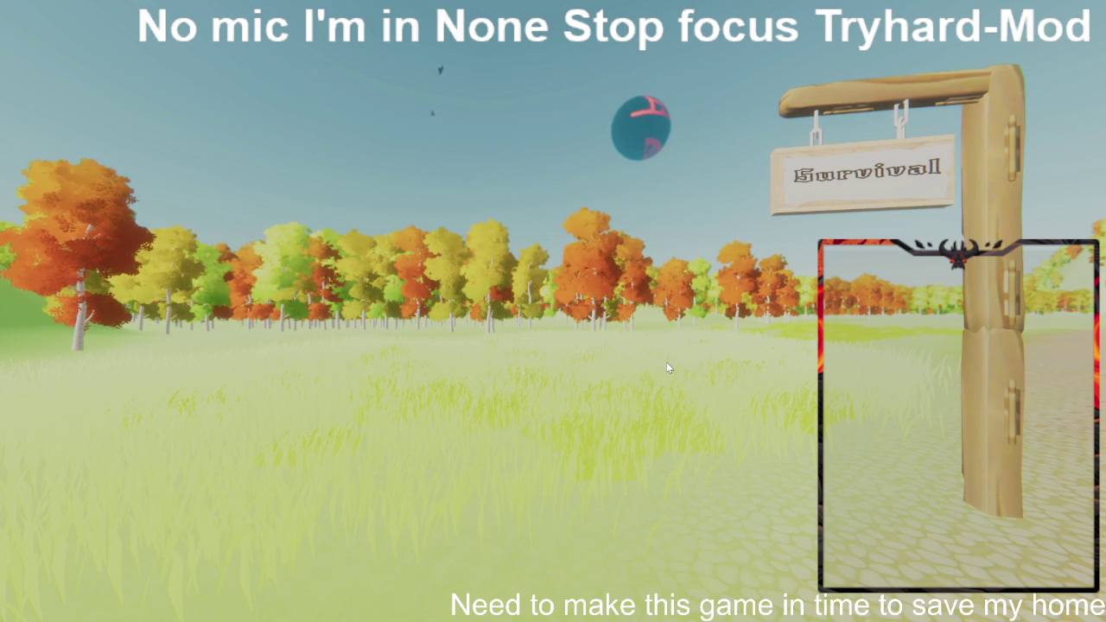
- Enter the Violet hollow run at Level 1 and slash down its first minions
{"action": "left_click", "coordinate": [806, 207]}
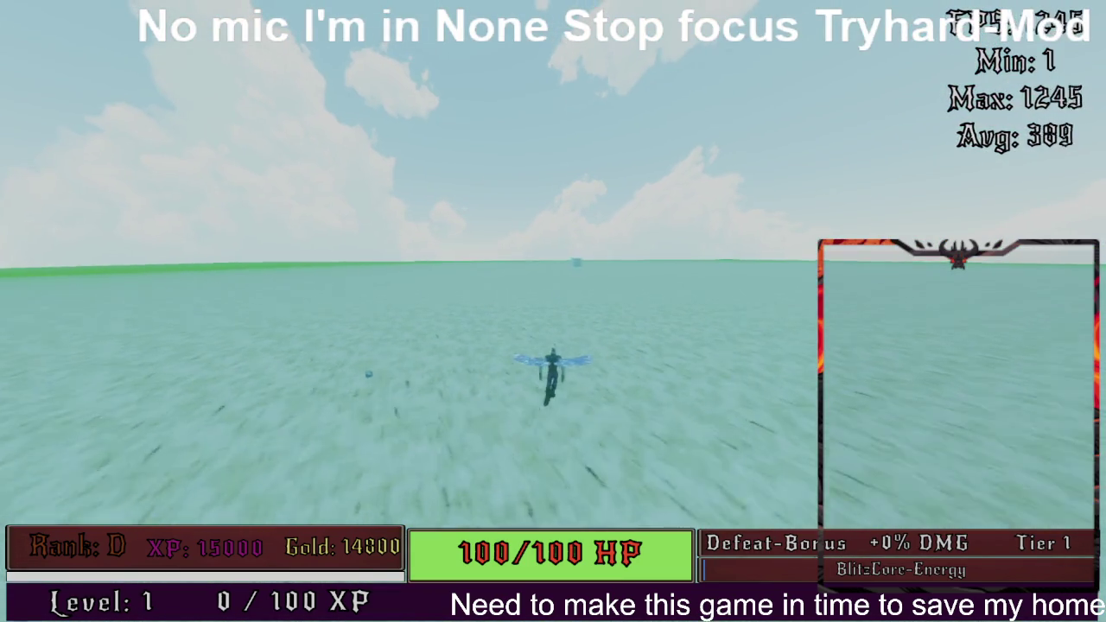
{"action": "key", "text": "w"}
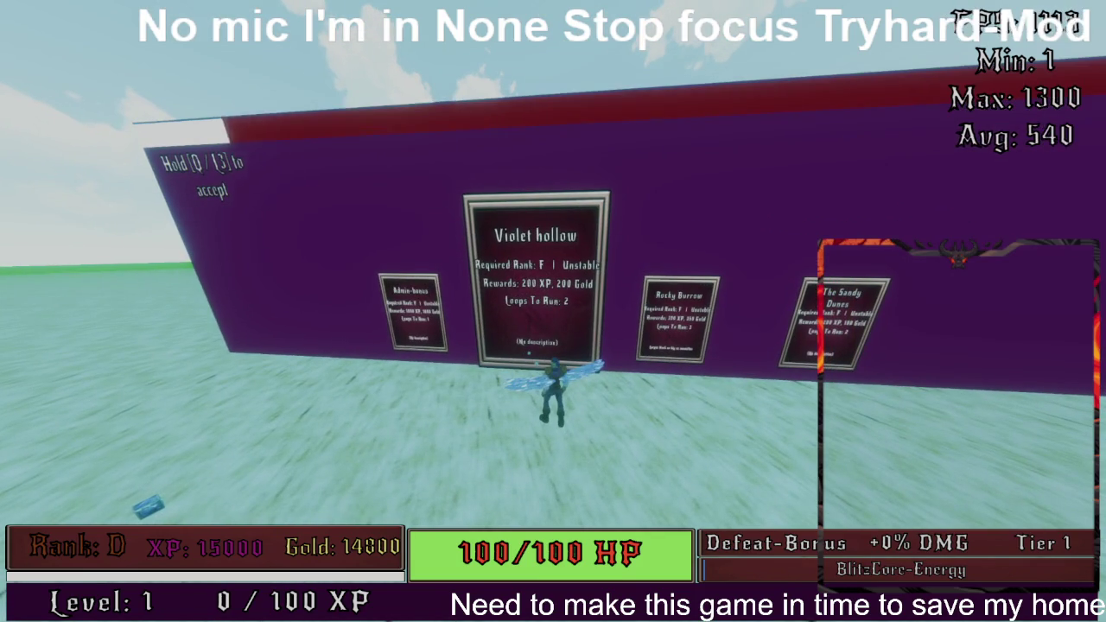
{"action": "key", "text": "q"}
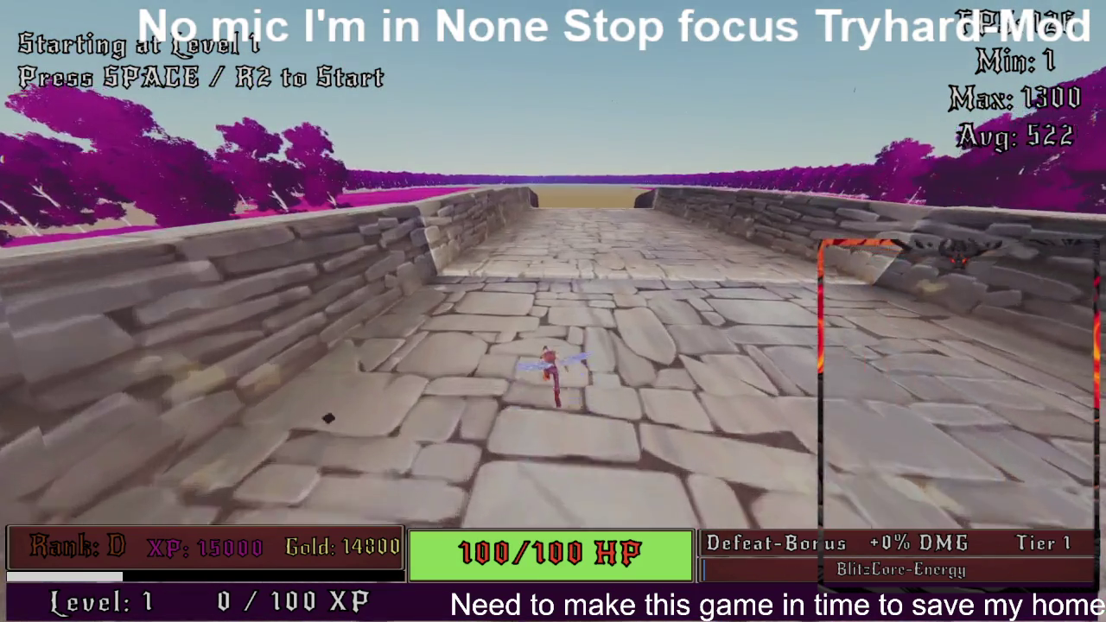
{"action": "key", "text": "w"}
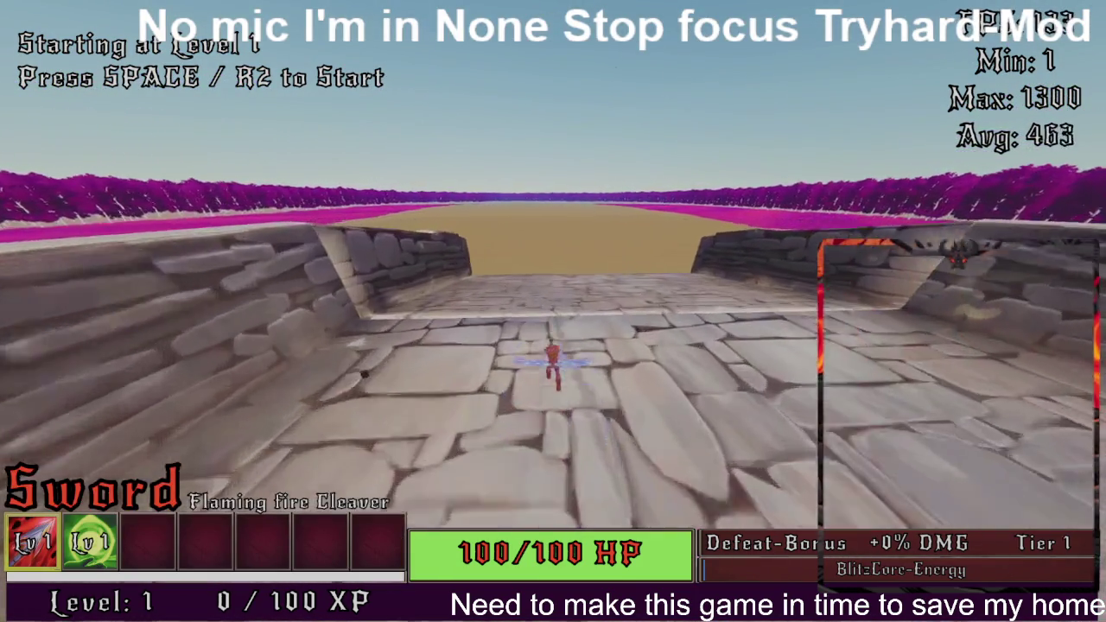
{"action": "key", "text": "w"}
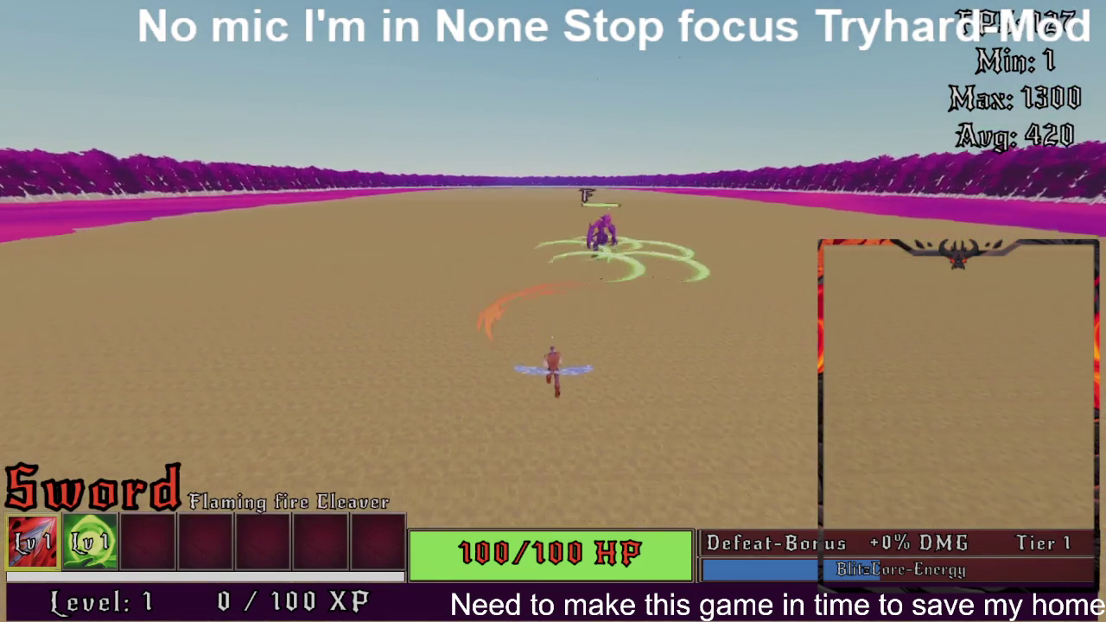
{"action": "key", "text": "w"}
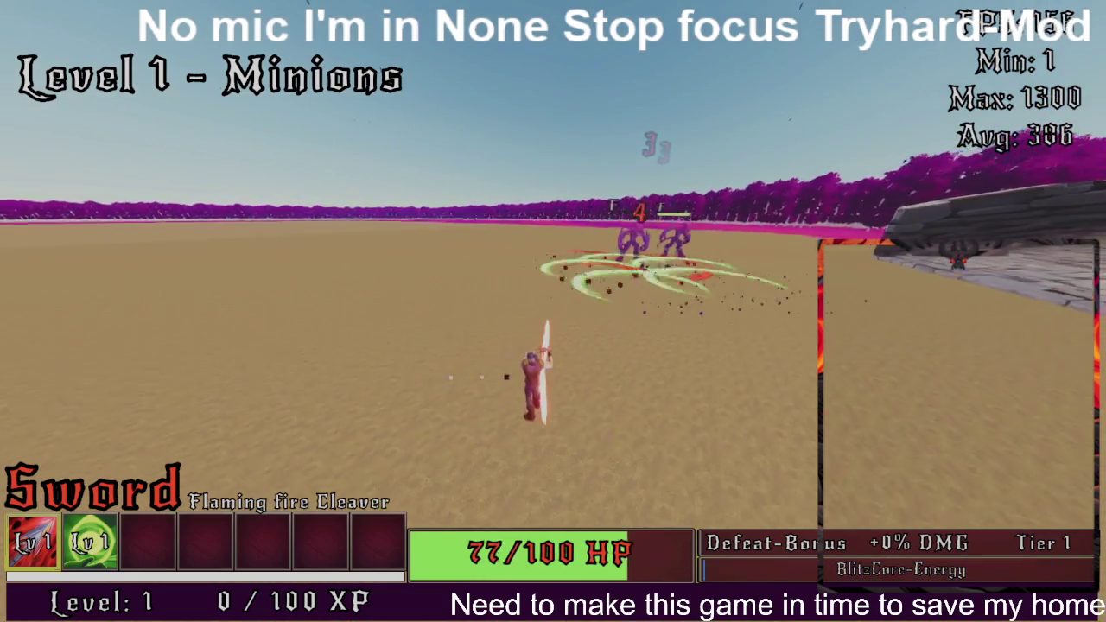
{"action": "key", "text": "w"}
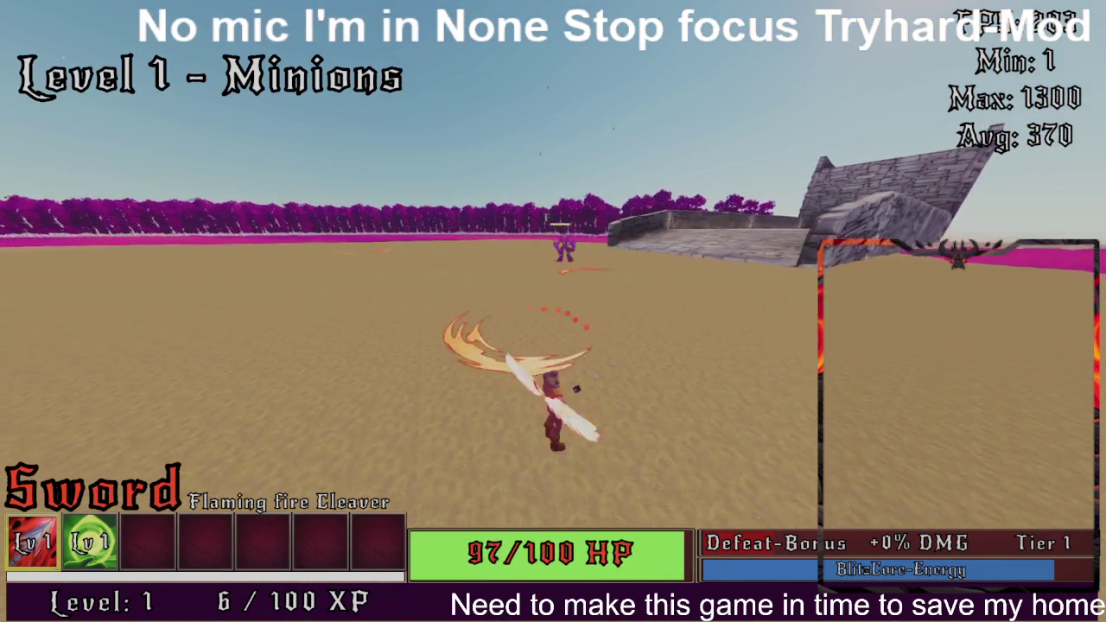
{"action": "key", "text": "w"}
{"action": "key", "text": "w"}
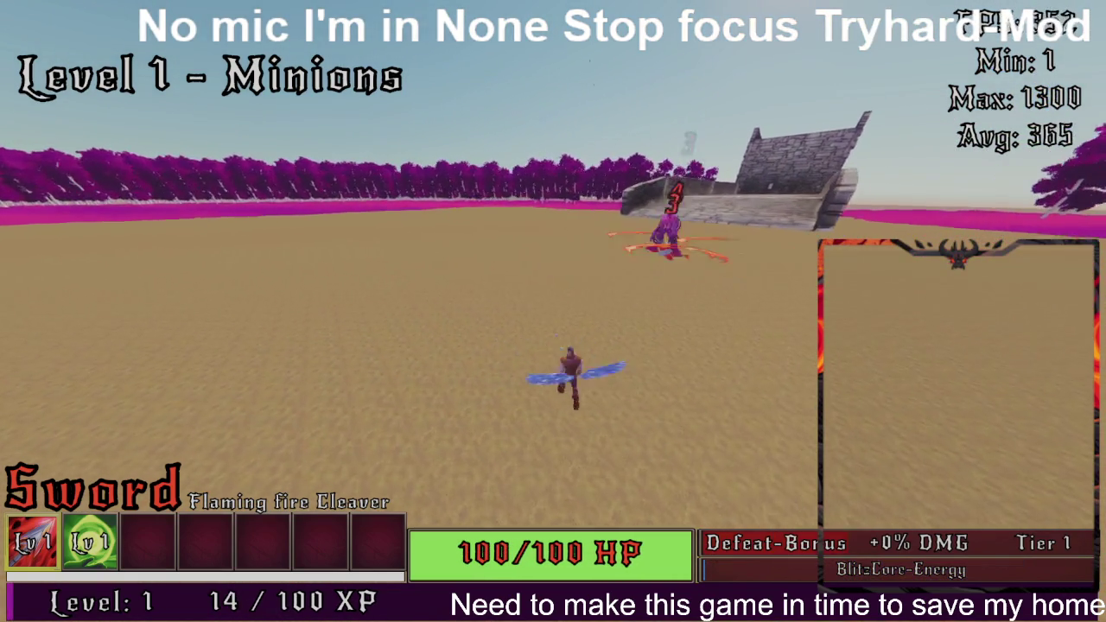
- Clear the next minion group using fire and energy abilities
{"action": "key", "text": "w"}
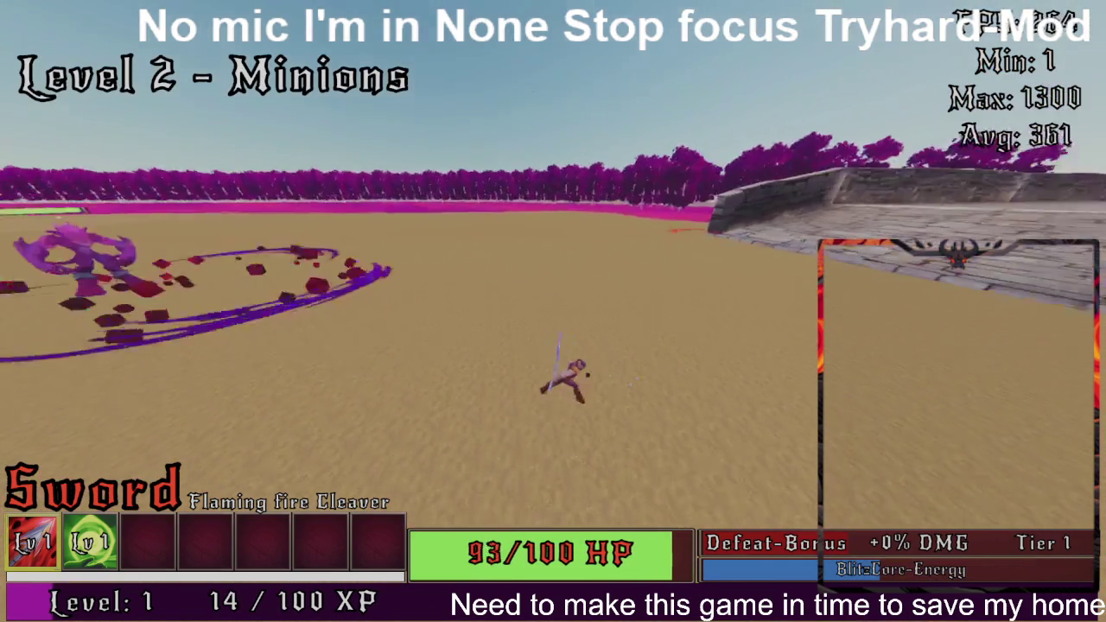
{"action": "key", "text": "w"}
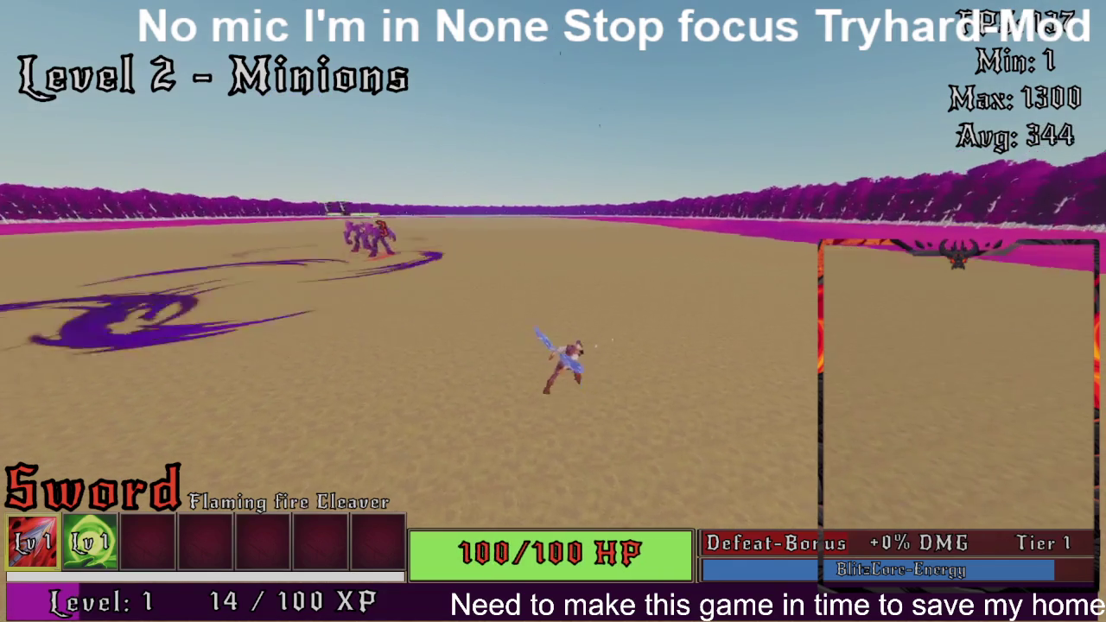
{"action": "key", "text": "w"}
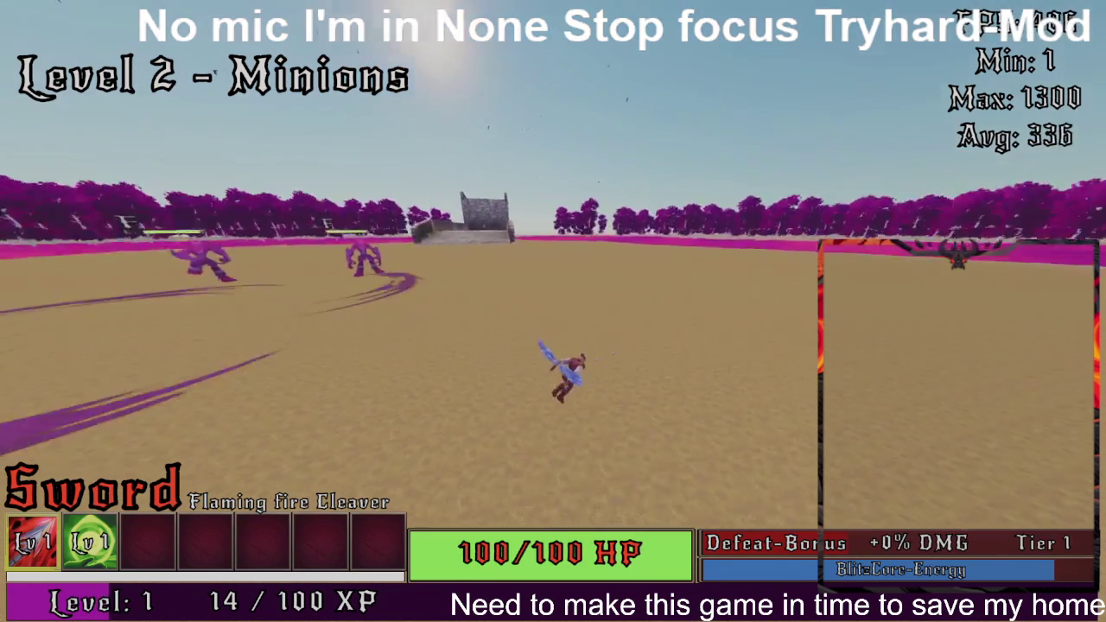
{"action": "key", "text": "e"}
{"action": "key", "text": "w"}
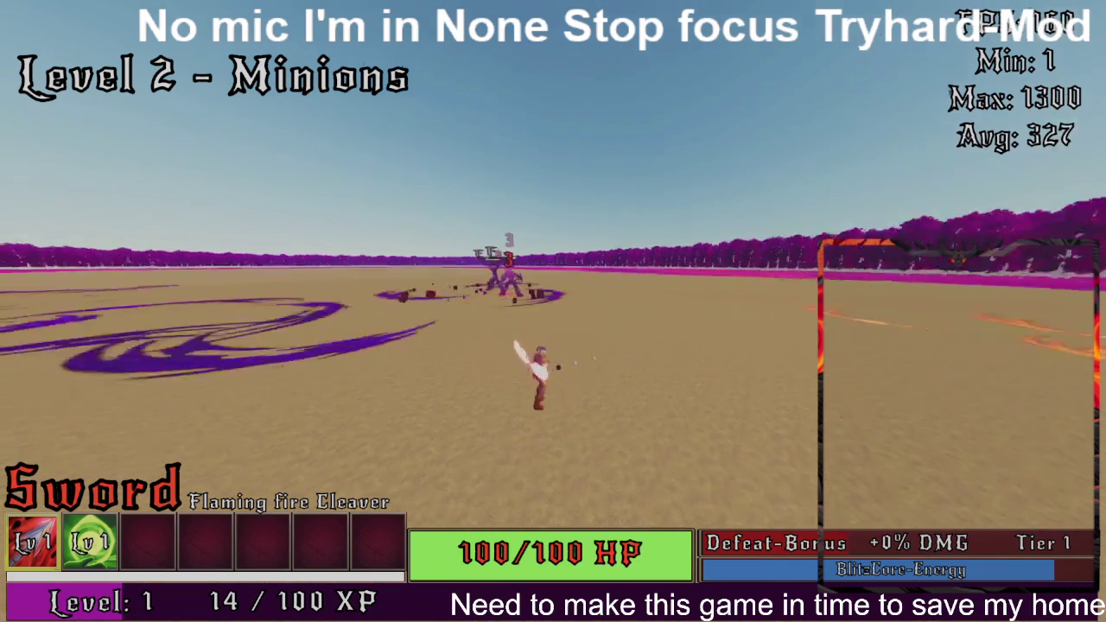
{"action": "key", "text": "e"}
{"action": "key", "text": "w"}
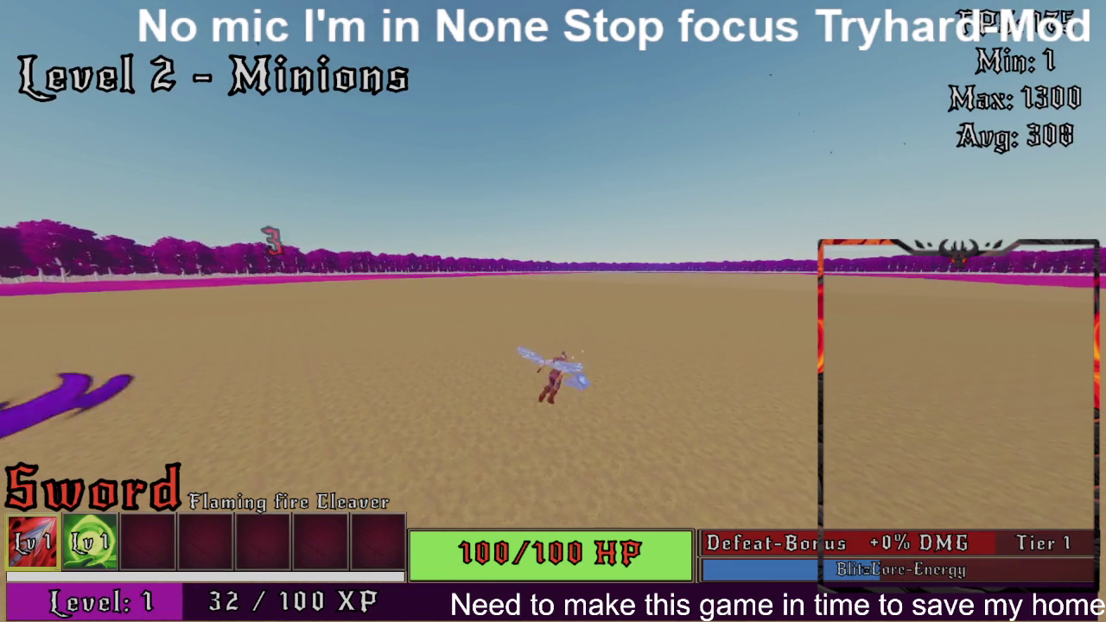
- Continue into Level 3, clear its minions and defeat the mini boss
{"action": "key", "text": "space"}
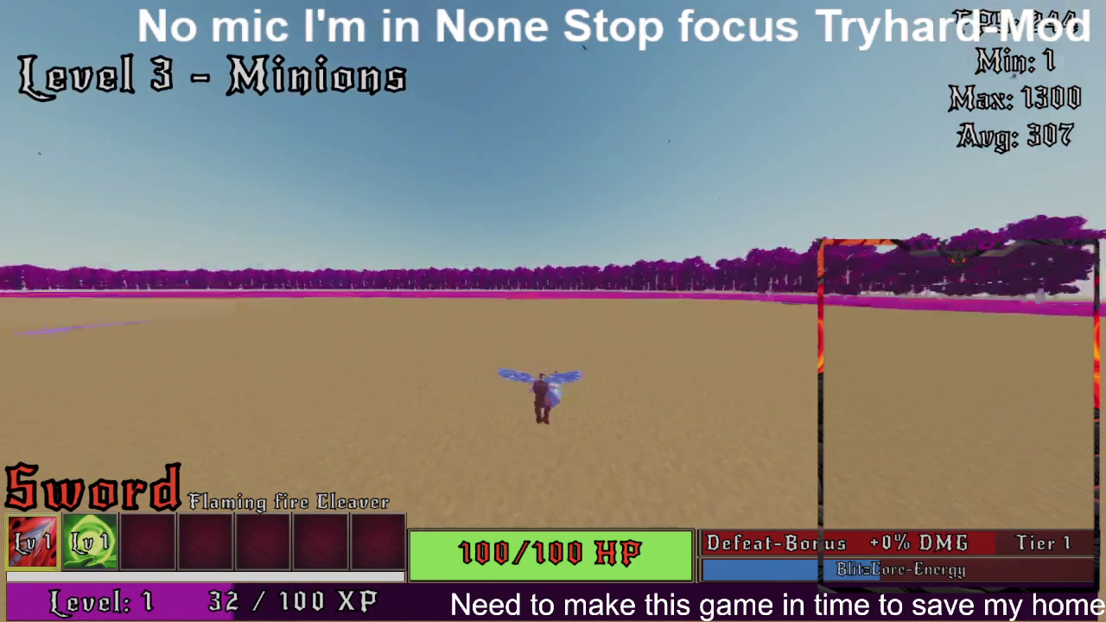
{"action": "key", "text": "e"}
{"action": "key", "text": "w"}
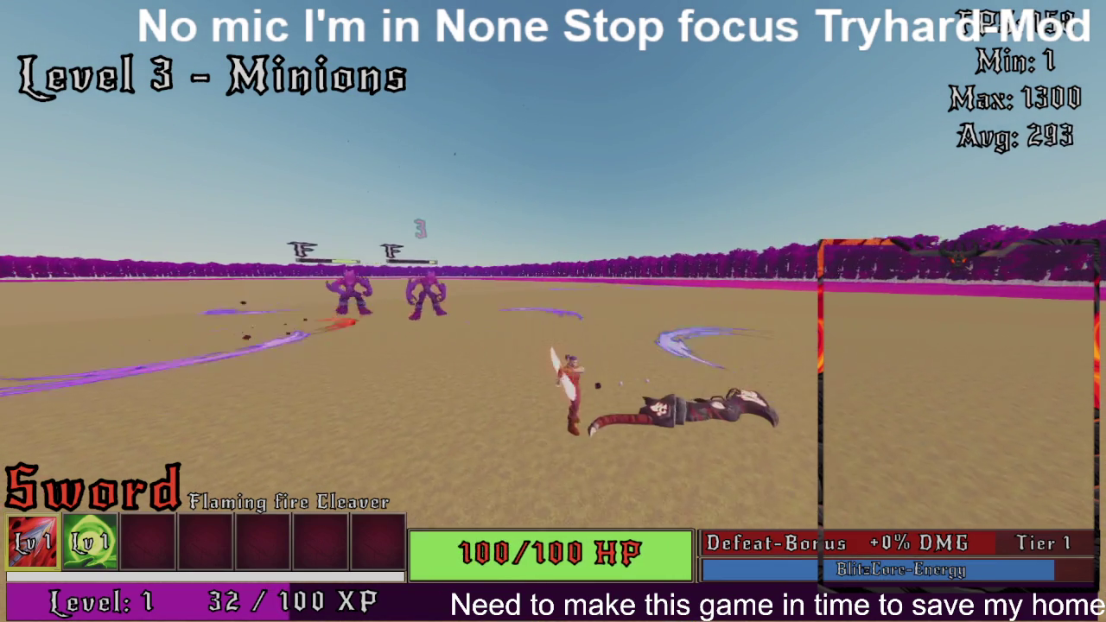
{"action": "key", "text": "e"}
{"action": "key", "text": "w"}
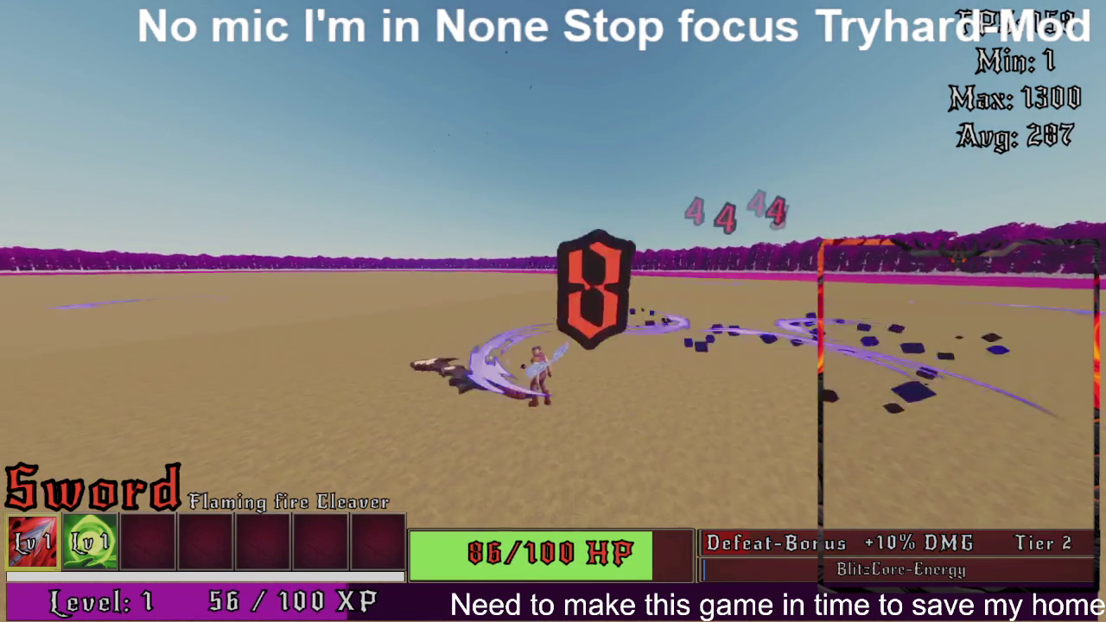
{"action": "key", "text": "w"}
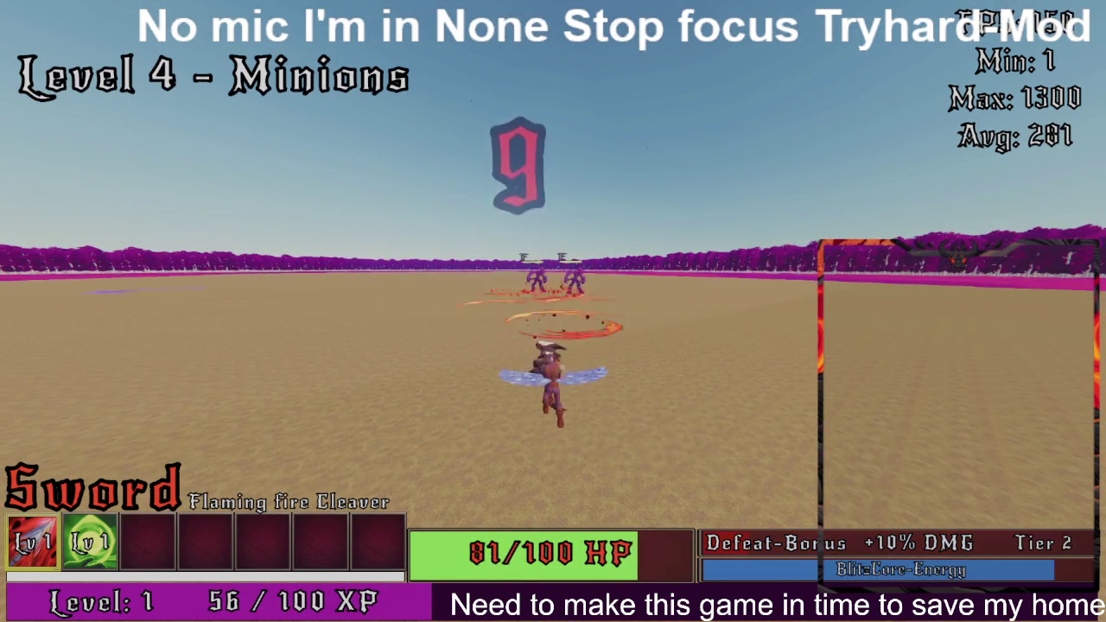
{"action": "key", "text": "w"}
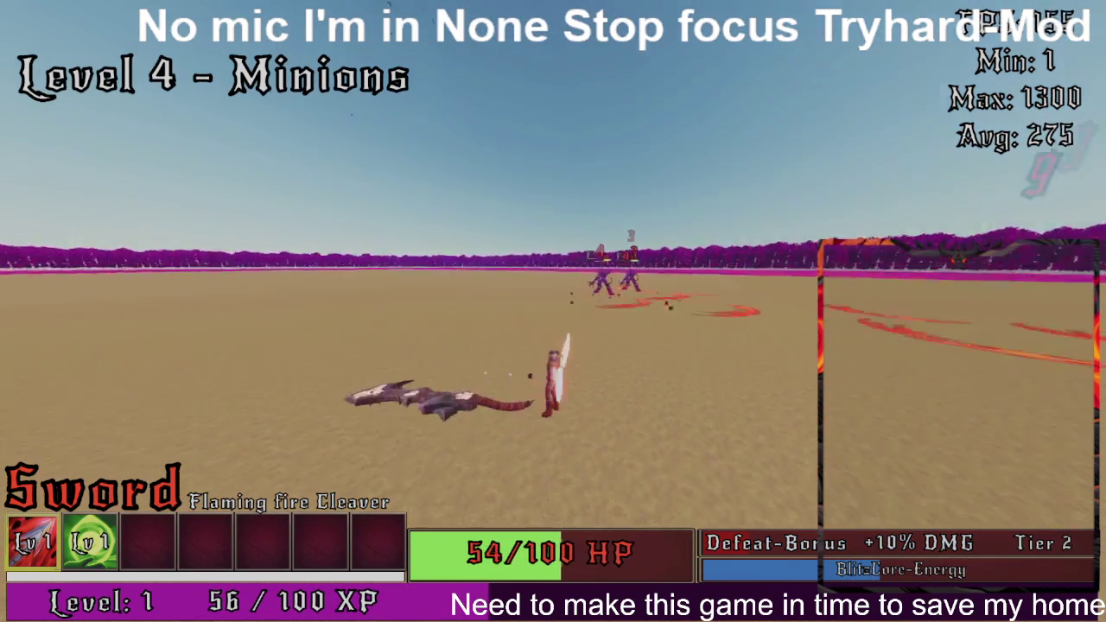
{"action": "key", "text": "w"}
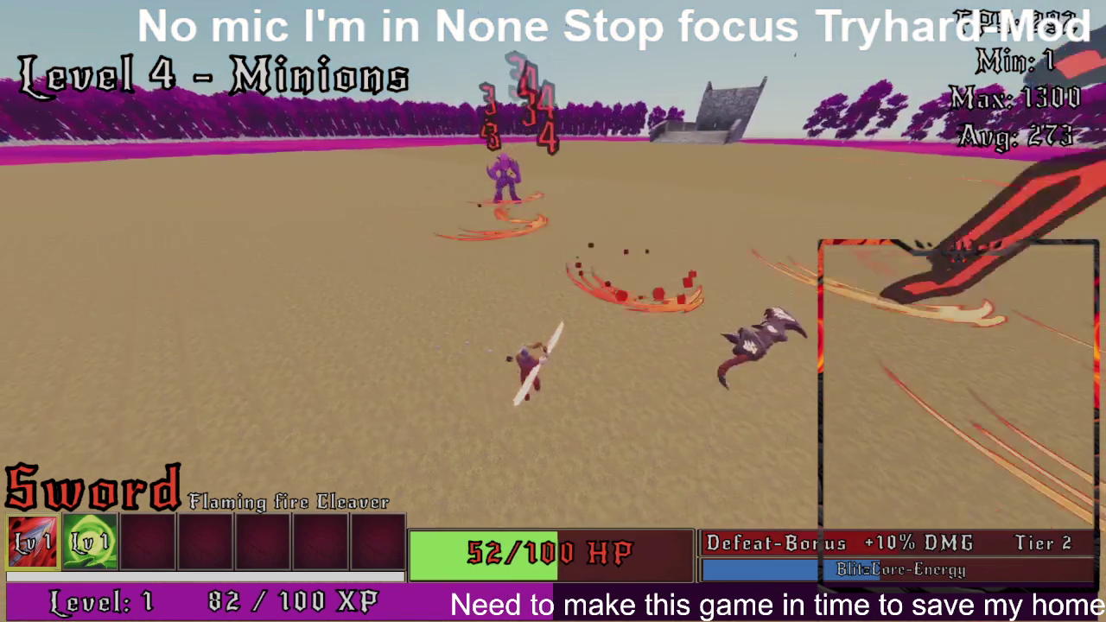
{"action": "key", "text": "w"}
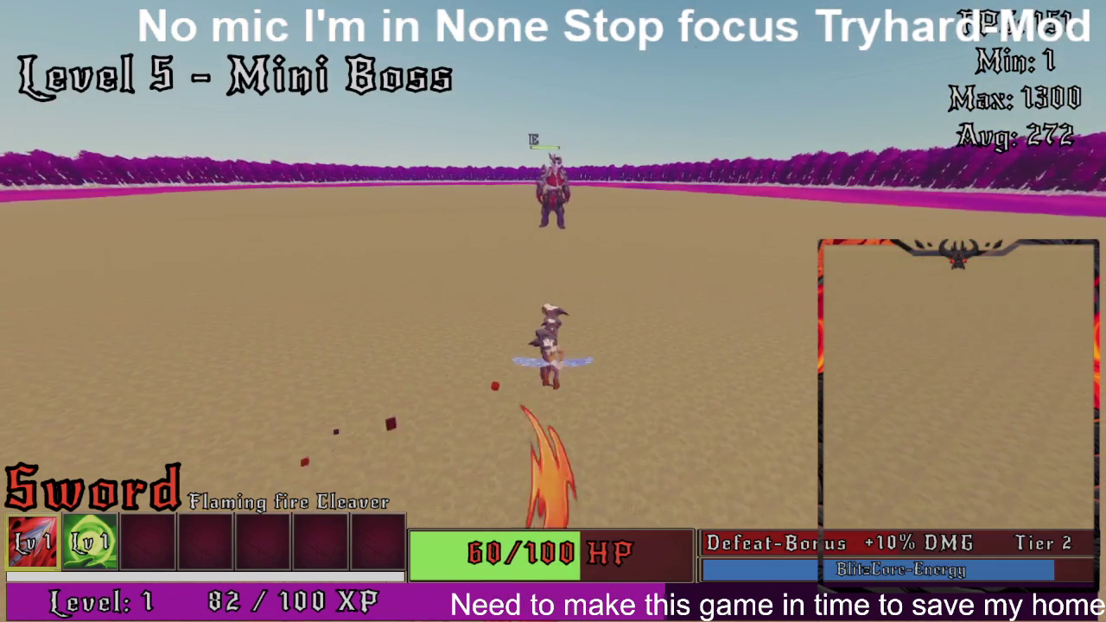
{"action": "key", "text": "w"}
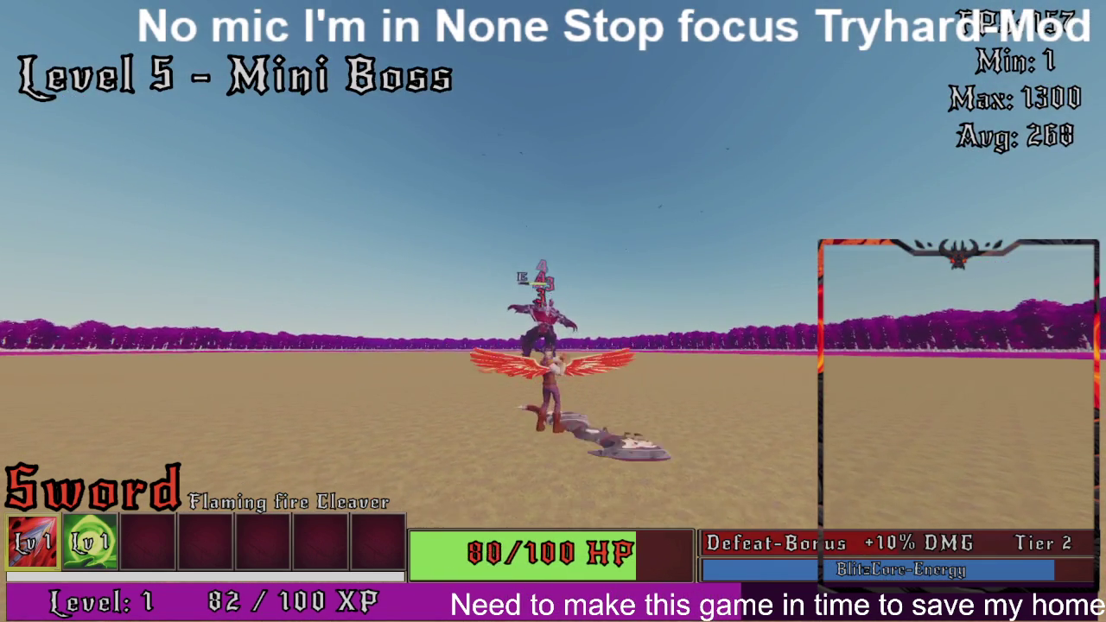
{"action": "key", "text": "w"}
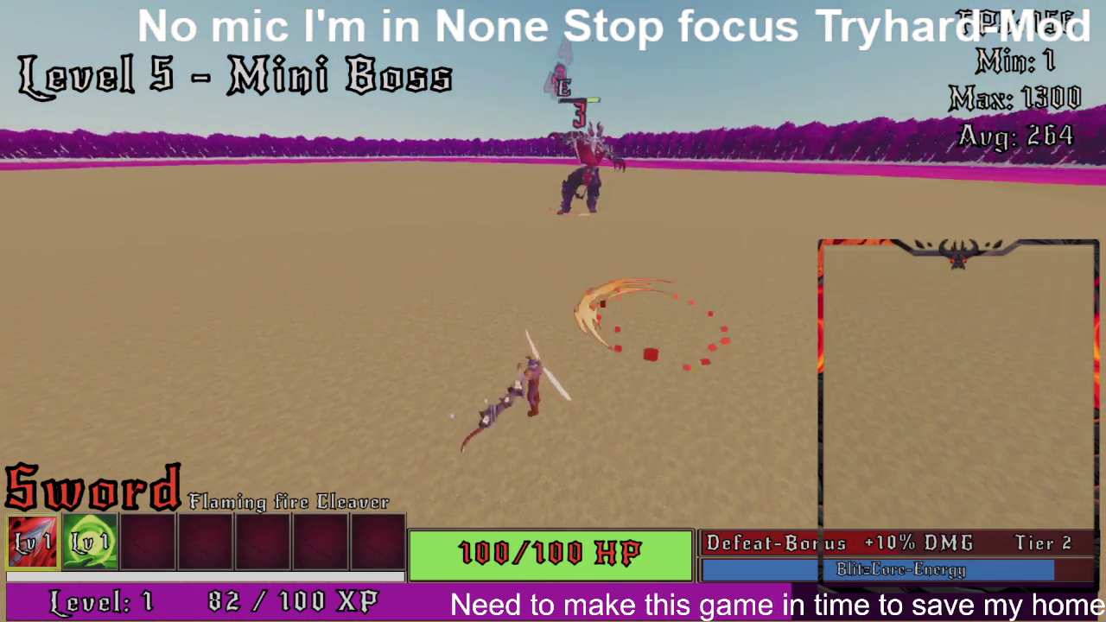
{"action": "key", "text": "w"}
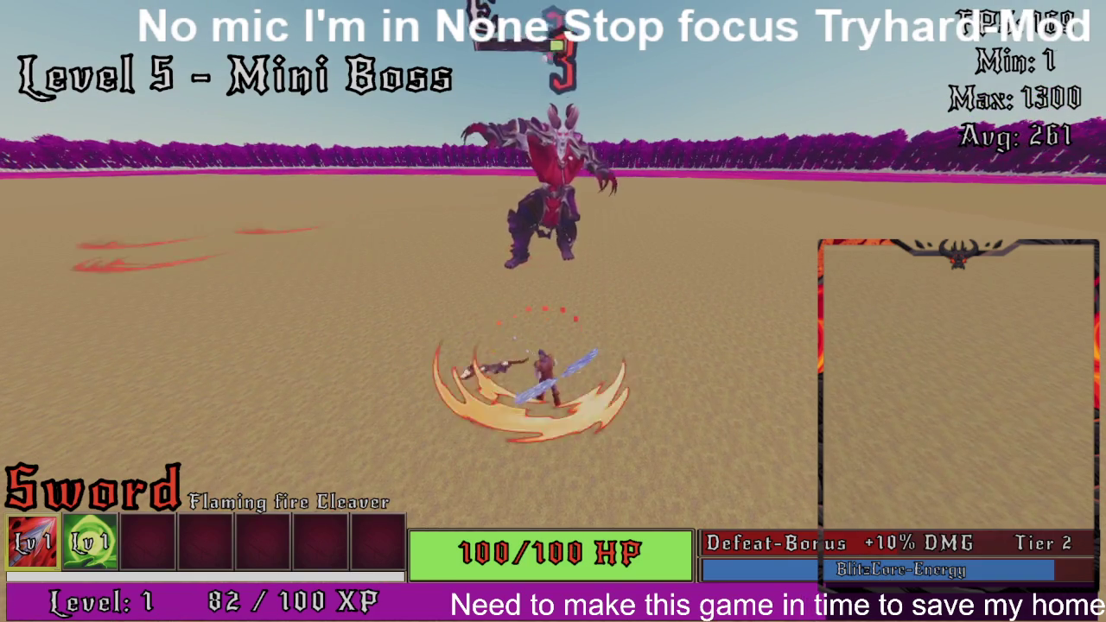
{"action": "left_click", "coordinate": [553, 311]}
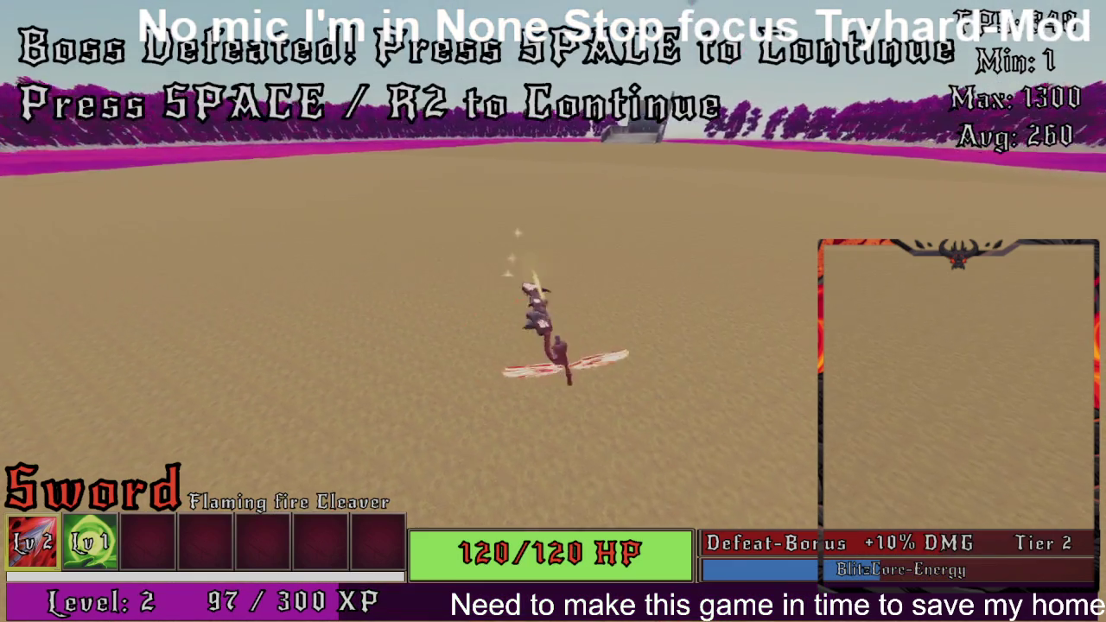
{"action": "left_click", "coordinate": [553, 311]}
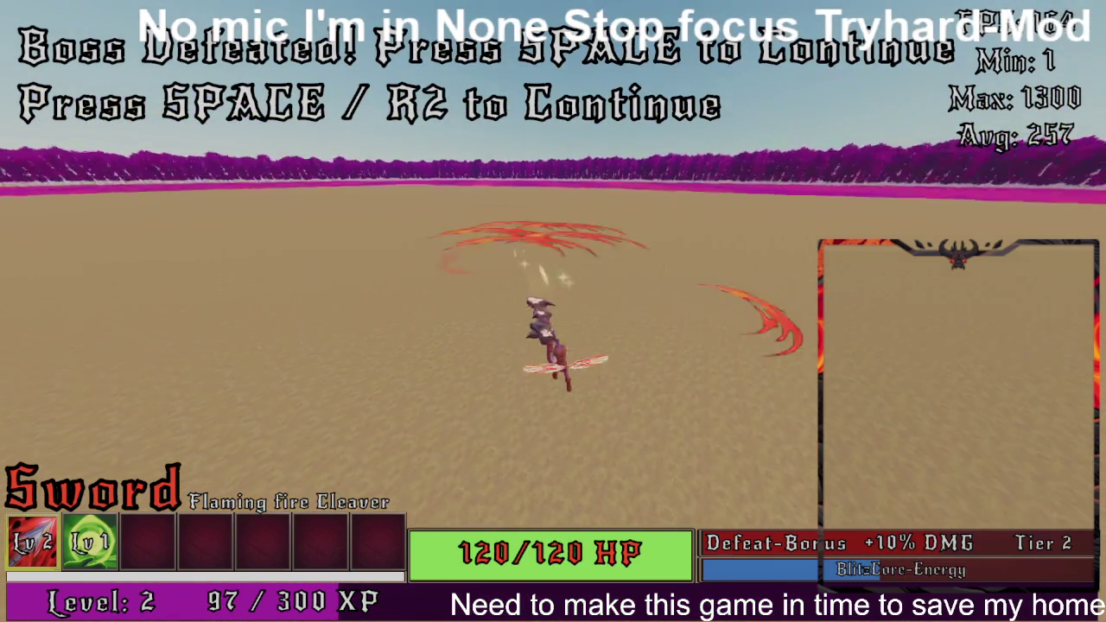
- Continue past the boss victory and finish the next wave with fire-sword arcs
{"action": "key", "text": "space"}
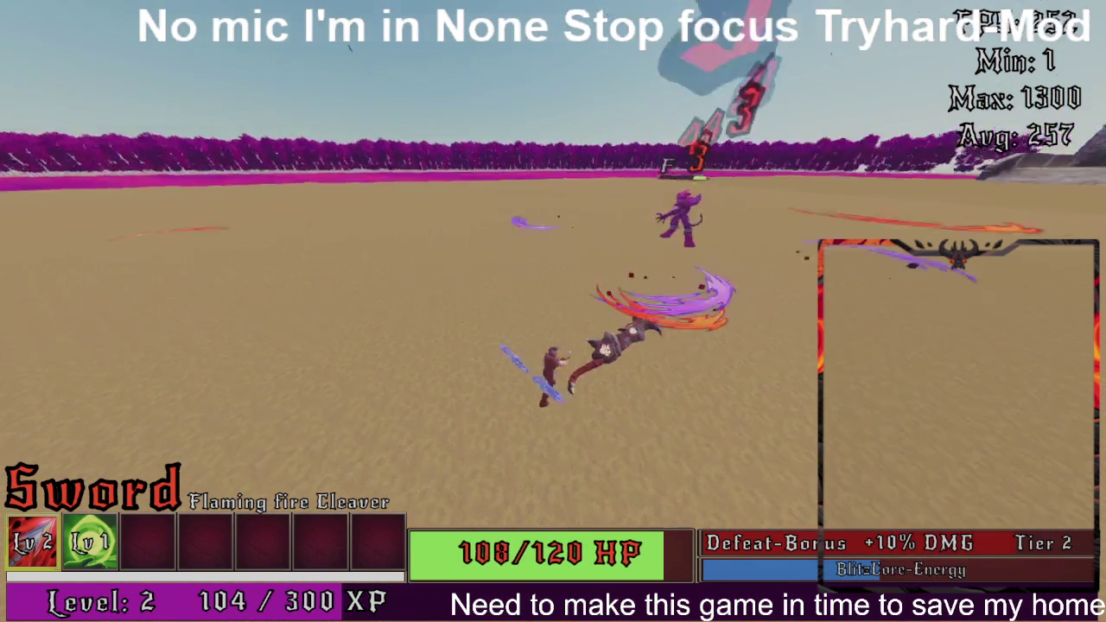
{"action": "left_click", "coordinate": [553, 311]}
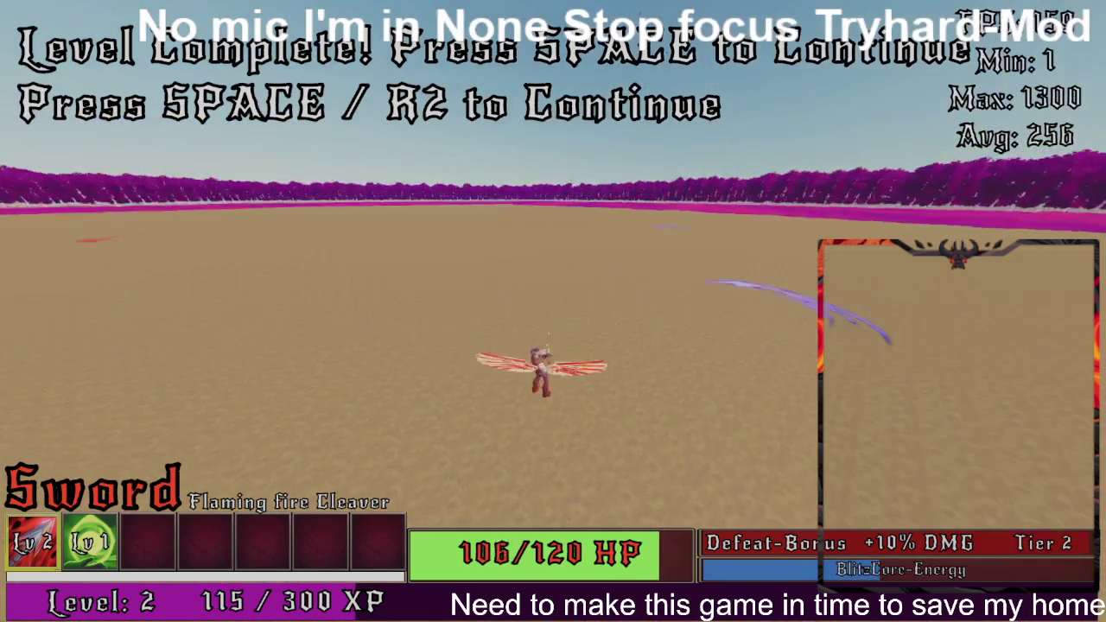
{"action": "left_click", "coordinate": [553, 311]}
{"action": "left_click", "coordinate": [553, 312]}
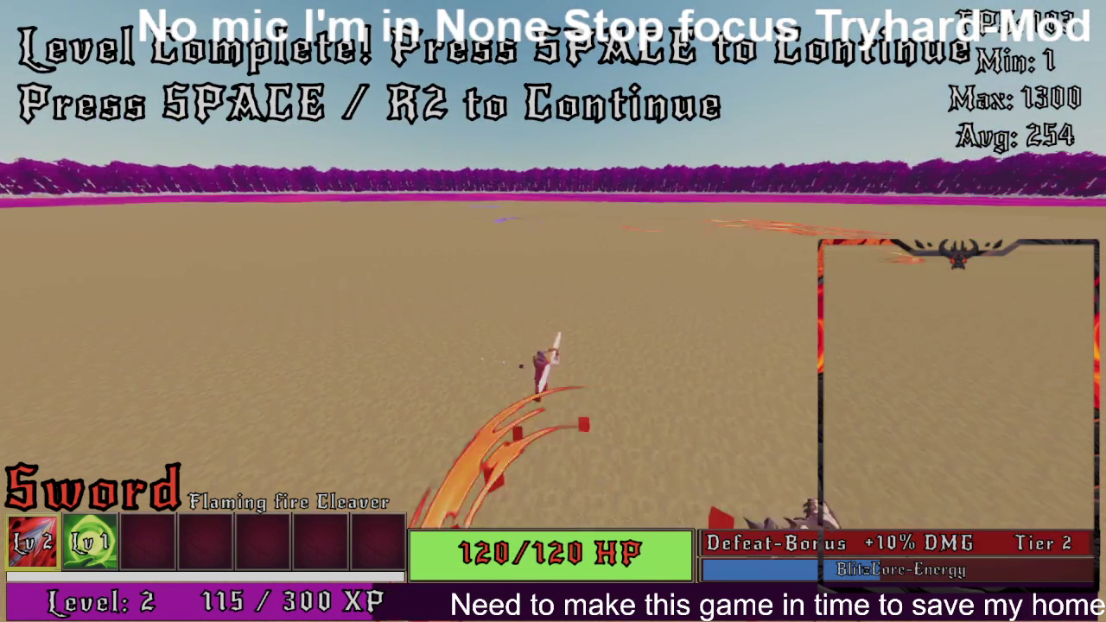
{"action": "left_click", "coordinate": [553, 311]}
{"action": "left_click", "coordinate": [553, 312]}
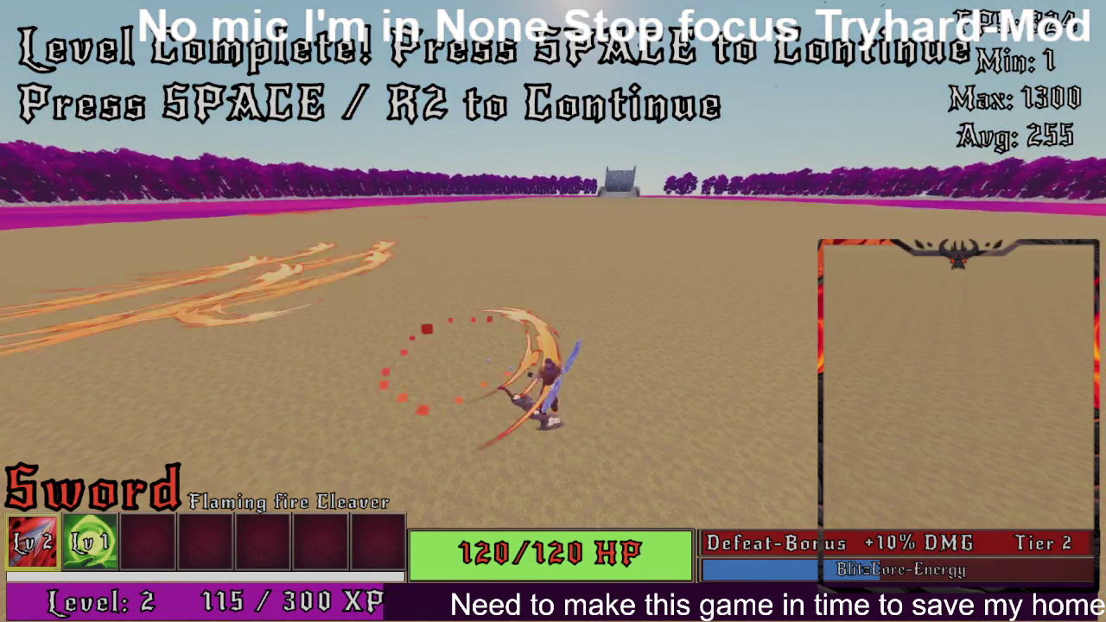
{"action": "left_click", "coordinate": [553, 311]}
{"action": "left_click", "coordinate": [553, 311]}
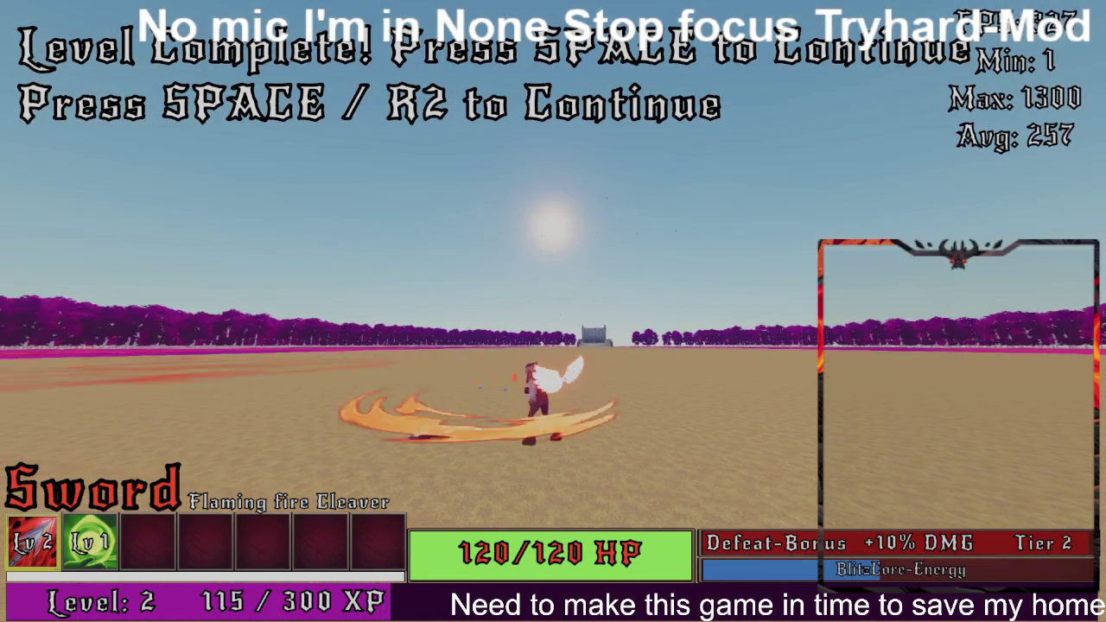
{"action": "left_click", "coordinate": [553, 311]}
{"action": "left_click", "coordinate": [553, 311]}
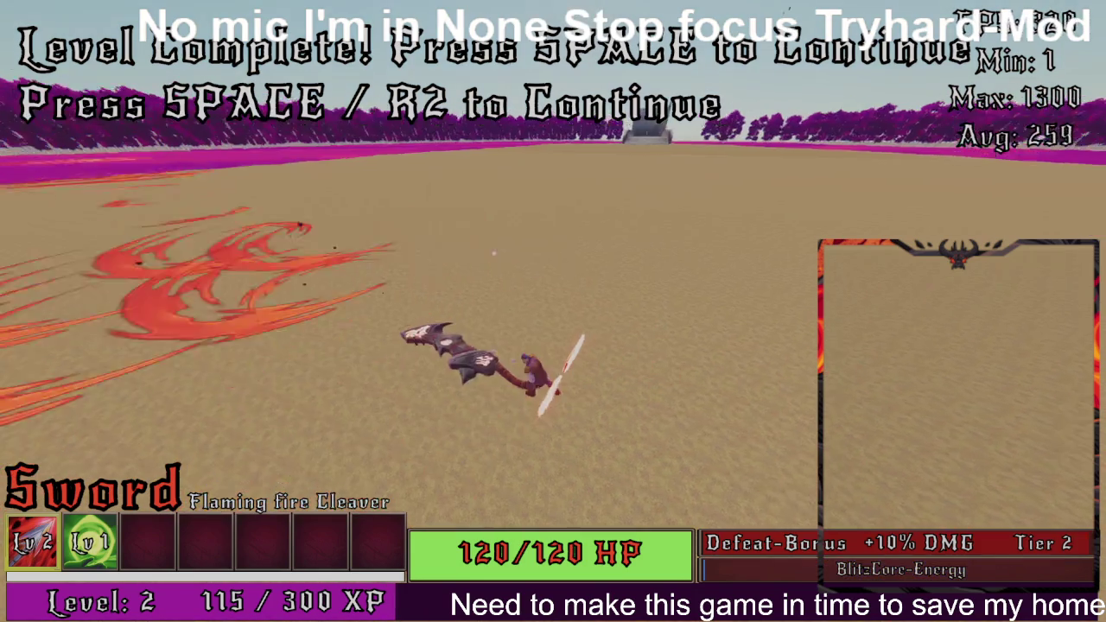
{"action": "left_click", "coordinate": [553, 311]}
{"action": "left_click", "coordinate": [553, 311]}
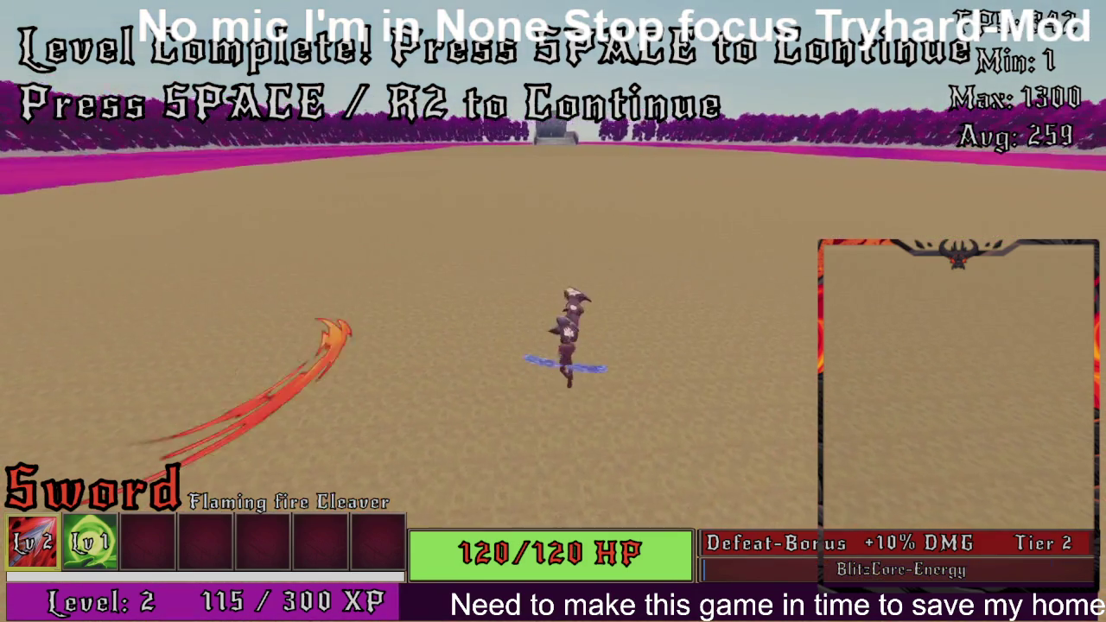
- Clear the Level 7 and Level 8 minion waves
{"action": "key", "text": "space"}
{"action": "left_click", "coordinate": [553, 311]}
{"action": "left_click", "coordinate": [553, 311]}
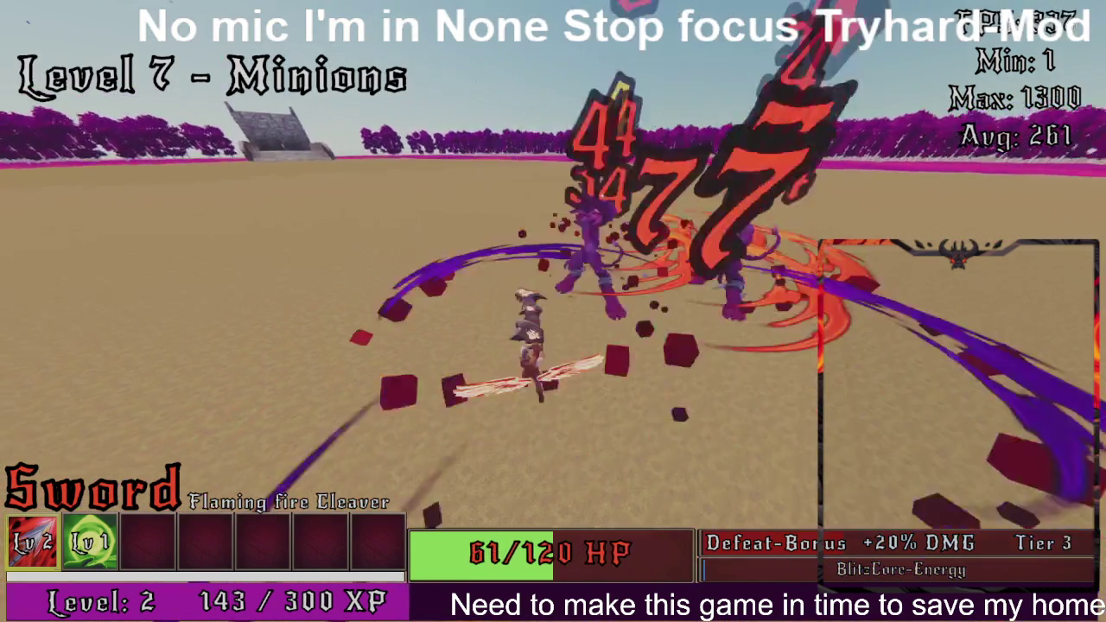
{"action": "left_click", "coordinate": [553, 311]}
{"action": "left_click", "coordinate": [553, 311]}
{"action": "left_click", "coordinate": [553, 311]}
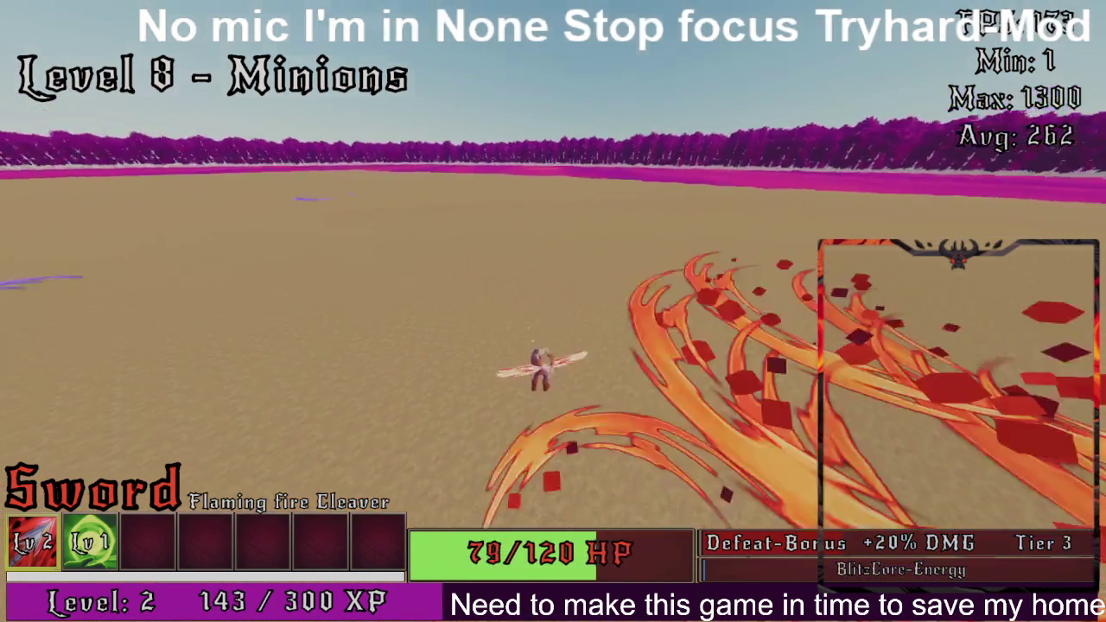
{"action": "left_click", "coordinate": [553, 311]}
{"action": "left_click", "coordinate": [553, 311]}
{"action": "left_click", "coordinate": [553, 311]}
{"action": "left_click", "coordinate": [553, 311]}
{"action": "left_click", "coordinate": [553, 311]}
{"action": "left_click", "coordinate": [553, 311]}
{"action": "left_click", "coordinate": [553, 311]}
{"action": "left_click", "coordinate": [553, 311]}
{"action": "left_click", "coordinate": [553, 312]}
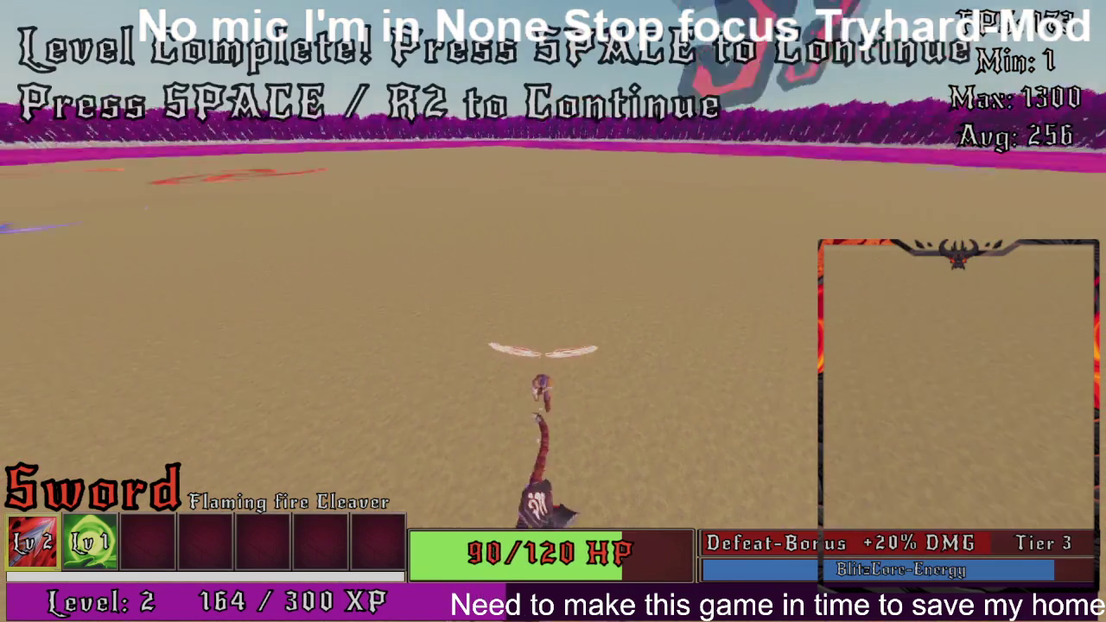
{"action": "left_click", "coordinate": [553, 311]}
{"action": "left_click", "coordinate": [554, 311]}
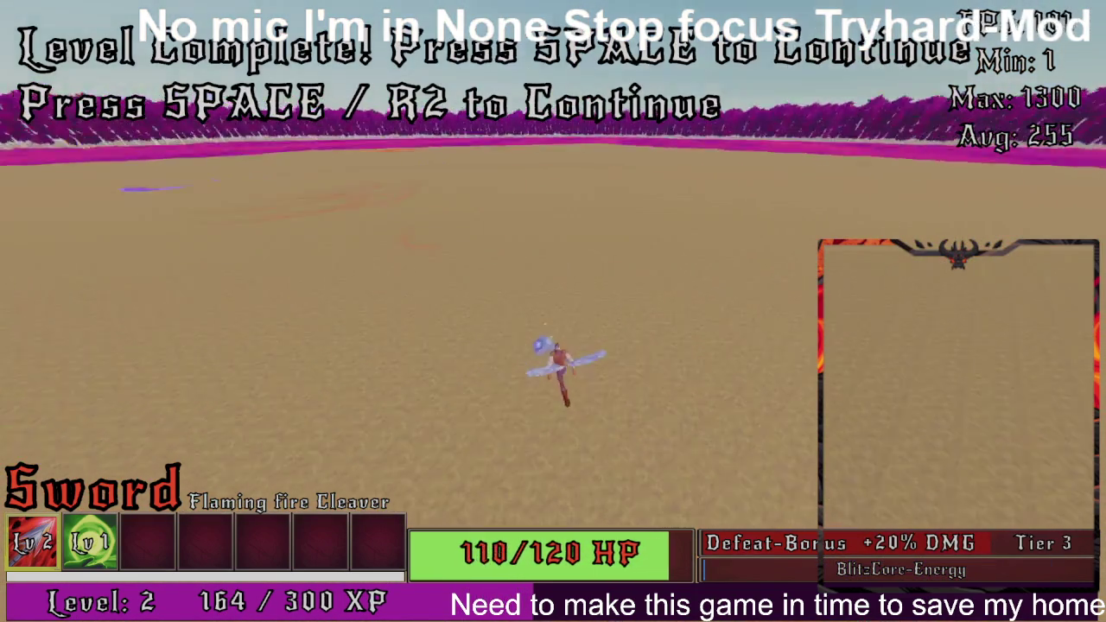
- Slash through the Level 9 minions until Level 10 – Titan Boss begins
{"action": "key", "text": "space"}
{"action": "left_click", "coordinate": [553, 311]}
{"action": "left_click", "coordinate": [553, 311]}
{"action": "left_click", "coordinate": [553, 311]}
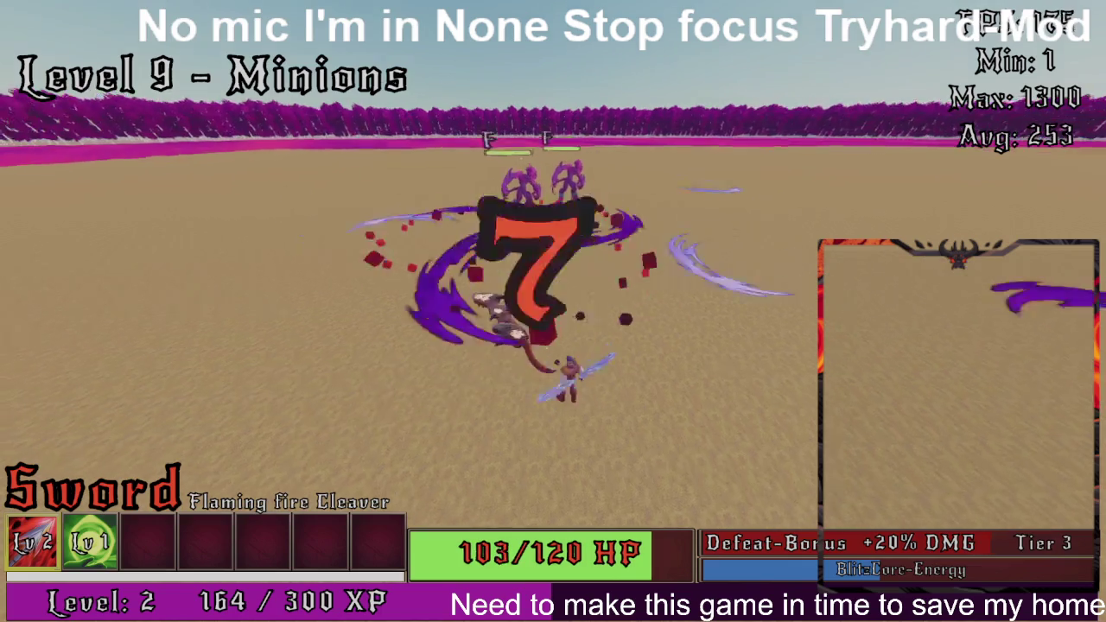
{"action": "left_click", "coordinate": [553, 311]}
{"action": "left_click", "coordinate": [553, 312]}
{"action": "left_click", "coordinate": [553, 311]}
{"action": "left_click", "coordinate": [553, 311]}
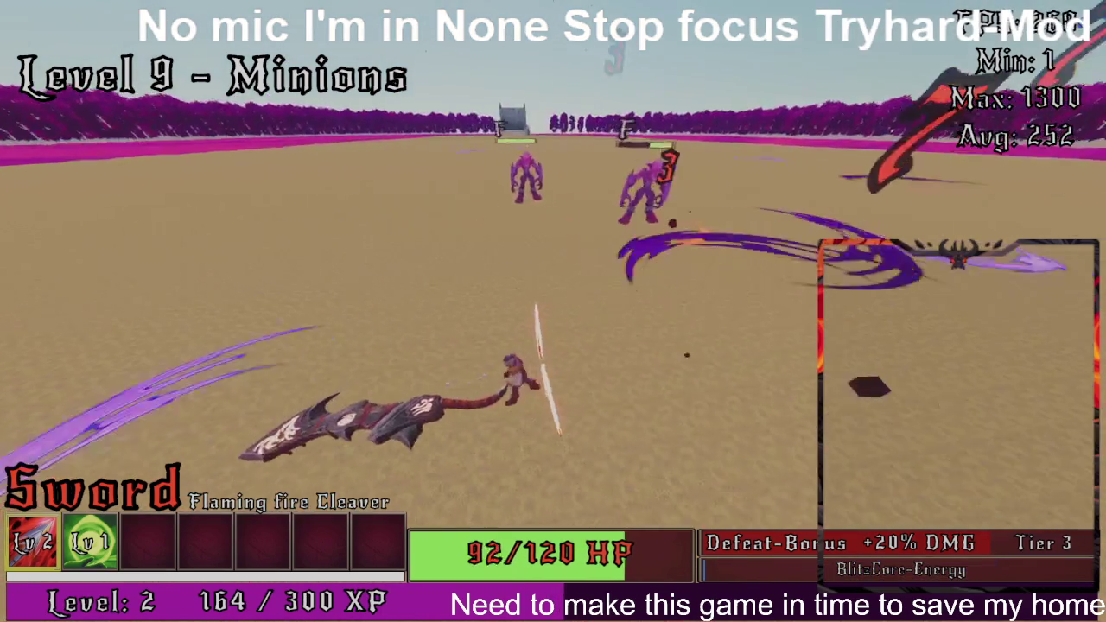
{"action": "left_click", "coordinate": [553, 311]}
{"action": "left_click", "coordinate": [554, 311]}
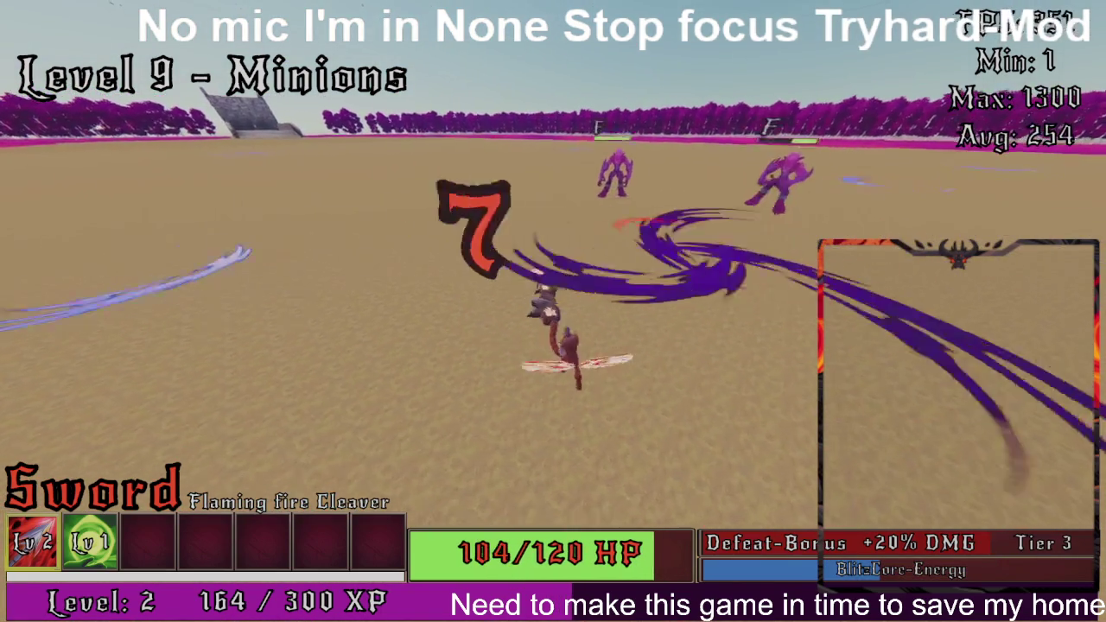
{"action": "left_click", "coordinate": [553, 311]}
{"action": "left_click", "coordinate": [553, 311]}
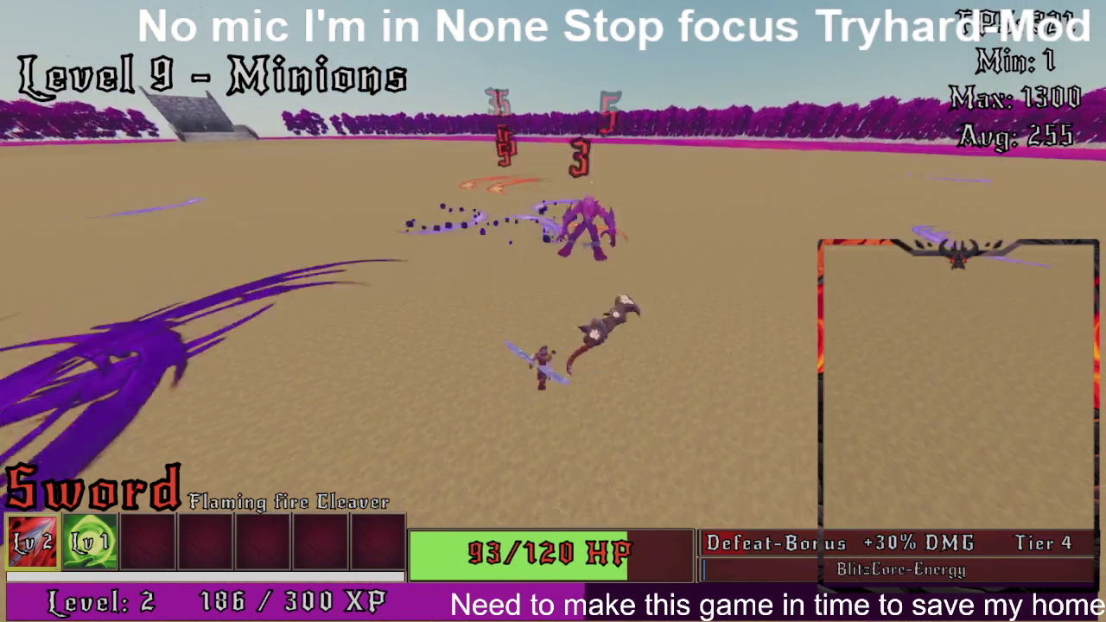
{"action": "left_click", "coordinate": [553, 311]}
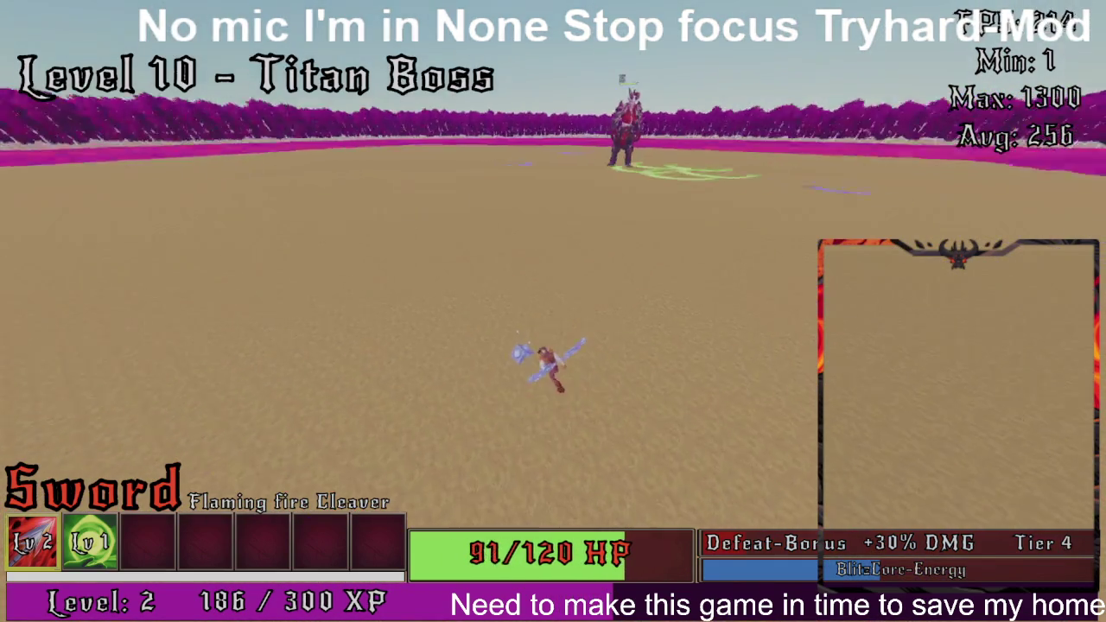
- Hit the Titan Boss with flaming slashes until back in the hub, then show the Start menu
{"action": "left_click", "coordinate": [553, 311]}
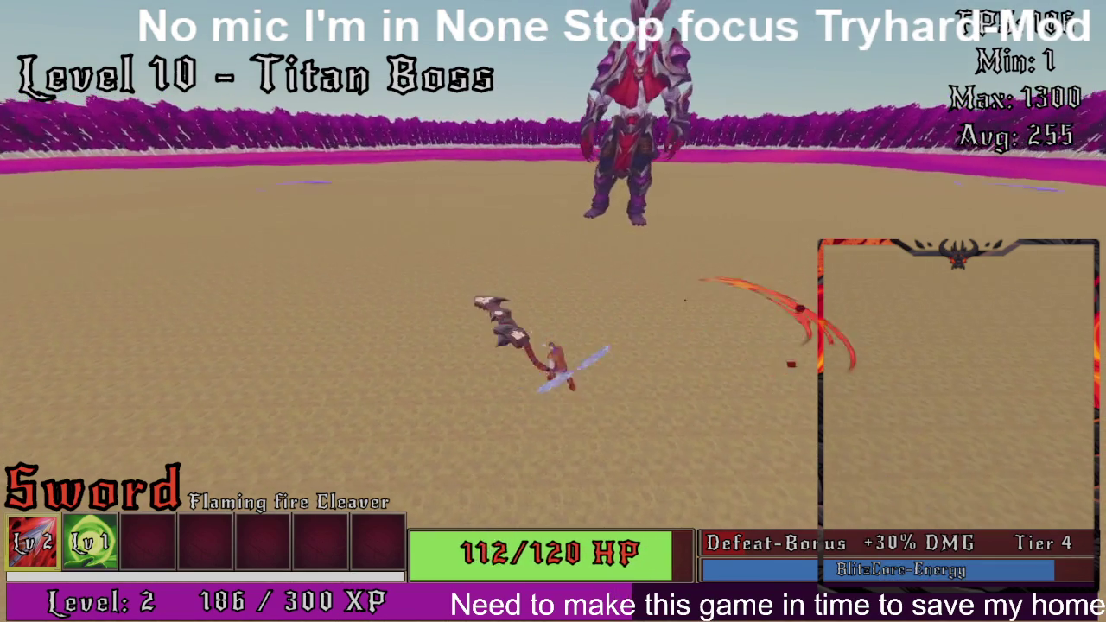
{"action": "left_click", "coordinate": [554, 311]}
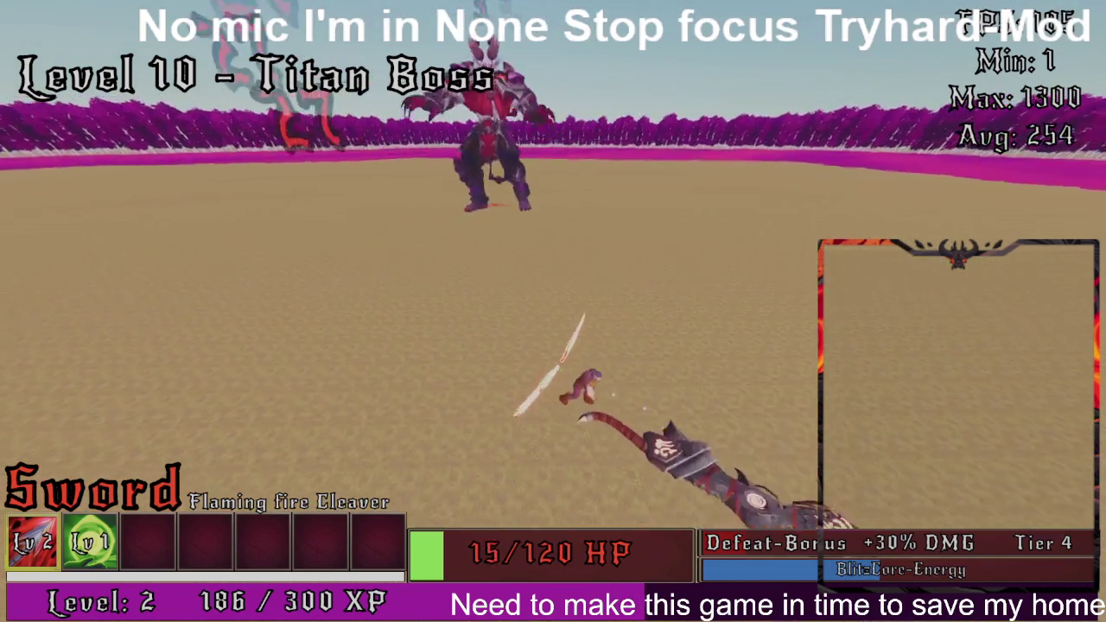
{"action": "left_click", "coordinate": [553, 311]}
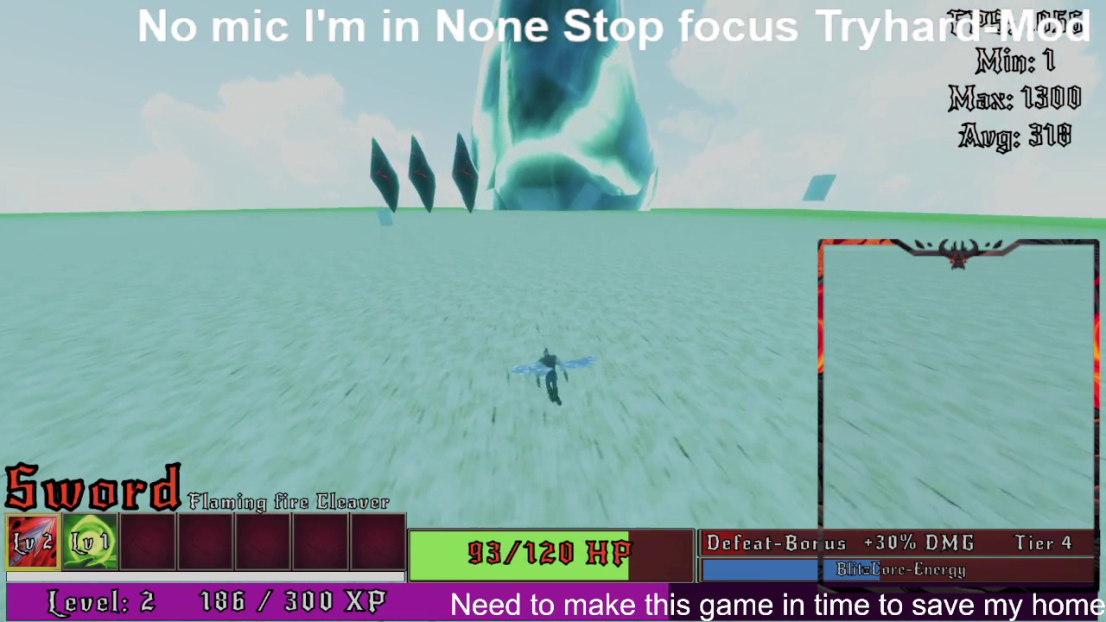
{"action": "key", "text": "super"}
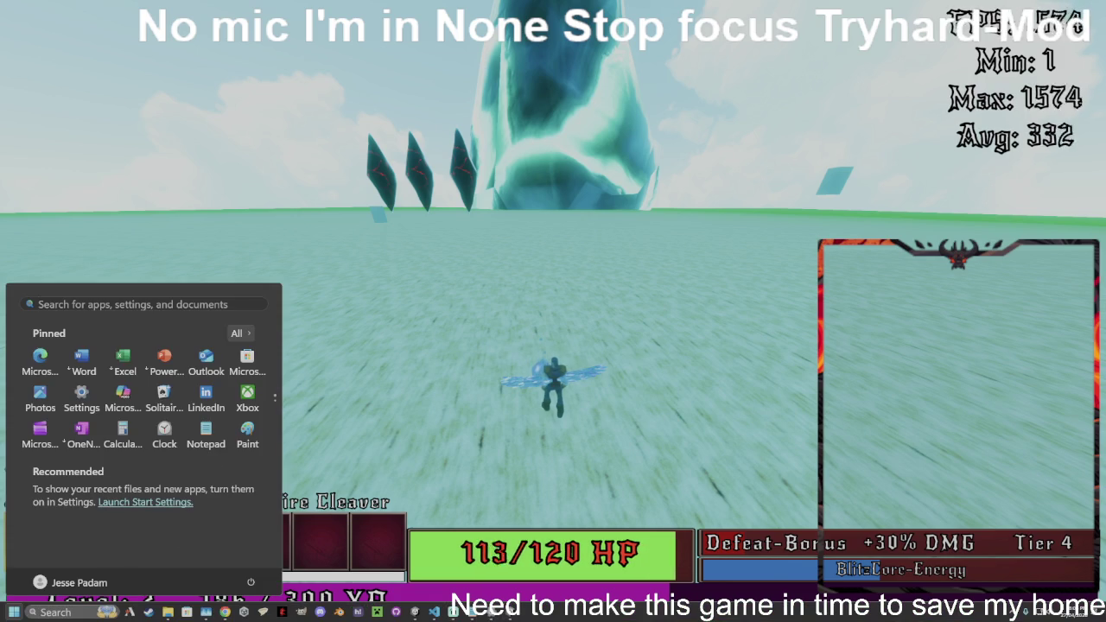
- Close the BlitzCoreV4 window from the taskbar and select the main PC camera in Unity
{"action": "right_click", "coordinate": [510, 611]}
{"action": "left_click", "coordinate": [510, 583]}
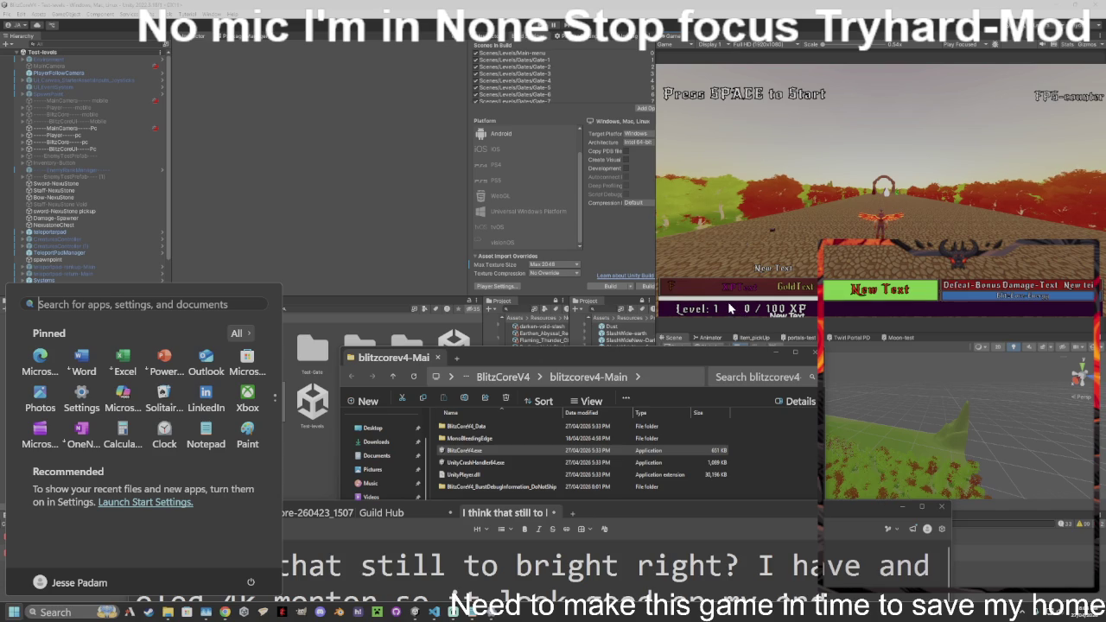
{"action": "left_click", "coordinate": [301, 220]}
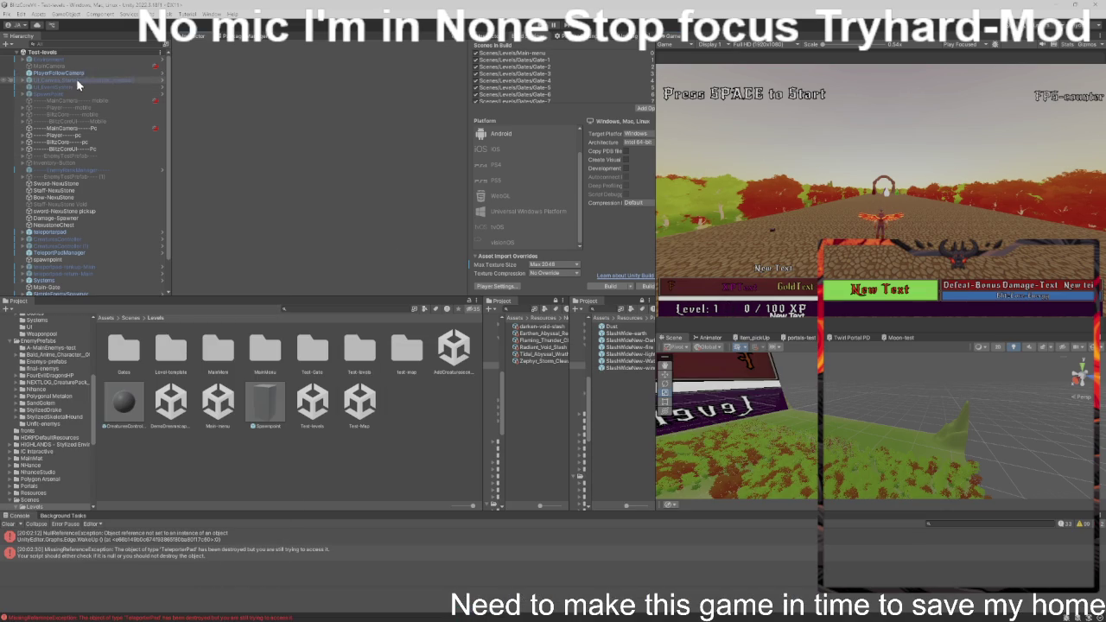
{"action": "left_click", "coordinate": [87, 128]}
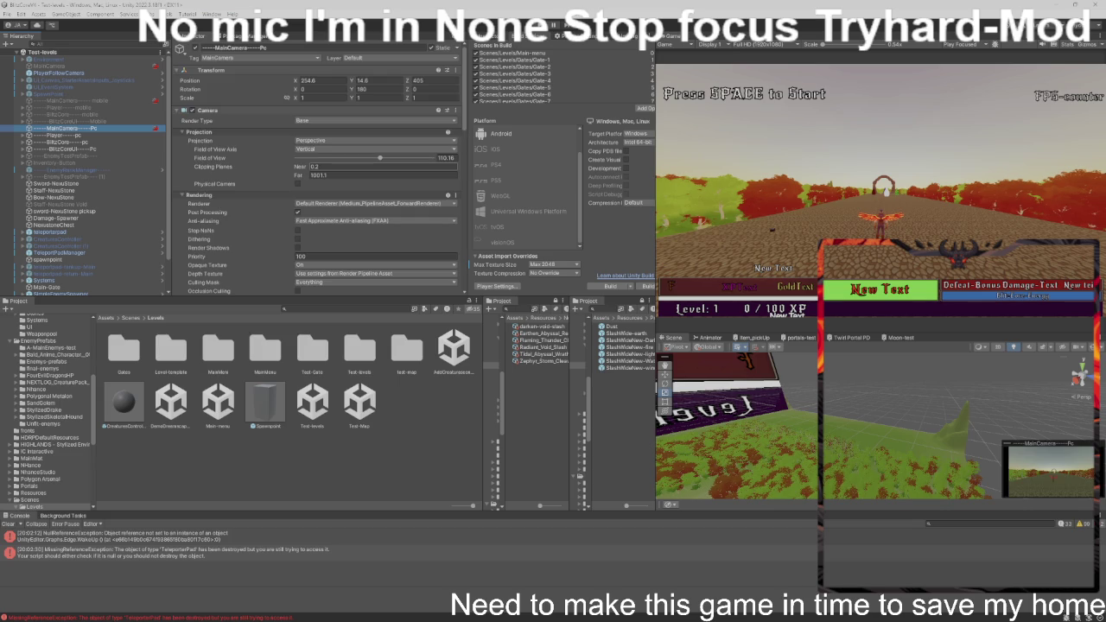
- Set the Third Person Controller's Bottom Clamp to 0 in the player's Inspector
{"action": "scroll", "coordinate": [345, 180], "scroll_direction": "down", "scroll_amount": 3}
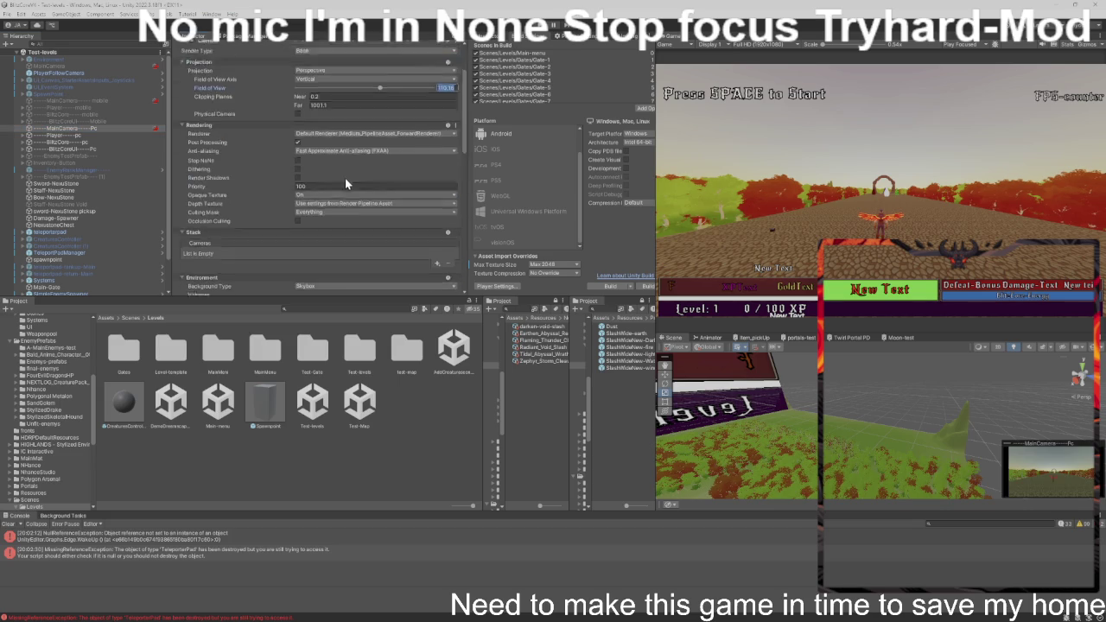
{"action": "scroll", "coordinate": [345, 183], "scroll_direction": "down", "scroll_amount": 4}
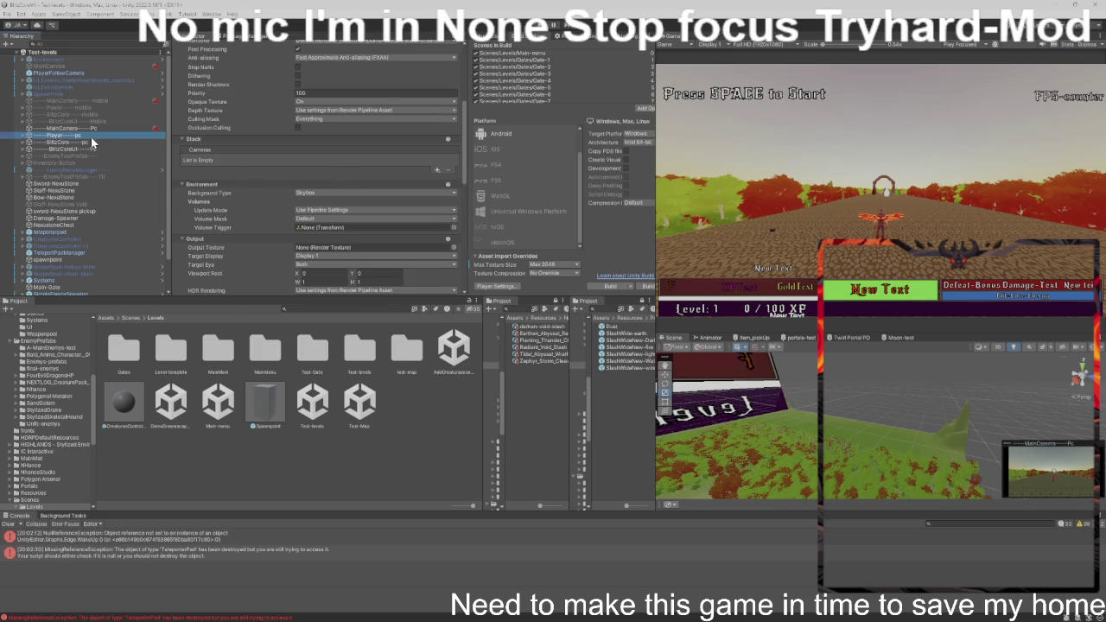
{"action": "scroll", "coordinate": [241, 174], "scroll_direction": "down", "scroll_amount": 15}
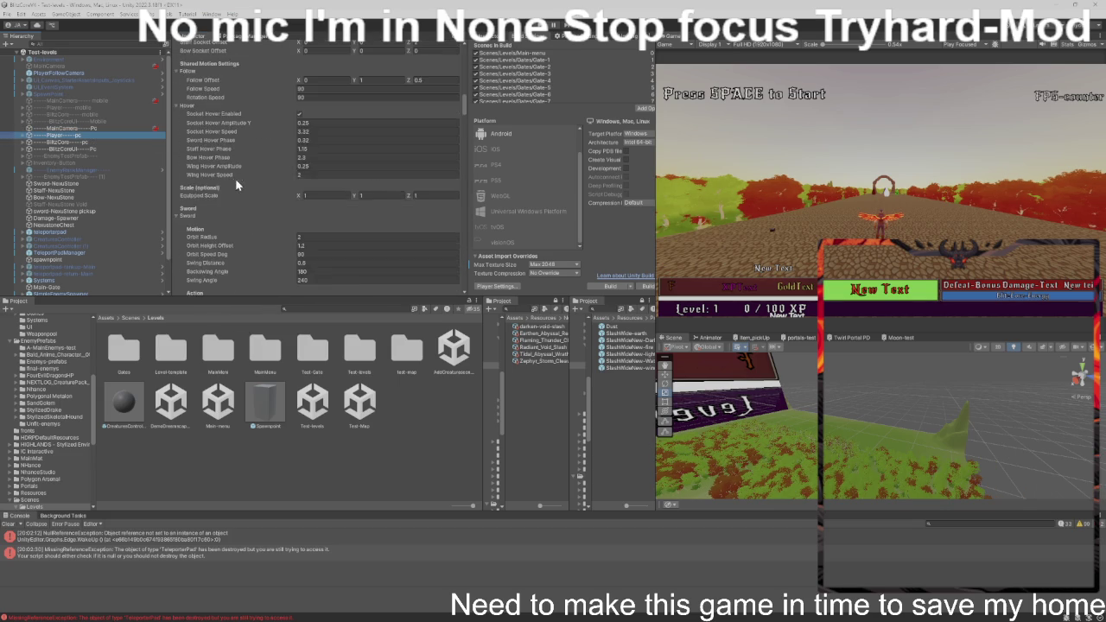
{"action": "scroll", "coordinate": [235, 185], "scroll_direction": "down", "scroll_amount": 15}
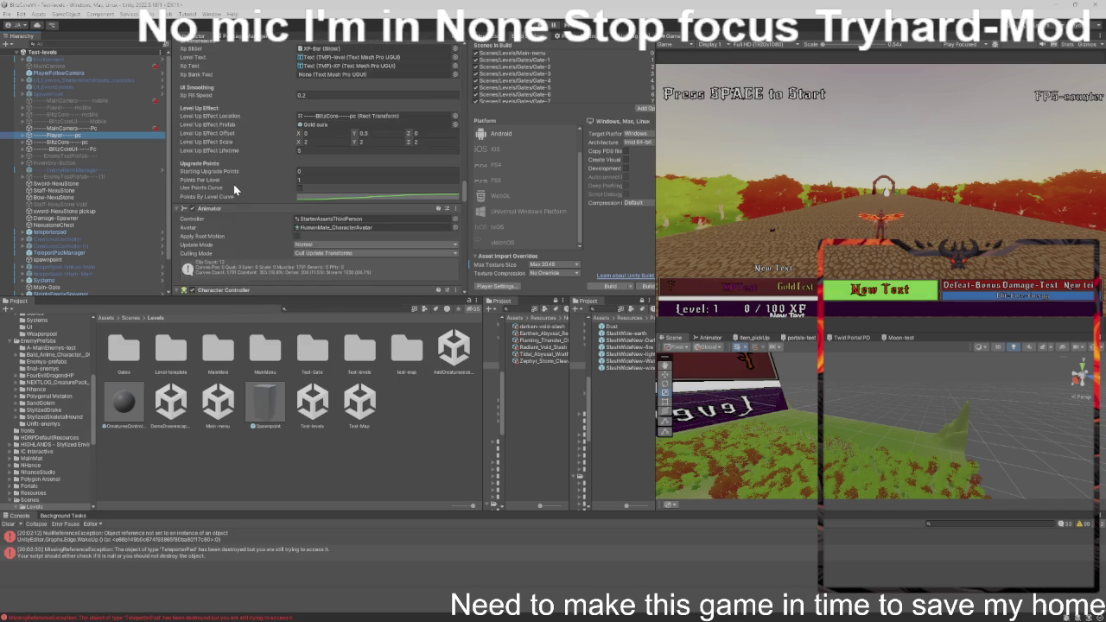
{"action": "scroll", "coordinate": [233, 187], "scroll_direction": "down", "scroll_amount": 5}
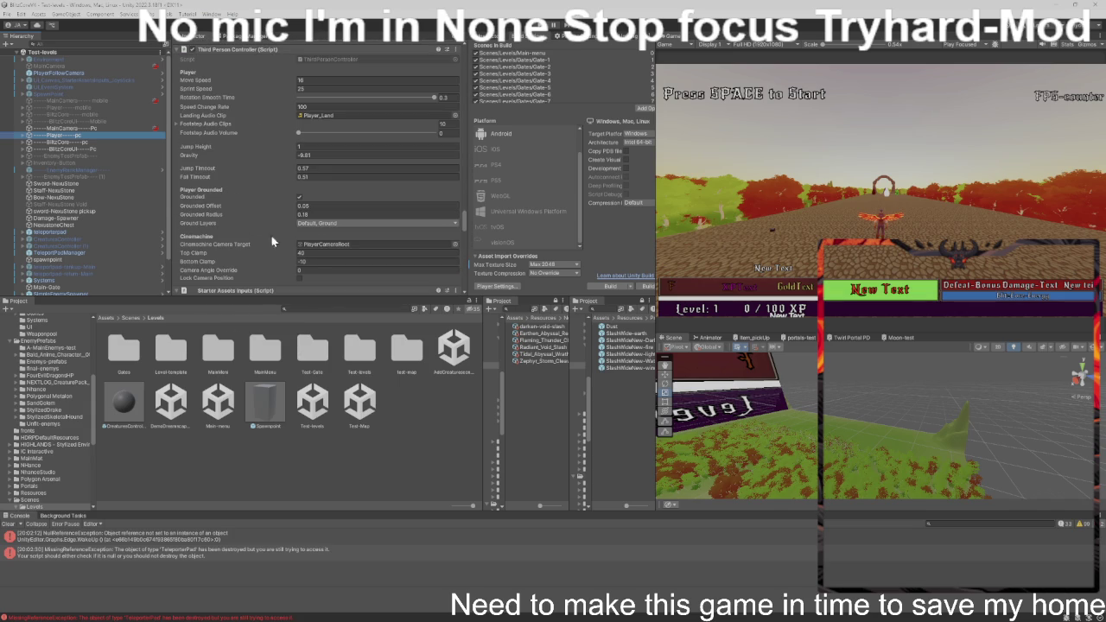
{"action": "left_click", "coordinate": [310, 262]}
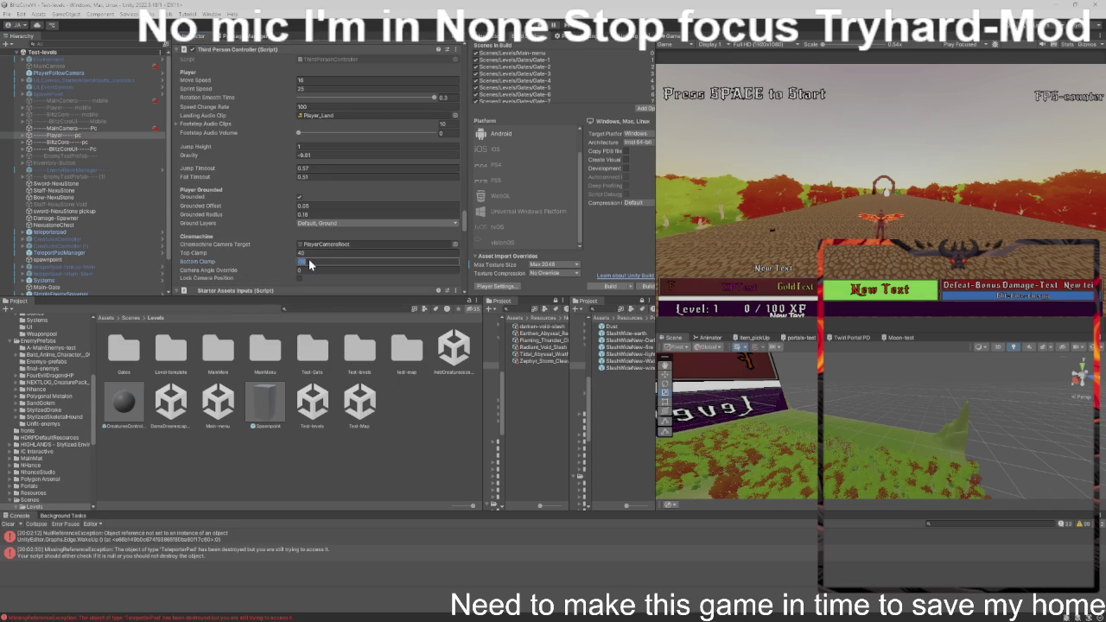
{"action": "type", "text": "0"}
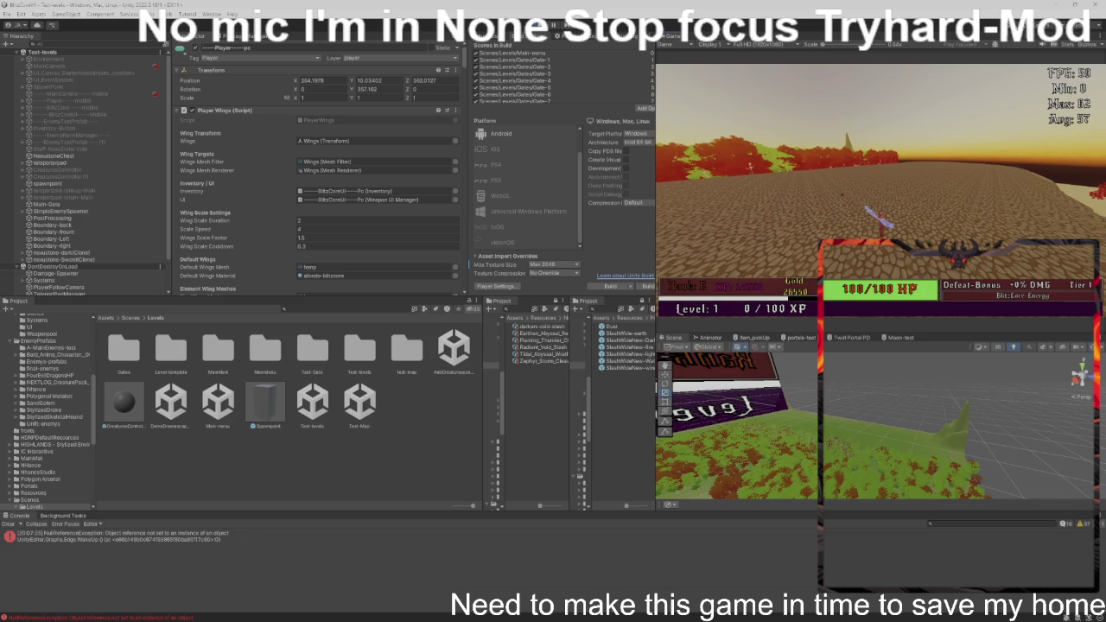
- Start the level to test the new camera clamp, then exit Play mode with Ctrl+P
{"action": "key", "text": "Tab"}
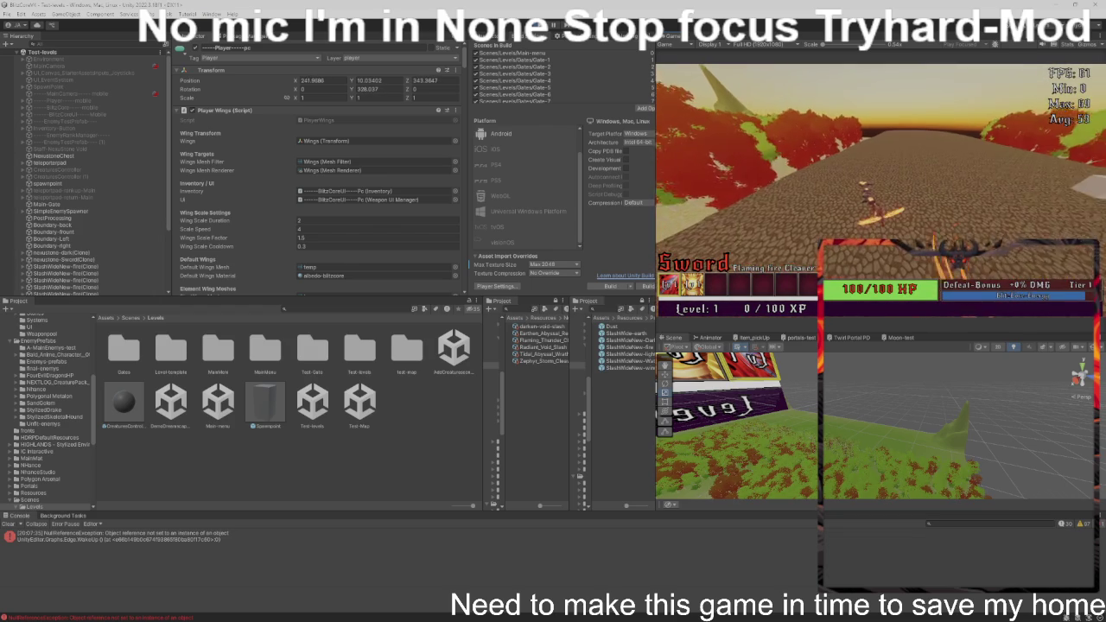
{"action": "key", "text": "ctrl+p"}
{"action": "scroll", "coordinate": [370, 253], "scroll_direction": "down", "scroll_amount": 4}
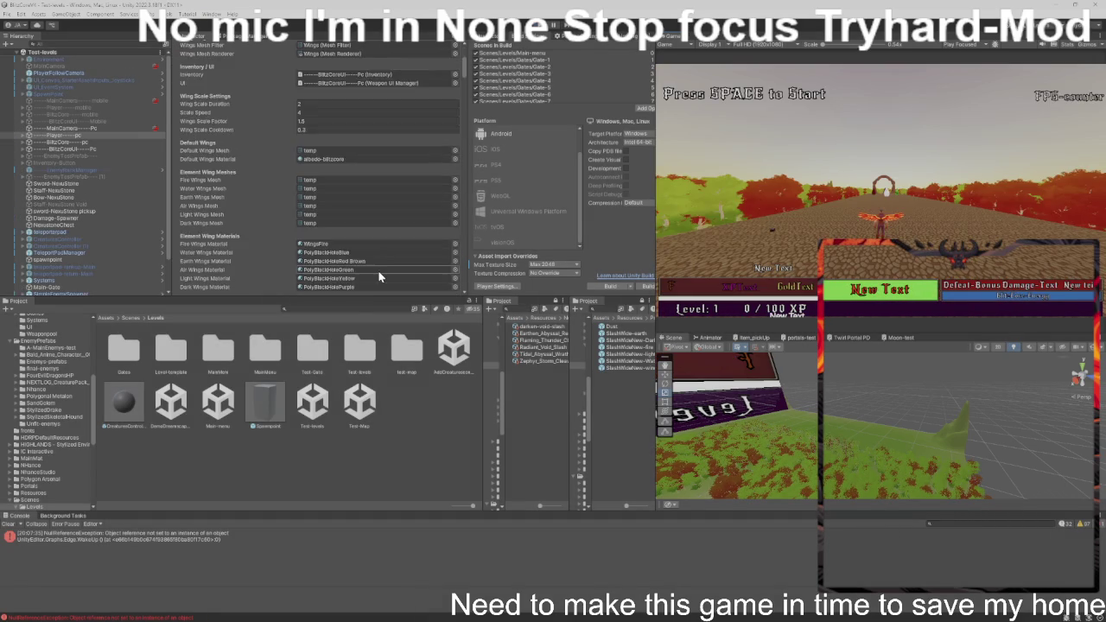
{"action": "scroll", "coordinate": [370, 253], "scroll_direction": "down", "scroll_amount": 8}
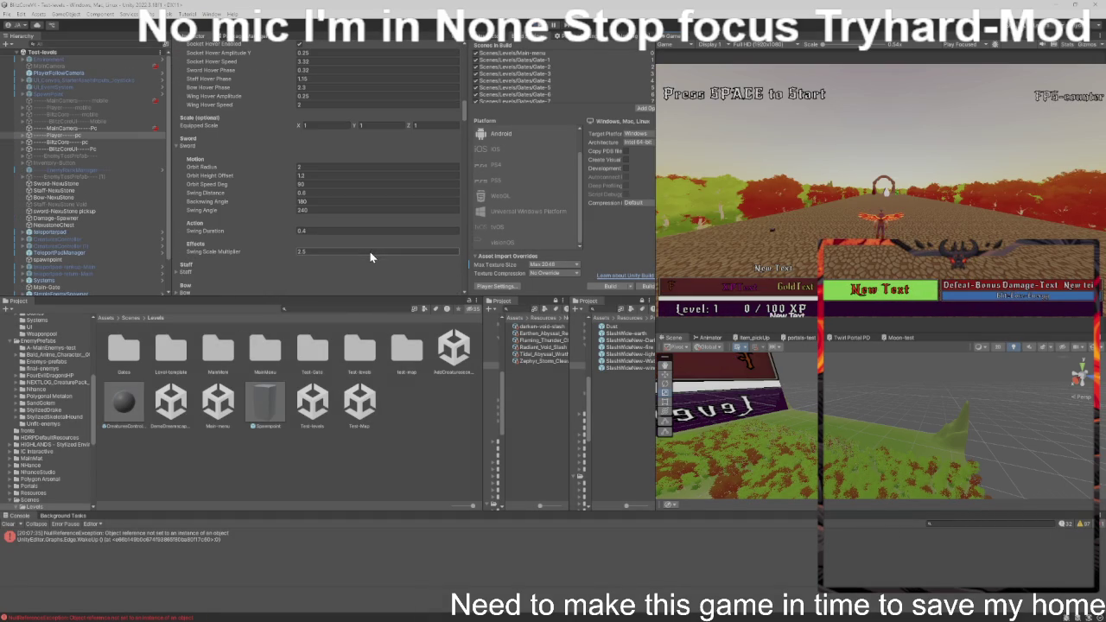
{"action": "scroll", "coordinate": [369, 251], "scroll_direction": "down", "scroll_amount": 10}
{"action": "scroll", "coordinate": [240, 209], "scroll_direction": "down", "scroll_amount": 10}
{"action": "scroll", "coordinate": [242, 203], "scroll_direction": "down", "scroll_amount": 10}
{"action": "scroll", "coordinate": [245, 201], "scroll_direction": "up", "scroll_amount": 5}
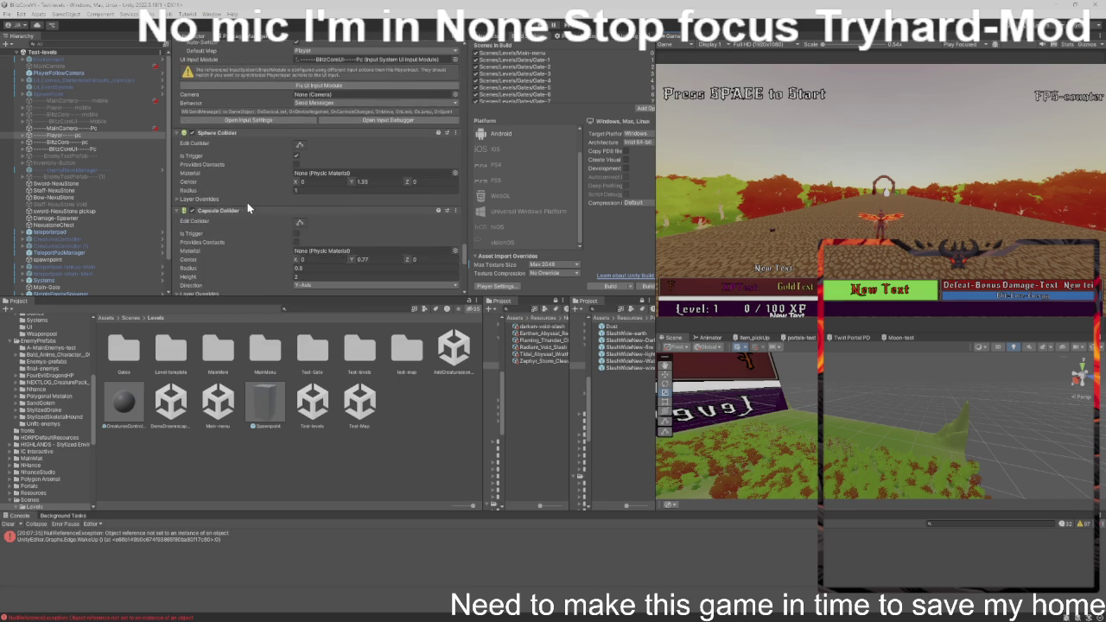
{"action": "scroll", "coordinate": [247, 202], "scroll_direction": "up", "scroll_amount": 5}
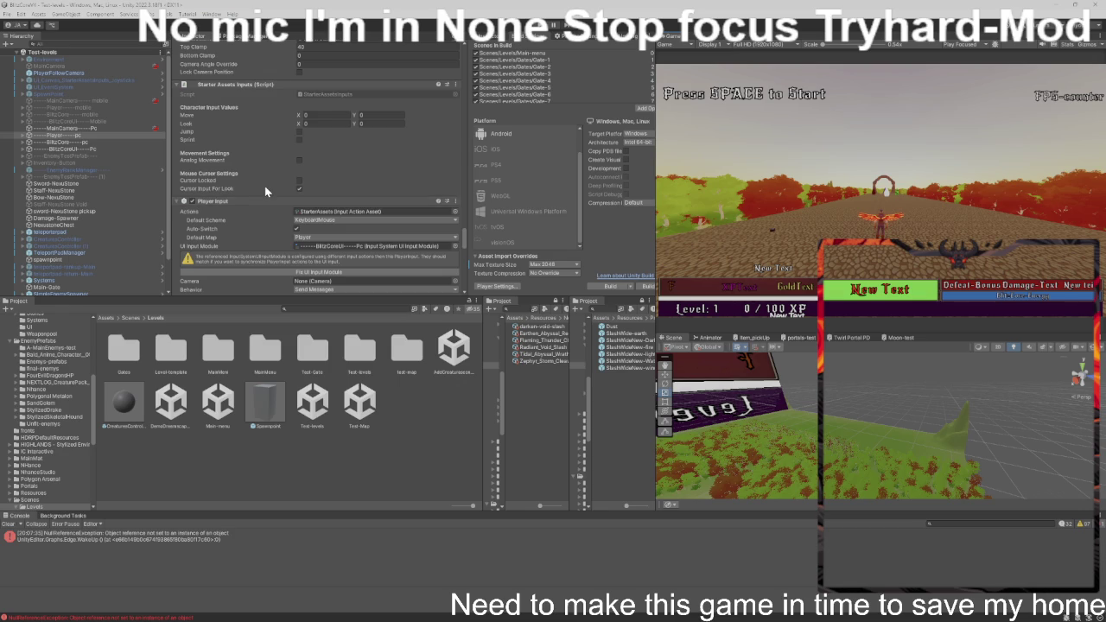
{"action": "scroll", "coordinate": [265, 185], "scroll_direction": "up", "scroll_amount": 5}
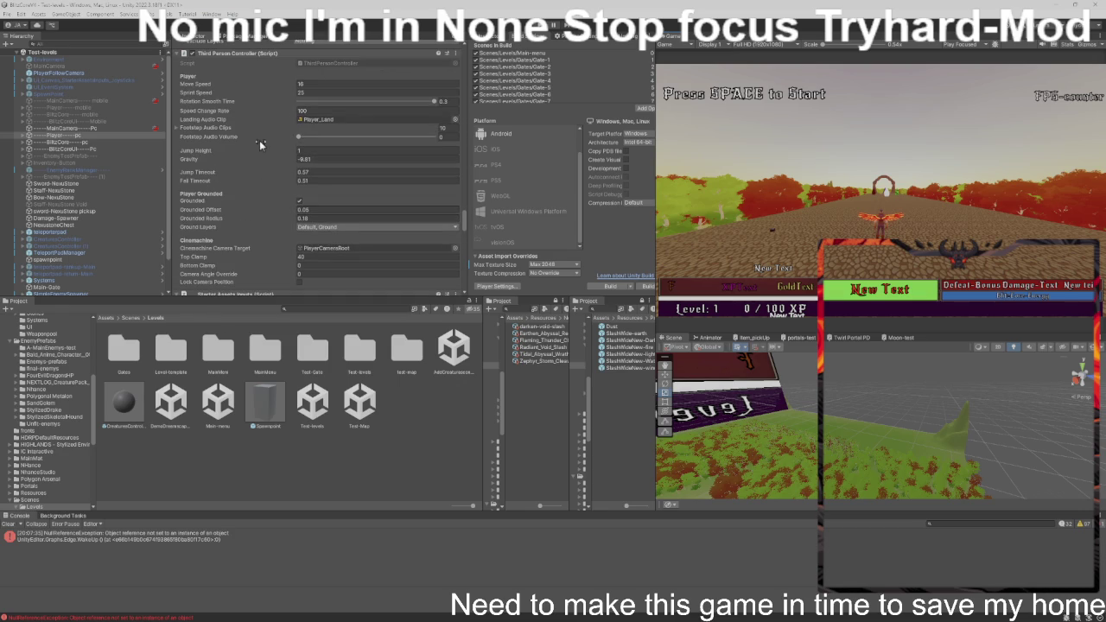
{"action": "left_click", "coordinate": [317, 266]}
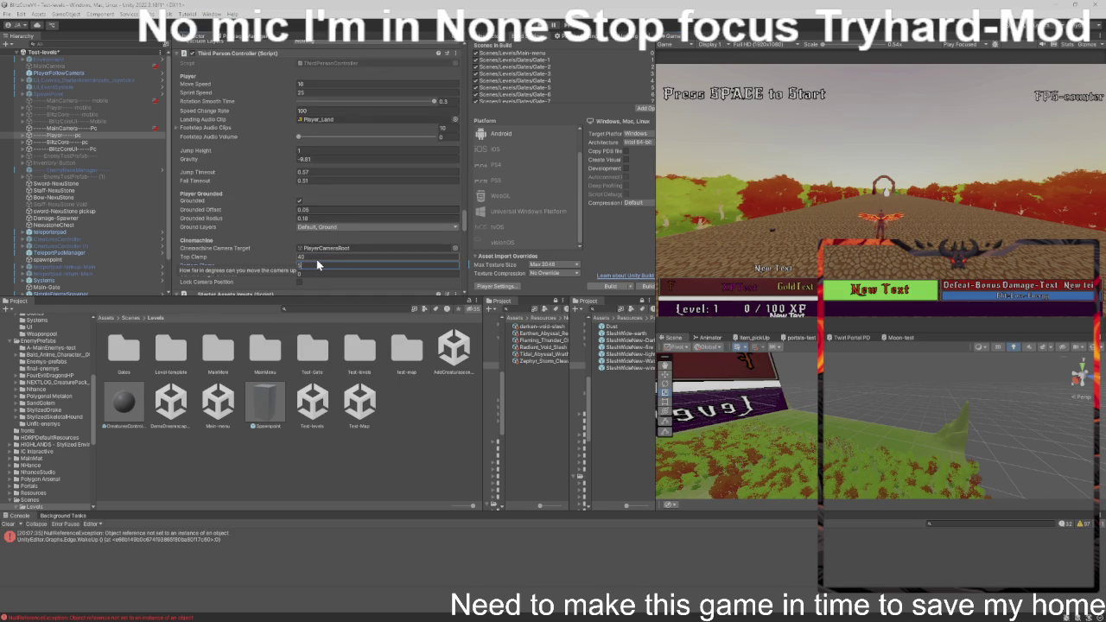